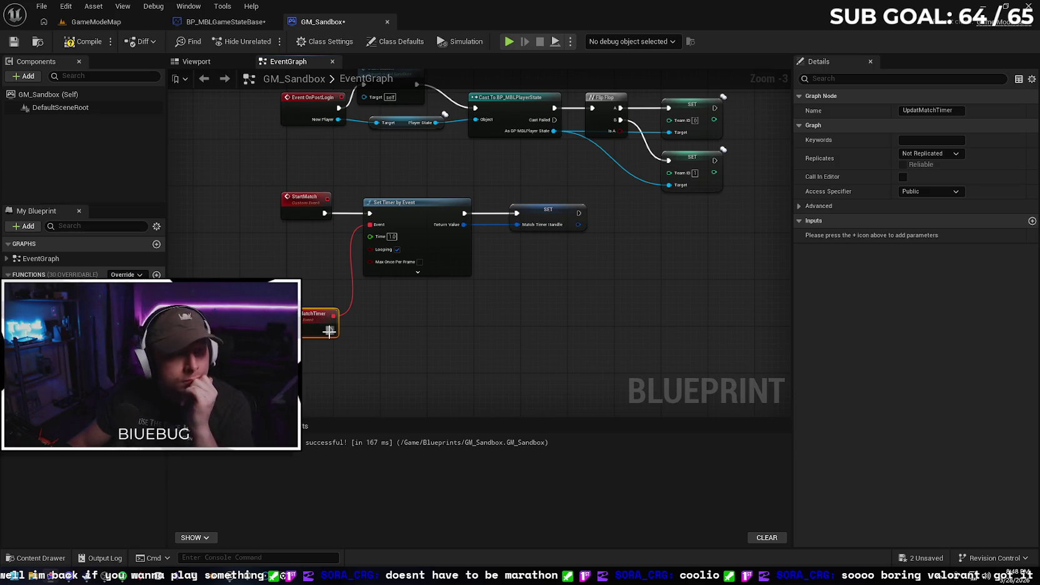
Add a Get Game State node off the match timer event, with Context Sensitive turned off
left_click_drag(329, 330, 409, 334)
type("get game")
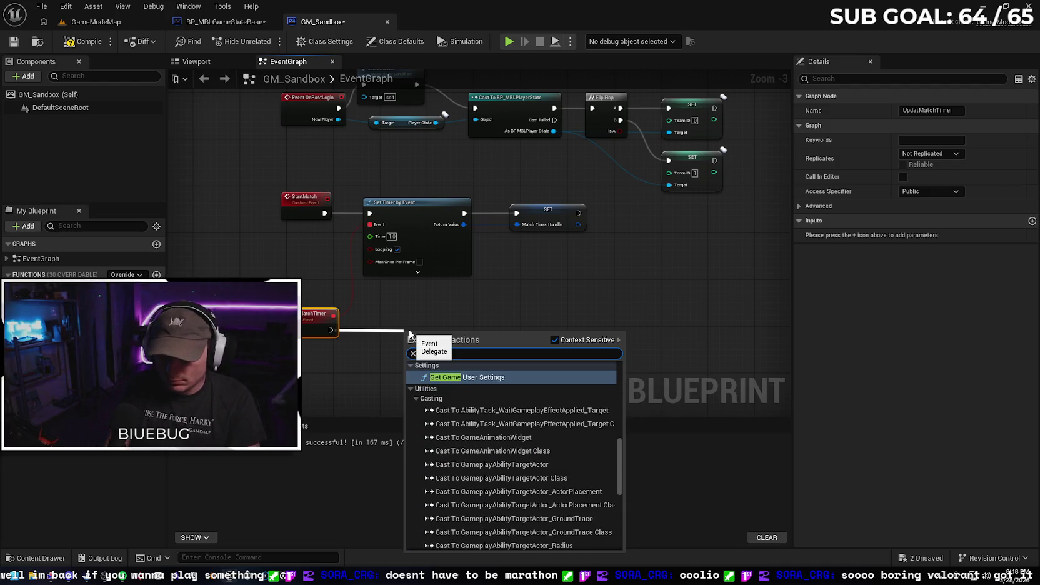
type("state")
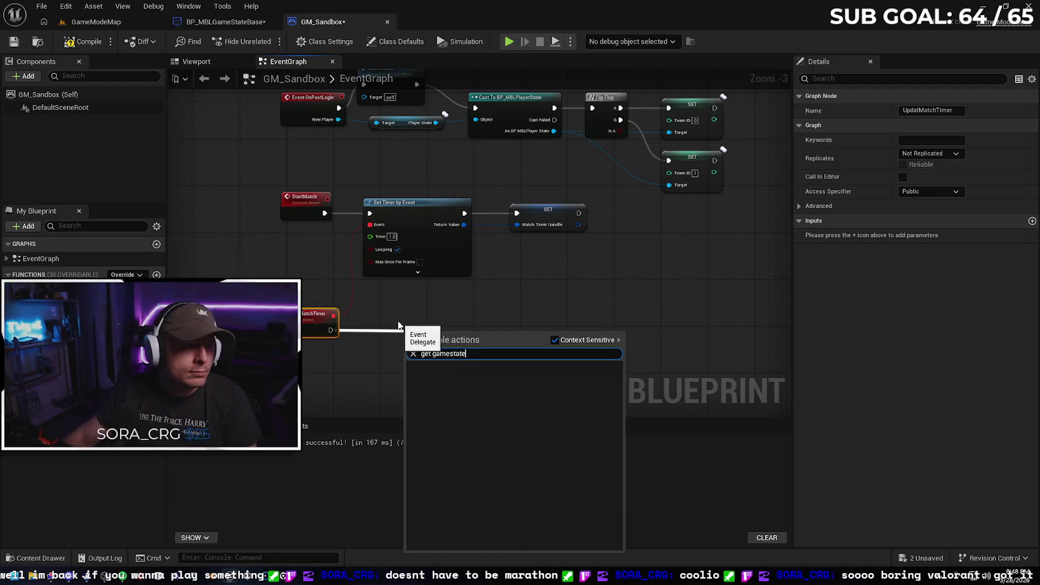
left_click(553, 341)
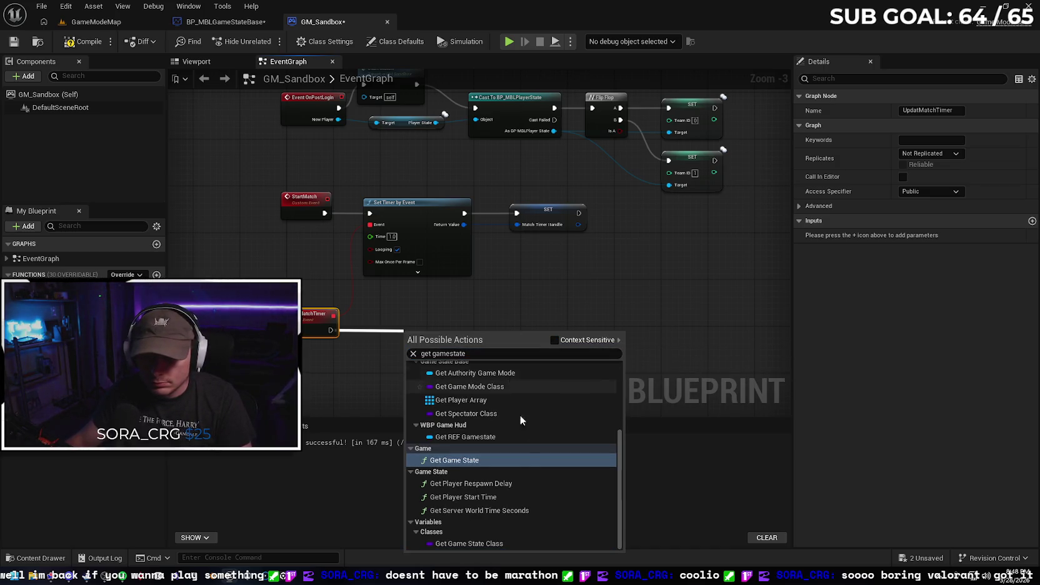
left_click(498, 460)
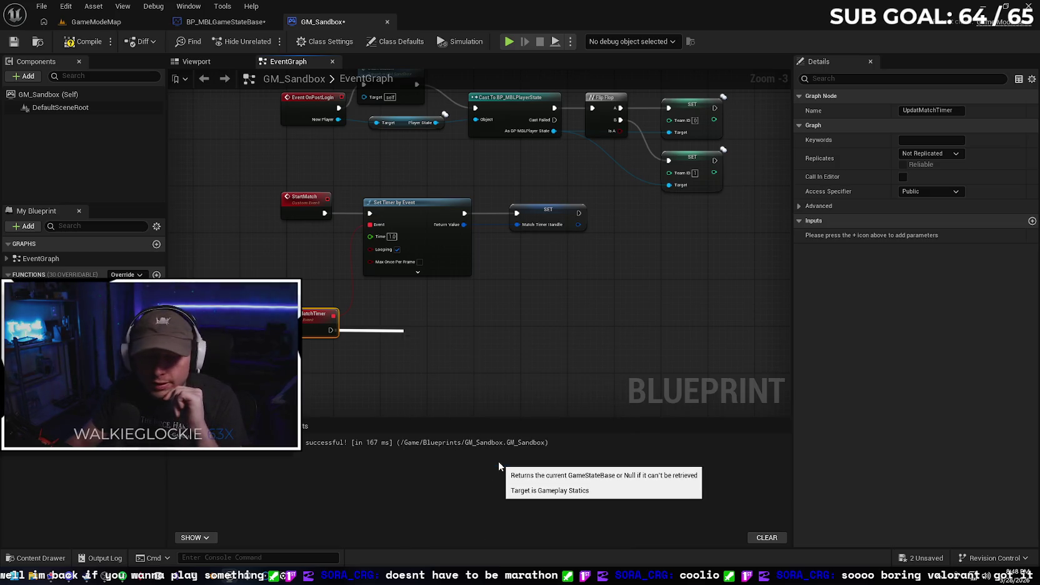
left_click_drag(424, 331, 308, 355)
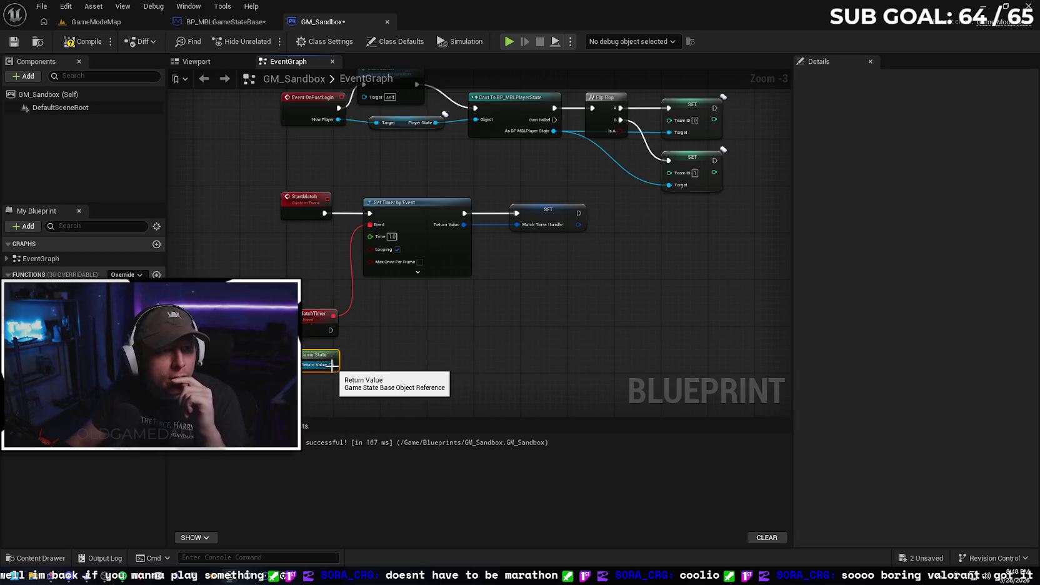
Cast Get Game State's Return Value to GameState, then switch to the GameModeMap level tab
mouse_move(332, 365)
left_mouse_down()
mouse_move(375, 370)
mouse_move(388, 337)
left_mouse_up()
type("cast to")
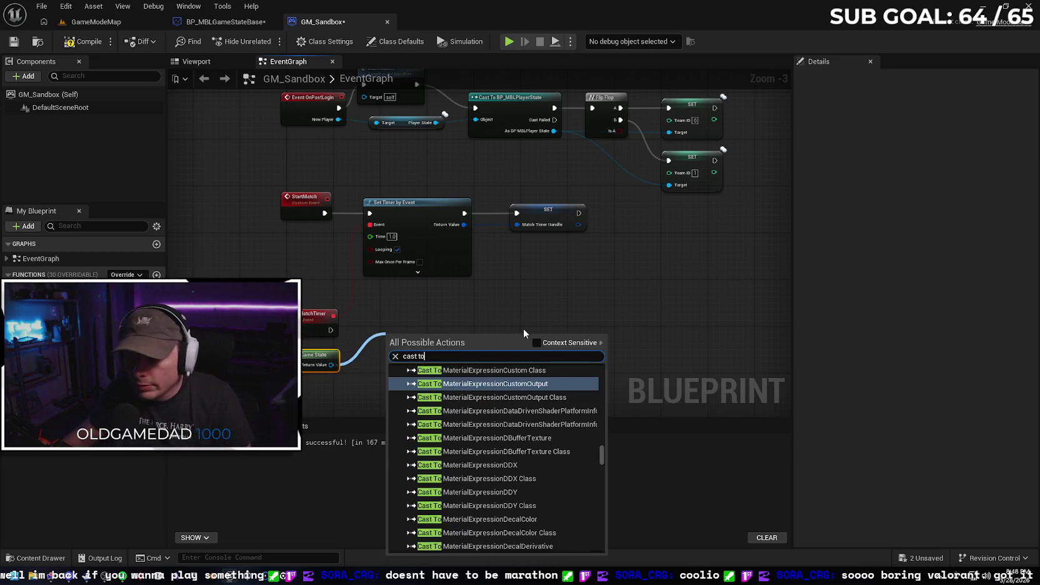
left_click(469, 366)
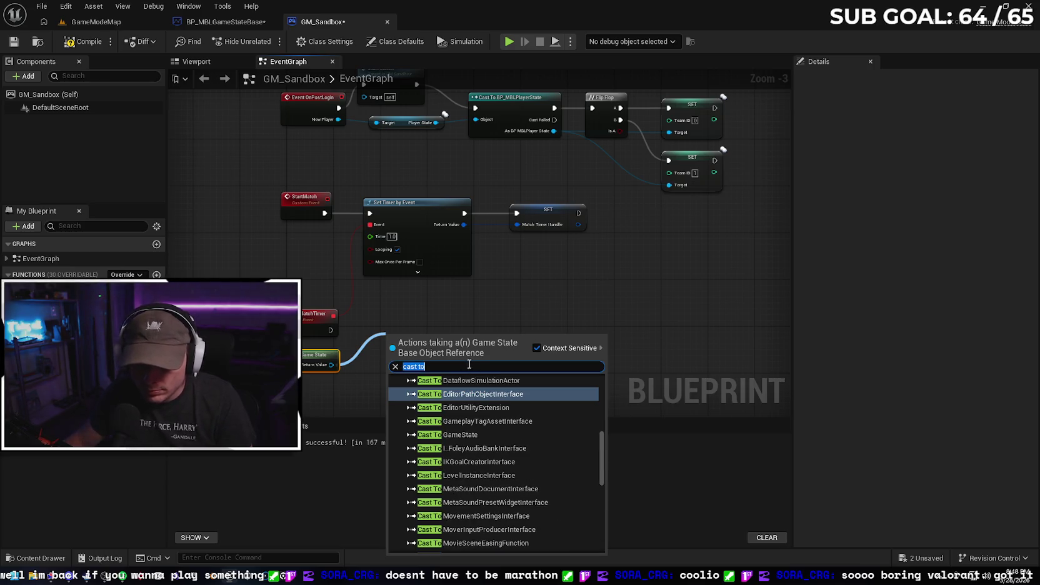
left_click(477, 362)
type("gam")
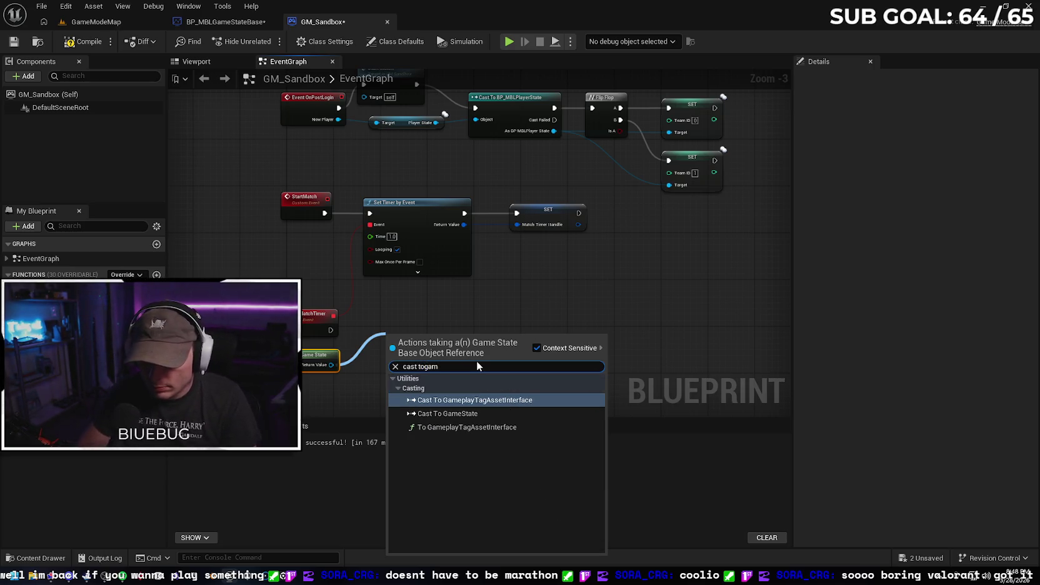
key("BackSpace")
key("BackSpace")
key("BackSpace")
type("g")
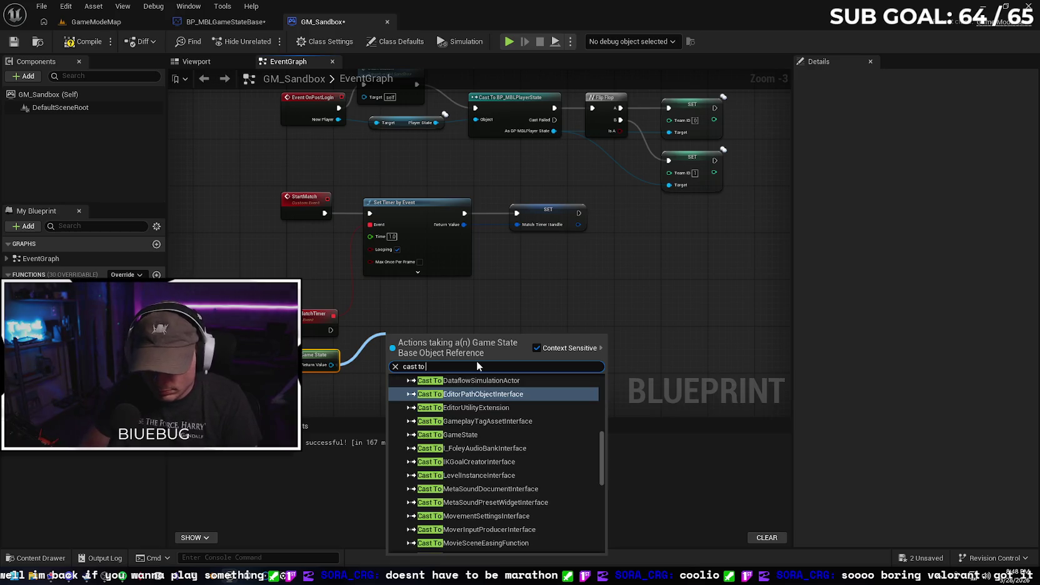
type("ame")
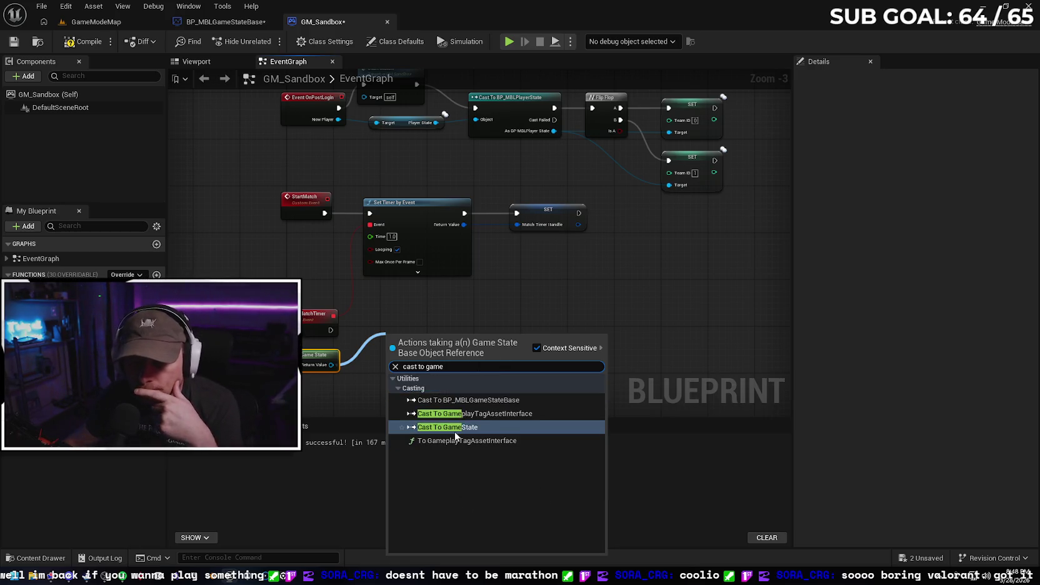
left_click(454, 431)
left_click_drag(414, 350, 419, 319)
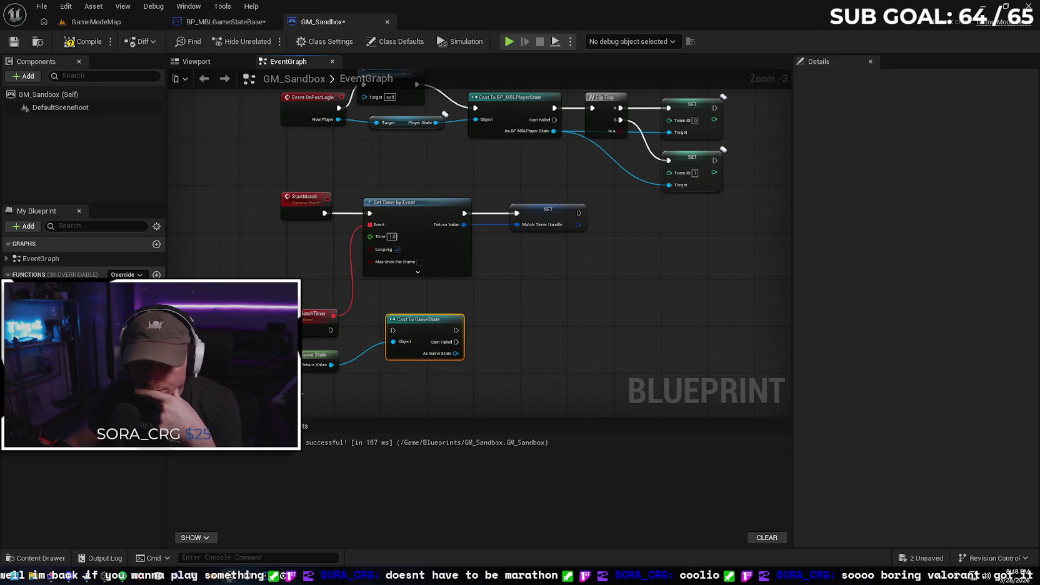
left_click(98, 25)
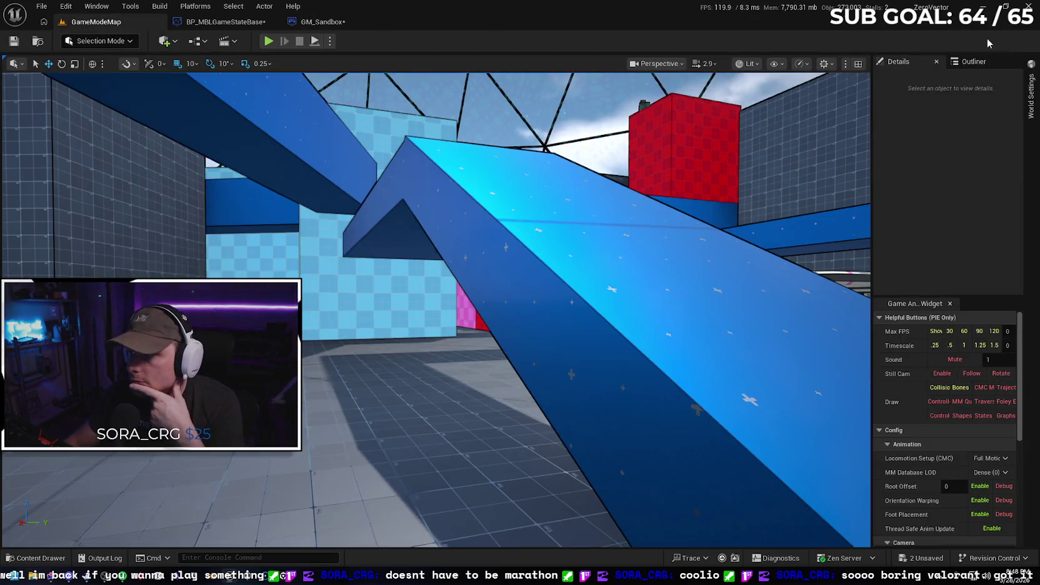
left_click(1031, 95)
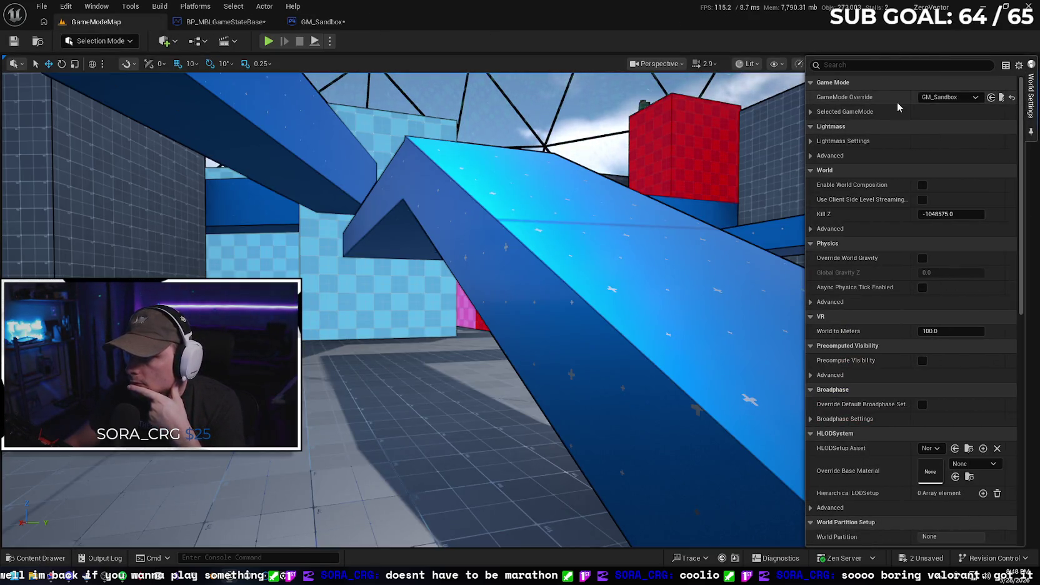
left_click(812, 112)
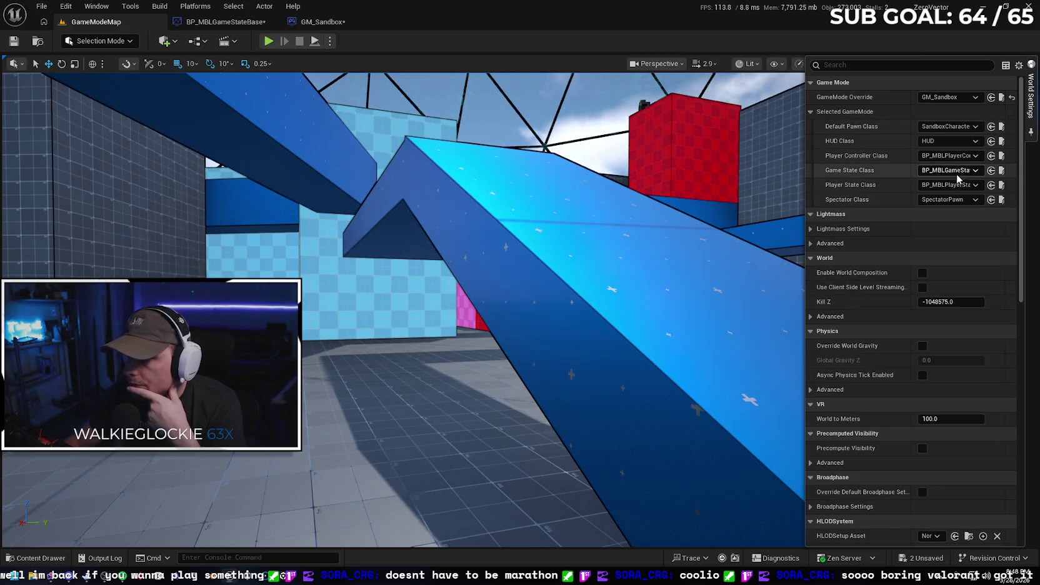
left_click(35, 557)
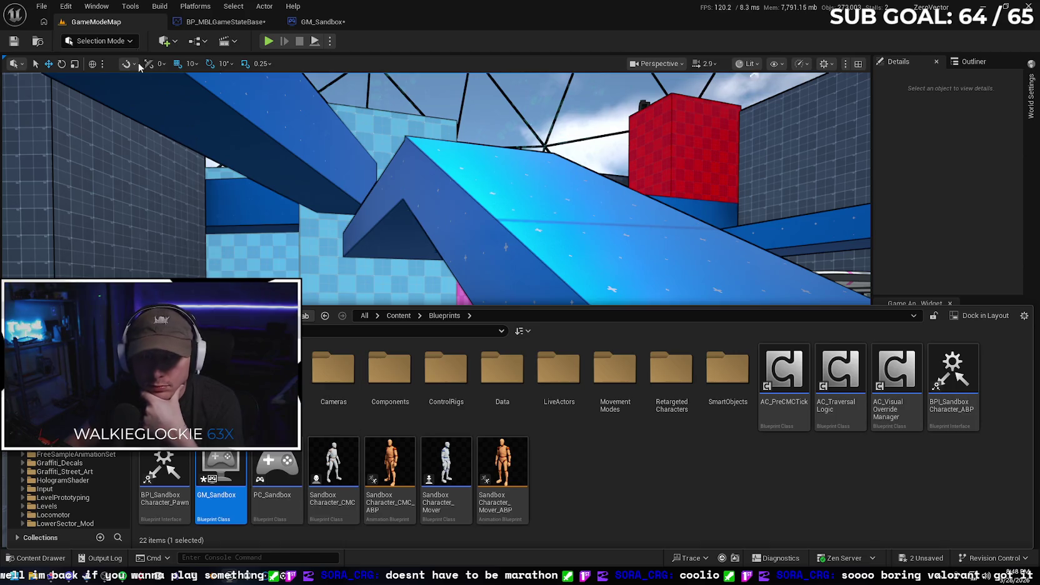
left_click(213, 23)
left_click(311, 23)
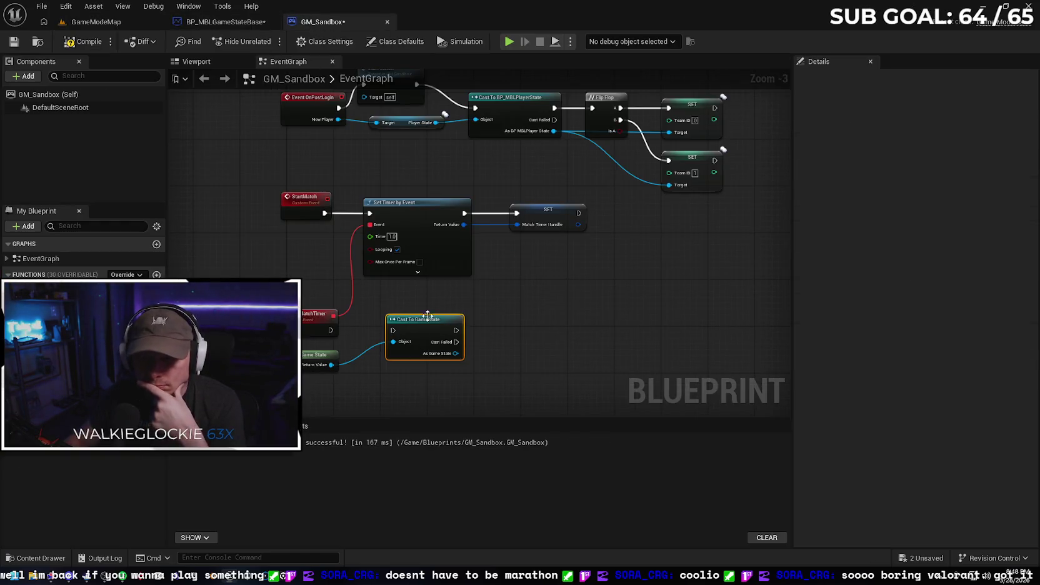
Swap Cast To GameState for Cast To BP_MBLGameStateBase on Get Game State, driven by the timer event
key("Delete")
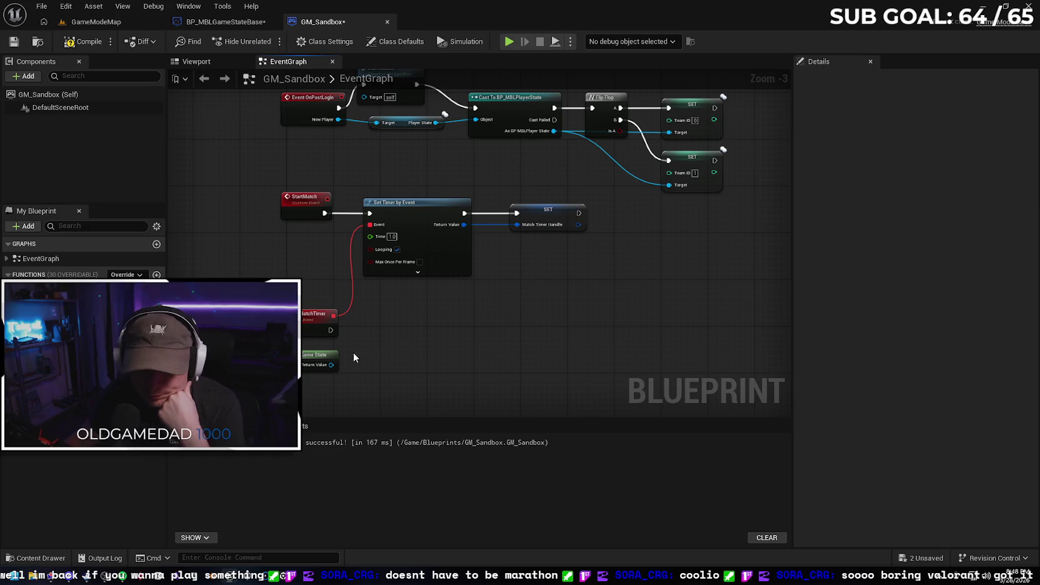
left_click_drag(331, 365, 376, 329)
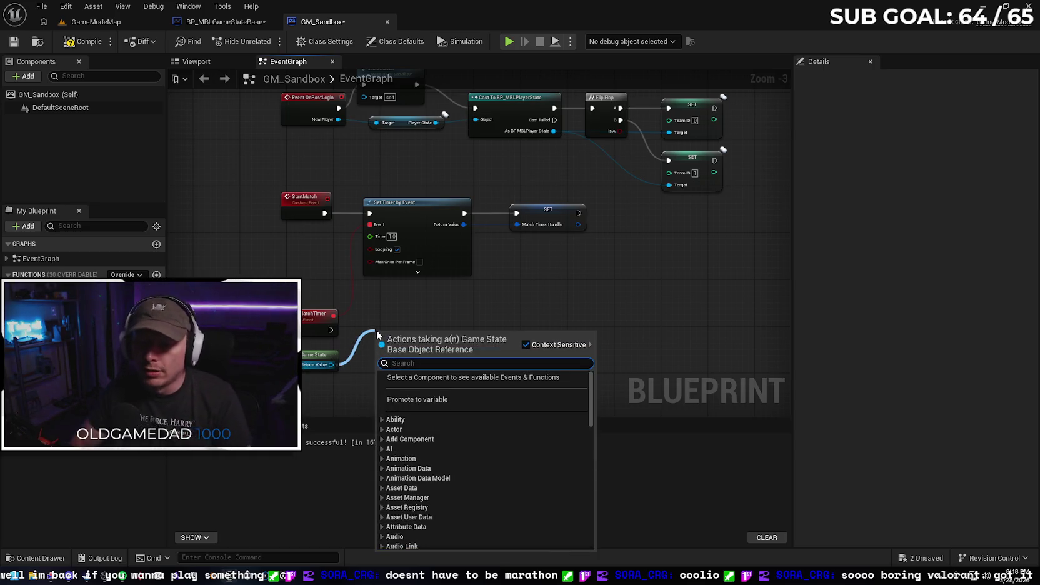
type("ca")
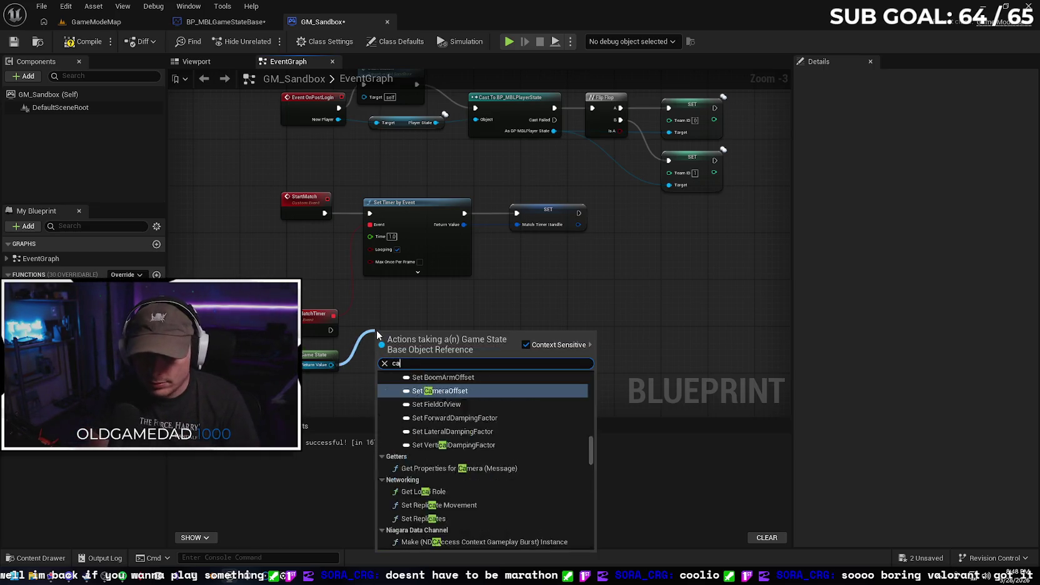
type("st to mb")
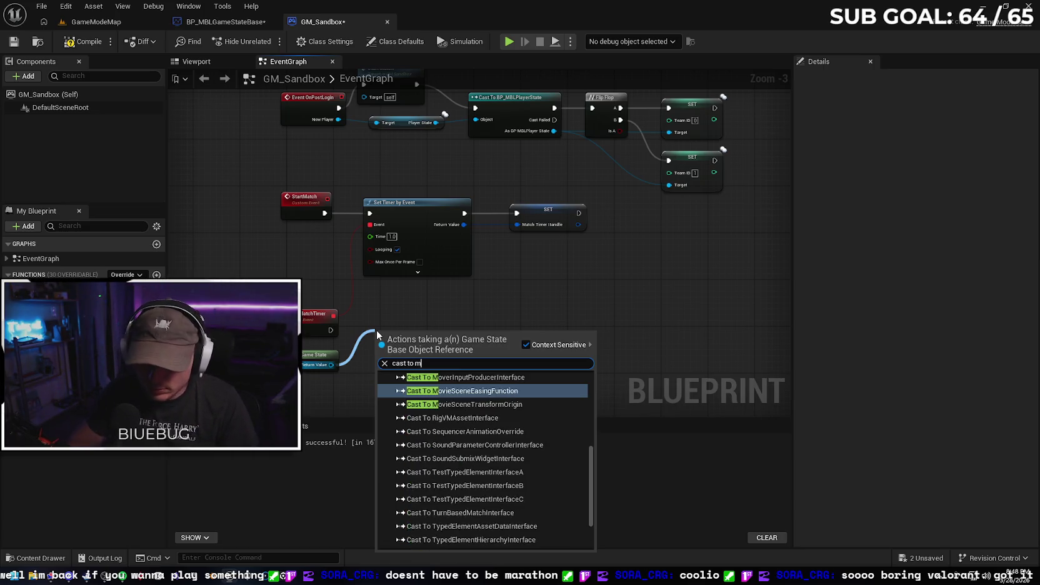
left_click(430, 397)
left_click_drag(436, 336, 442, 322)
left_click_drag(330, 330, 388, 330)
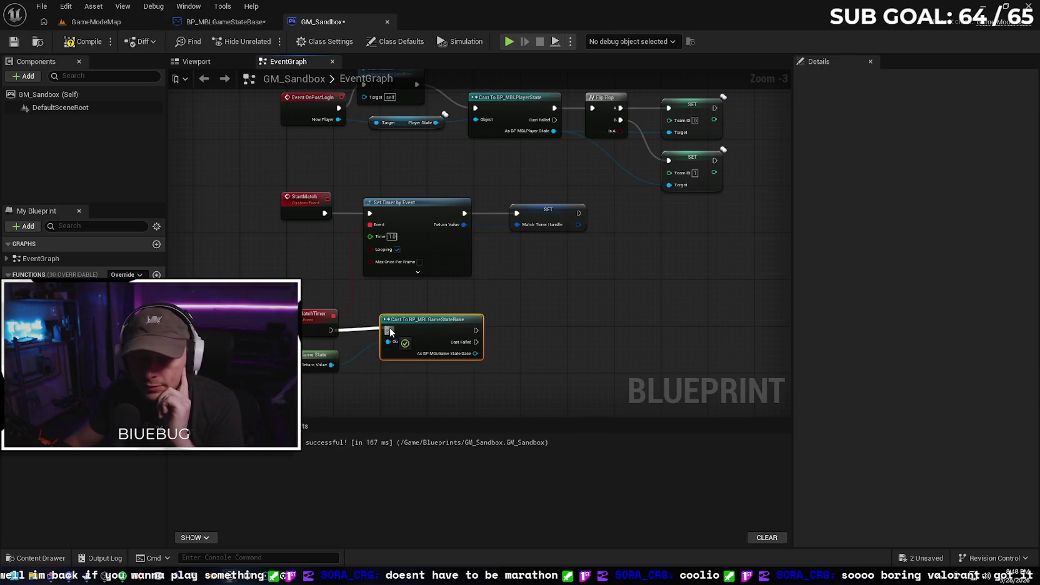
left_click(531, 345)
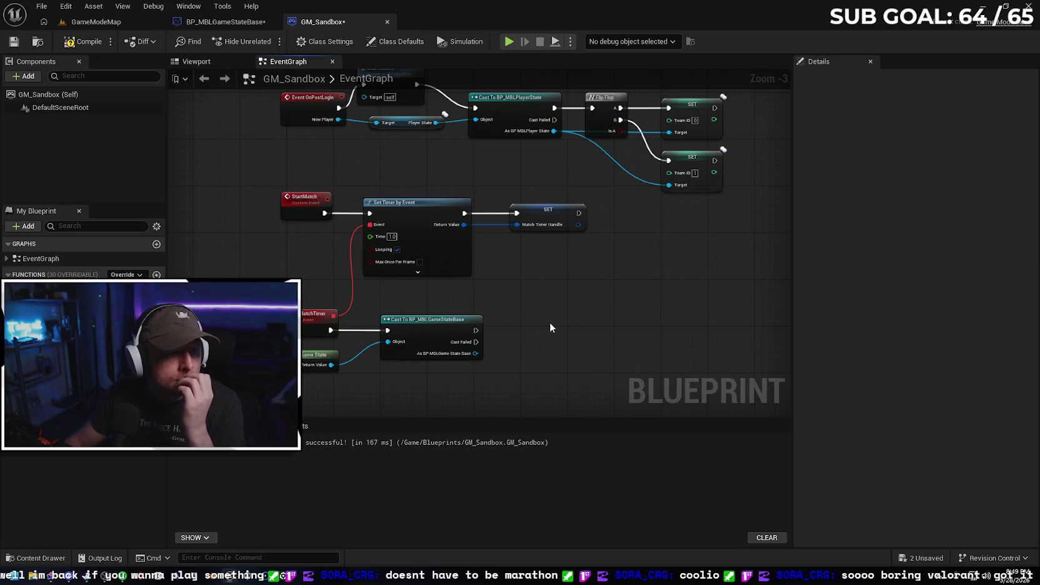
left_click_drag(536, 336, 522, 324)
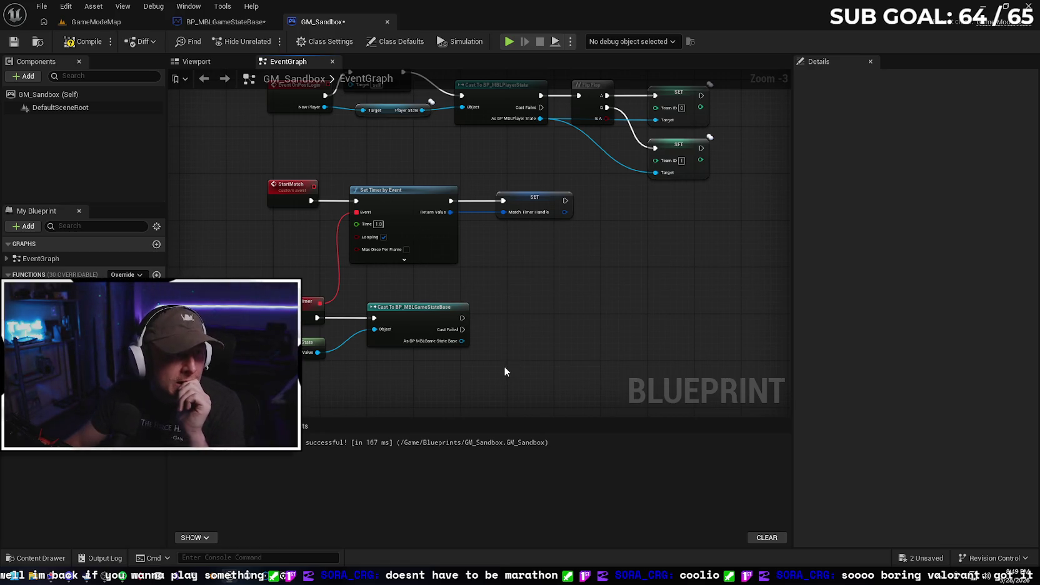
Add a Match Time Remaining getter off the cast's output and align it with the cast
left_click_drag(461, 341, 505, 337)
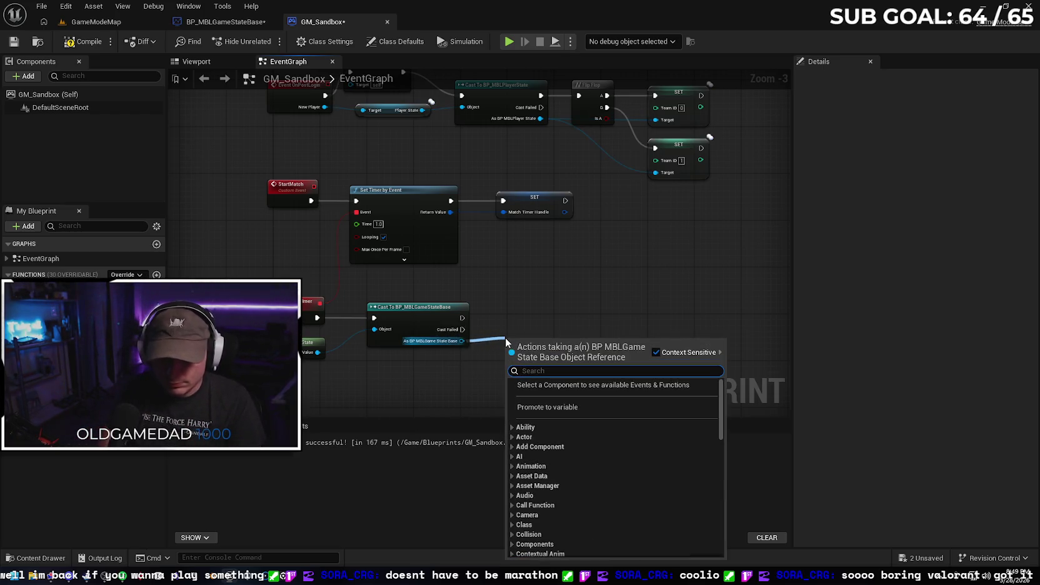
type("get")
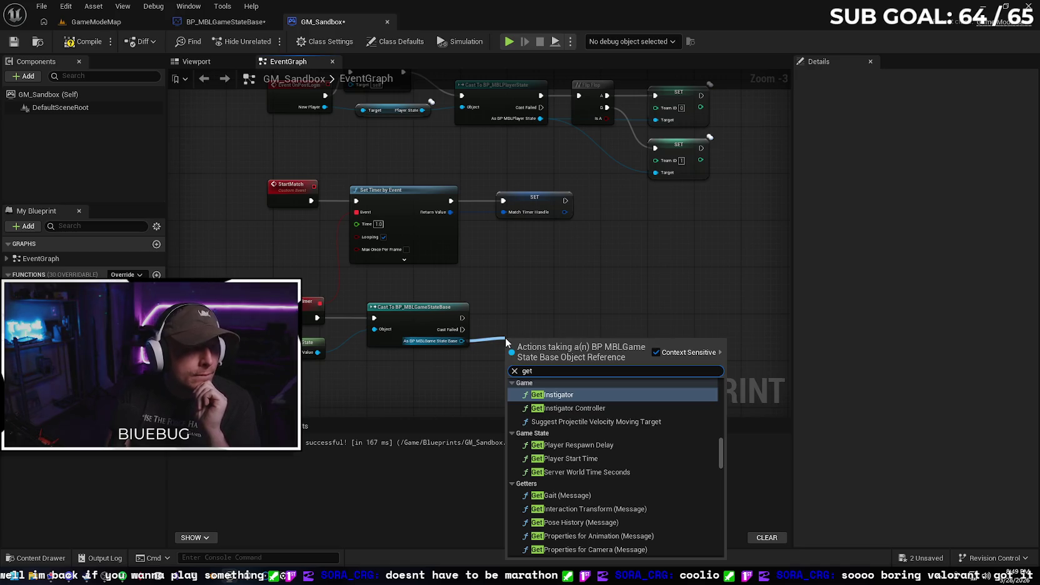
key("BackSpace")
key("BackSpace")
type("t match")
key("Return")
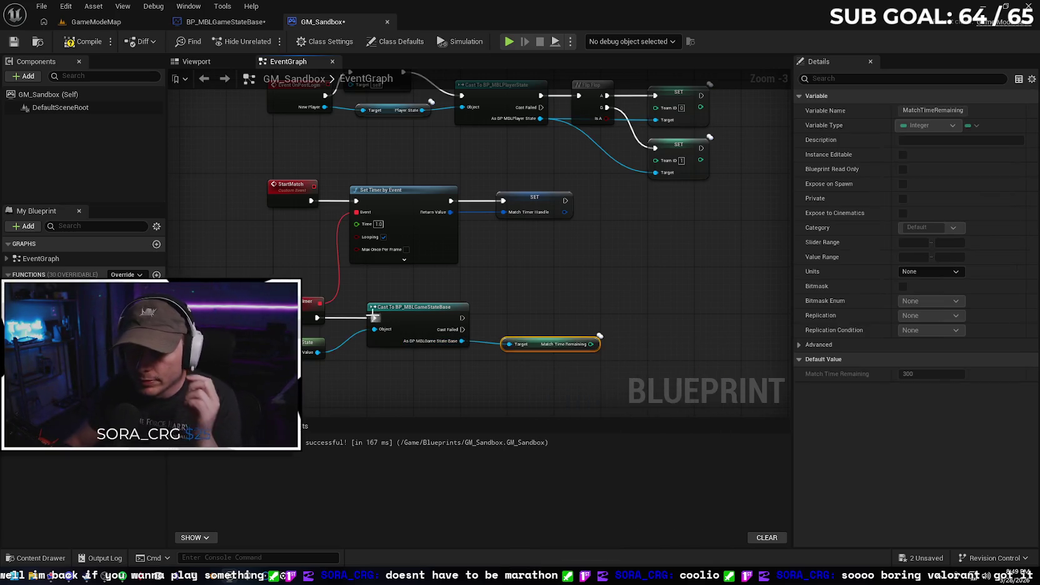
left_click_drag(527, 347, 516, 349)
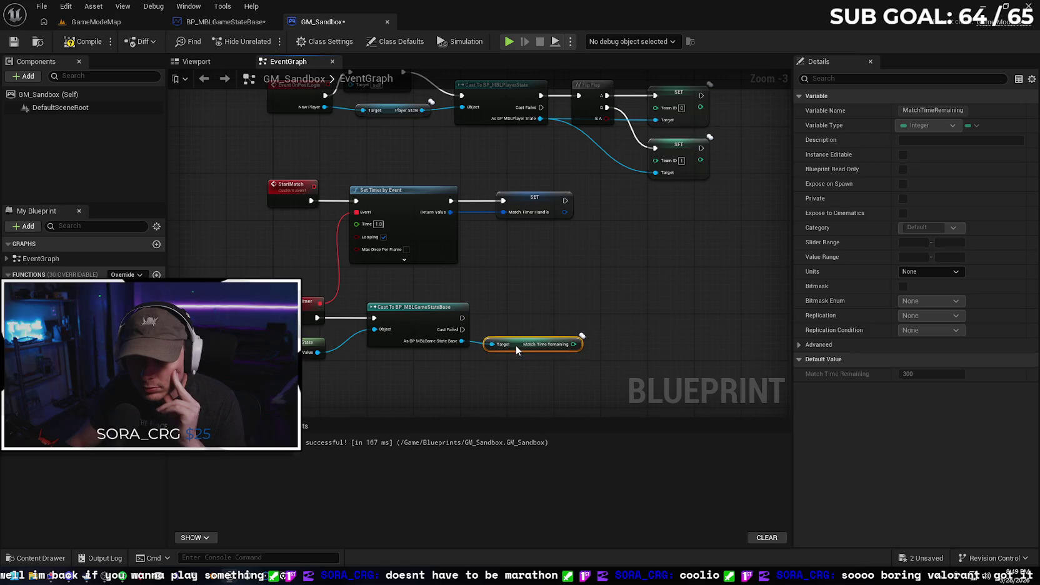
left_click(456, 341, "shift")
key("q")
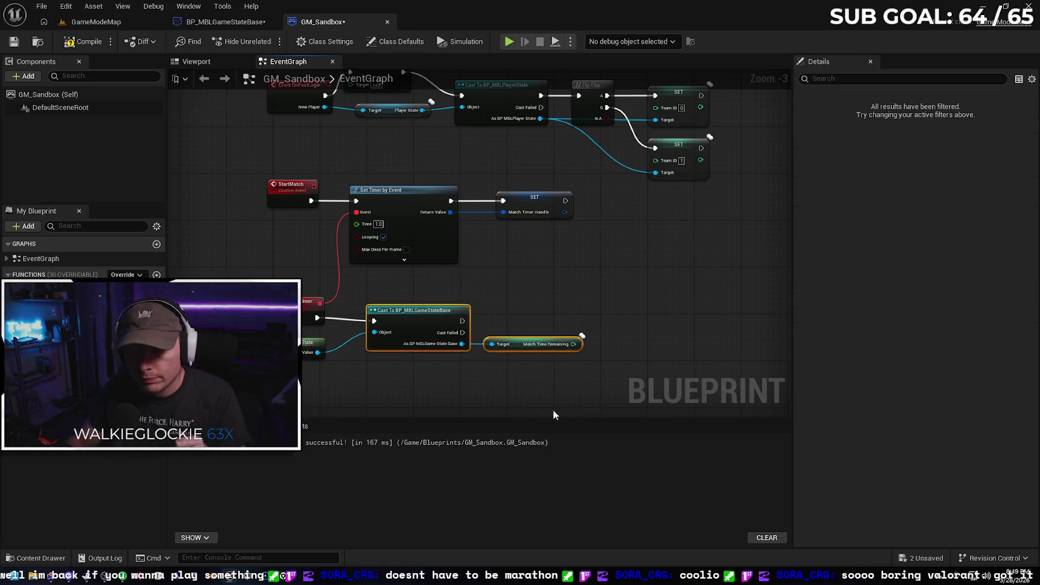
Move the Get Game State node beneath the BP_MBLGameStateBase cast
left_click(565, 377)
left_click_drag(288, 345, 388, 364)
left_click_drag(277, 269, 538, 349)
left_click(546, 284)
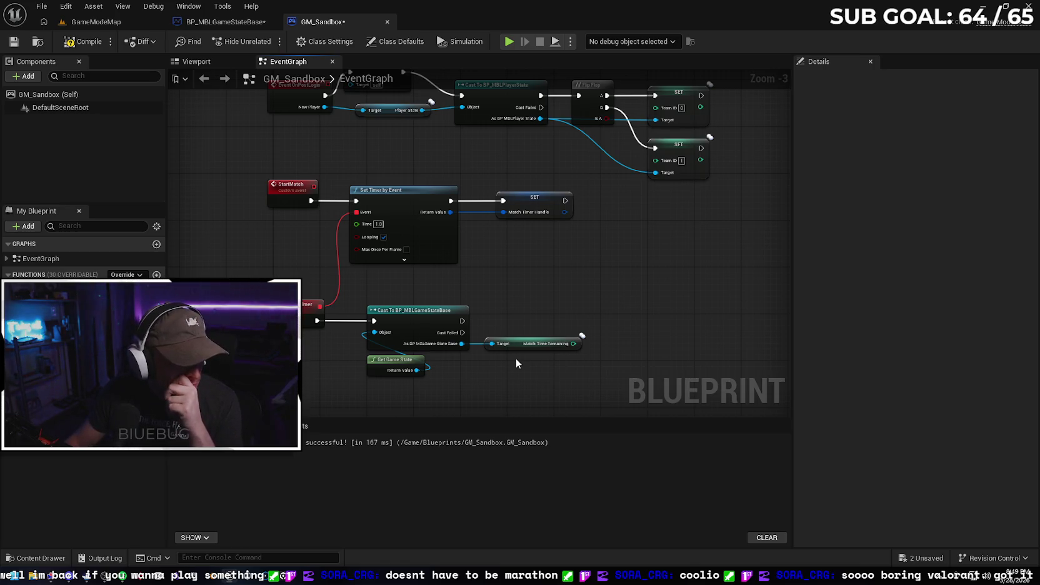
left_click_drag(573, 343, 605, 307)
Add a Subtract node taking 1 from Match Time Remaining, aligned with the getter
type("-")
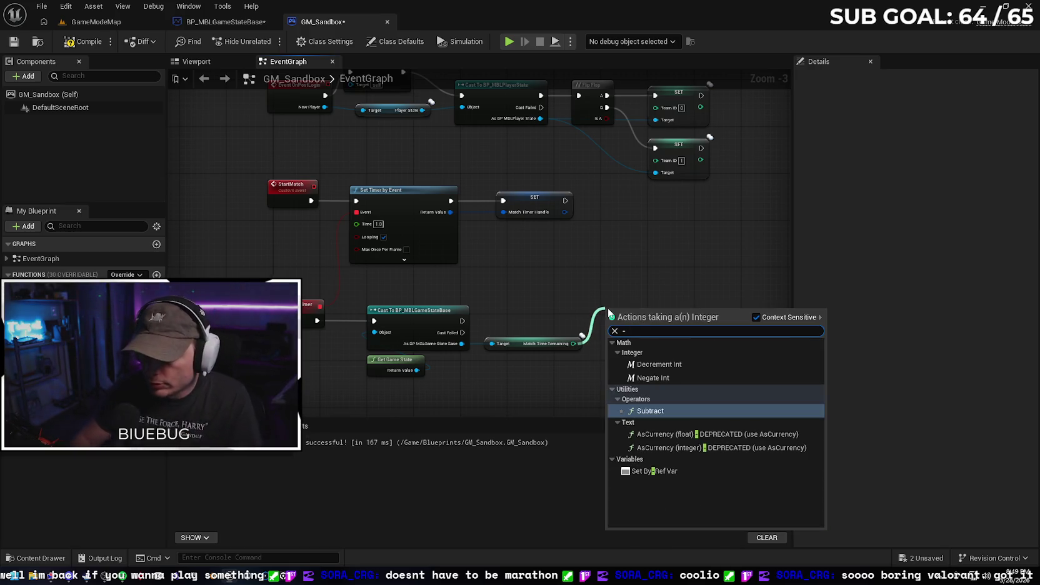
left_click(669, 409)
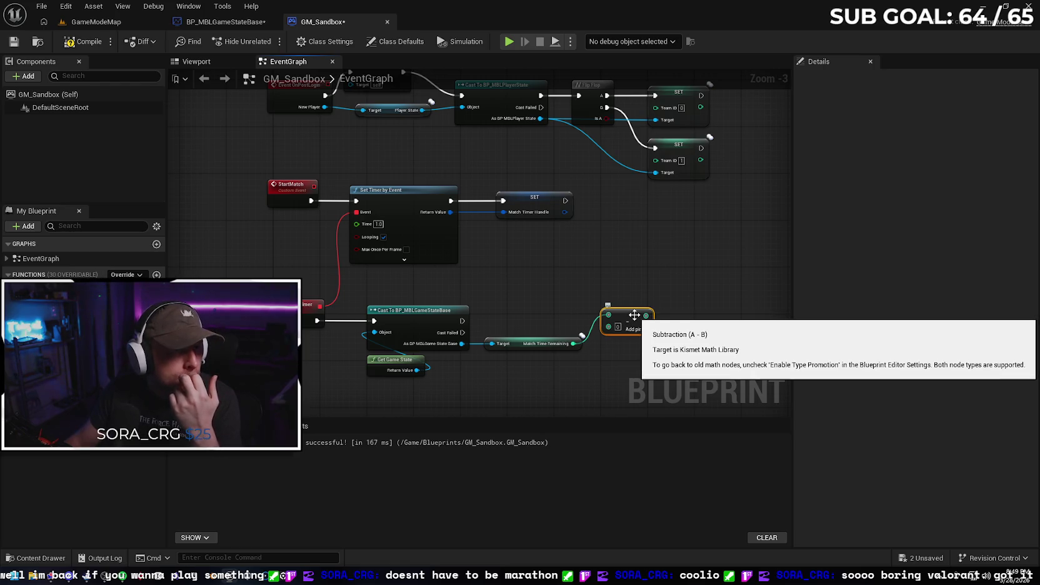
left_click_drag(634, 315, 622, 358)
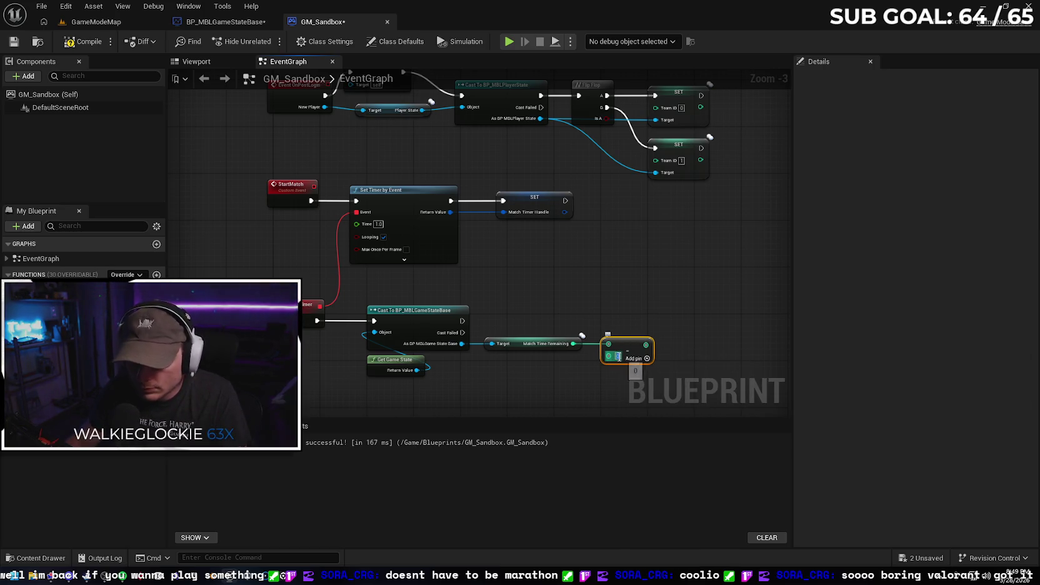
left_click(655, 313)
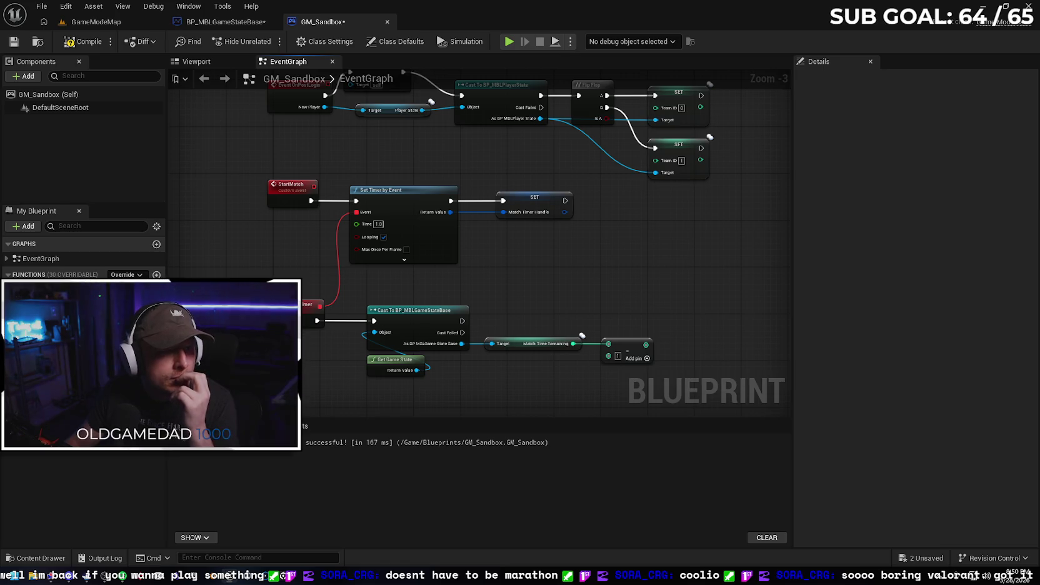
left_click_drag(528, 308, 448, 273)
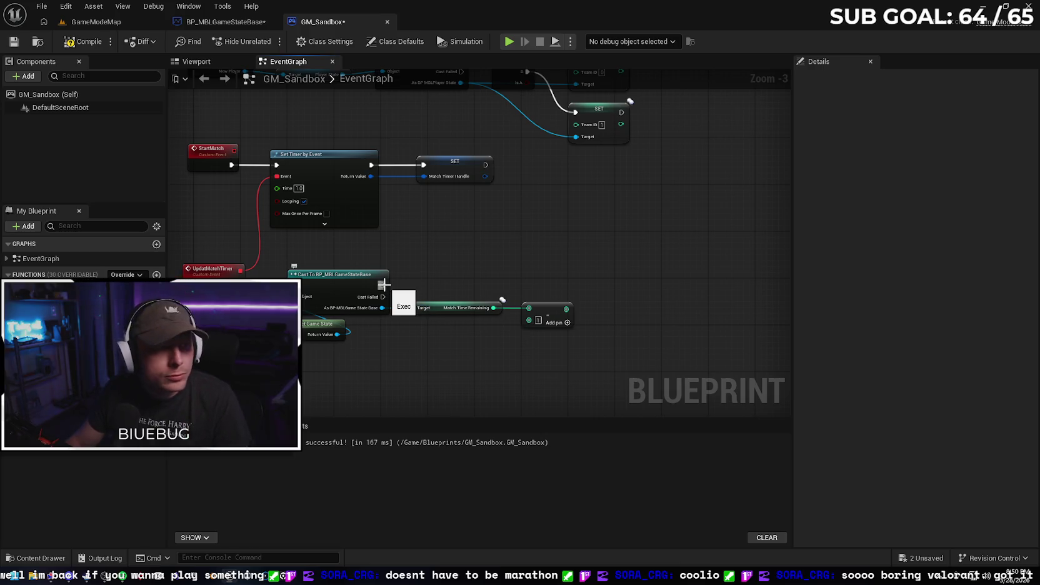
Add a Set Match Time Remaining node on the cast's execution output, fed by the subtract result
left_click_drag(383, 284, 591, 286)
type("set")
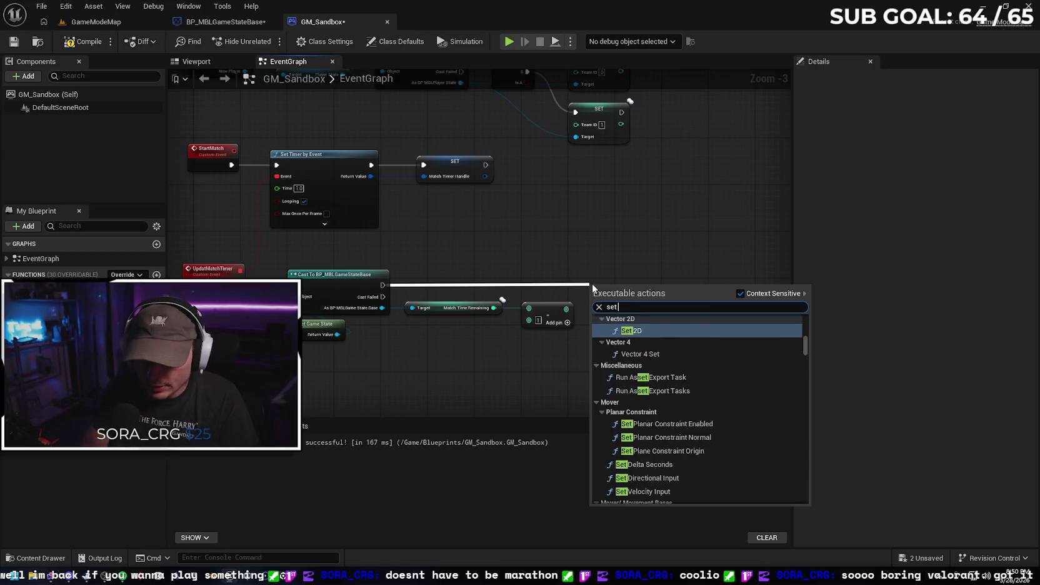
type(" match time")
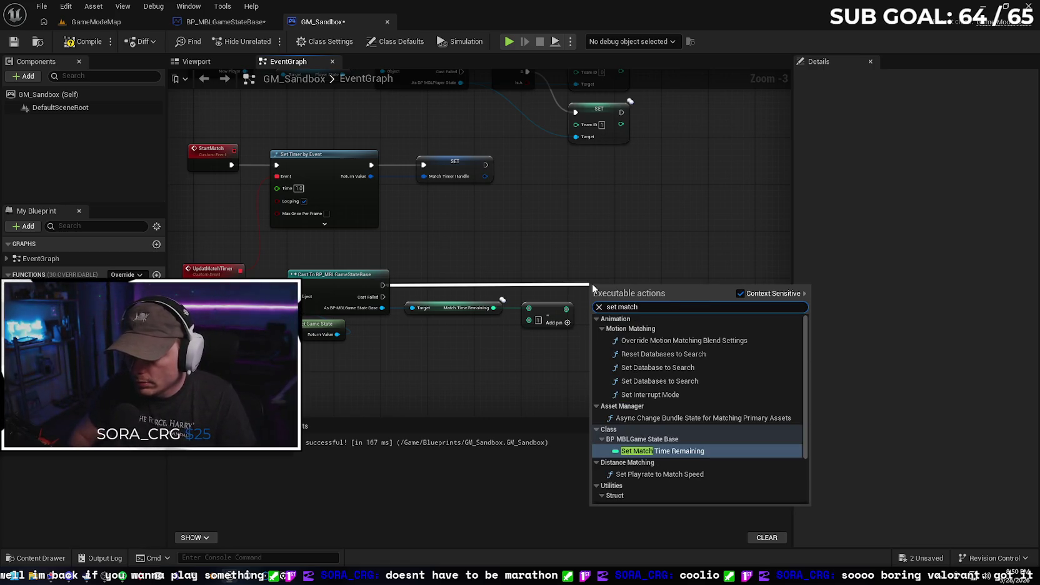
key("Return")
left_click_drag(609, 292, 594, 300)
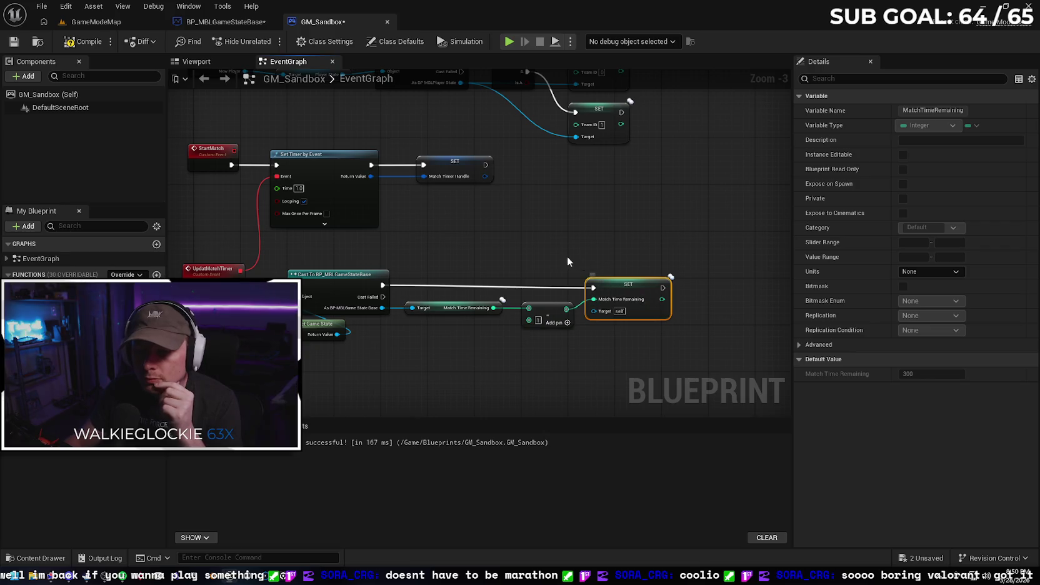
mouse_move(610, 289)
left_mouse_down()
mouse_move(607, 277)
mouse_move(612, 292)
left_mouse_up()
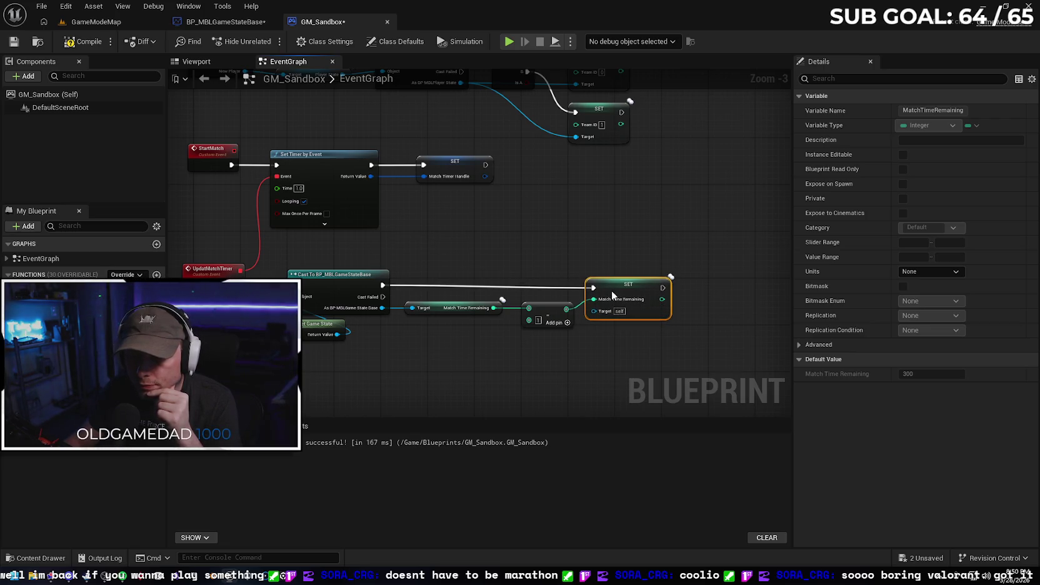
left_click(615, 350)
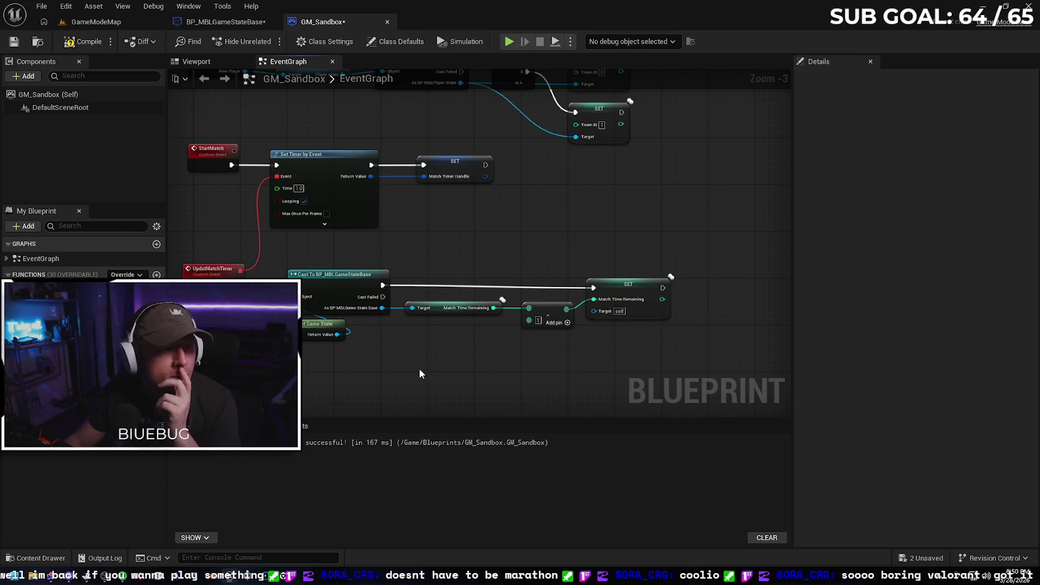
left_click_drag(448, 370, 434, 339)
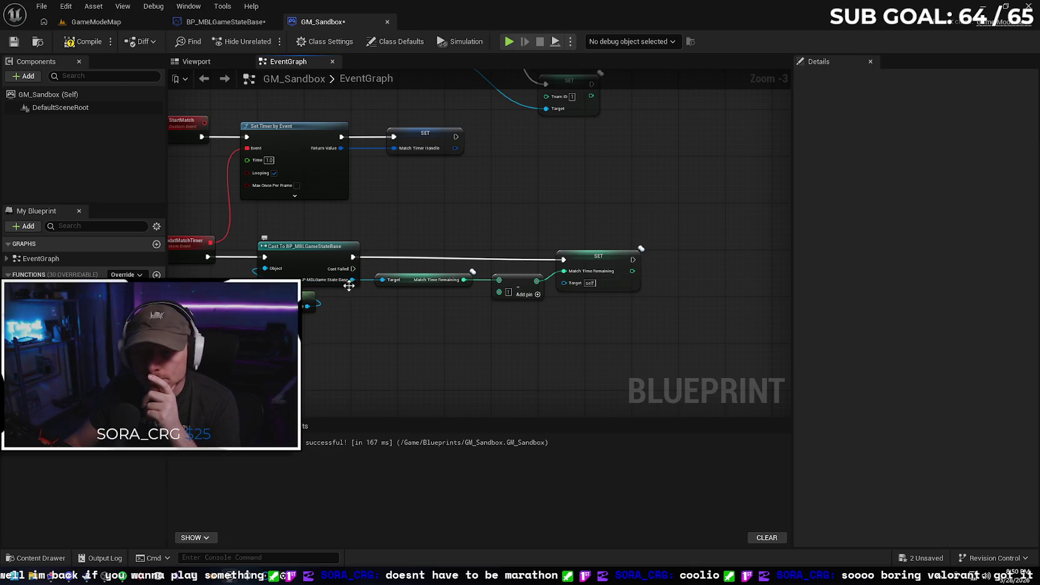
Wire the cast's game state into the set node's Target and straighten the nodes with Q
mouse_move(352, 280)
left_mouse_down()
mouse_move(524, 304)
mouse_move(564, 283)
left_mouse_up()
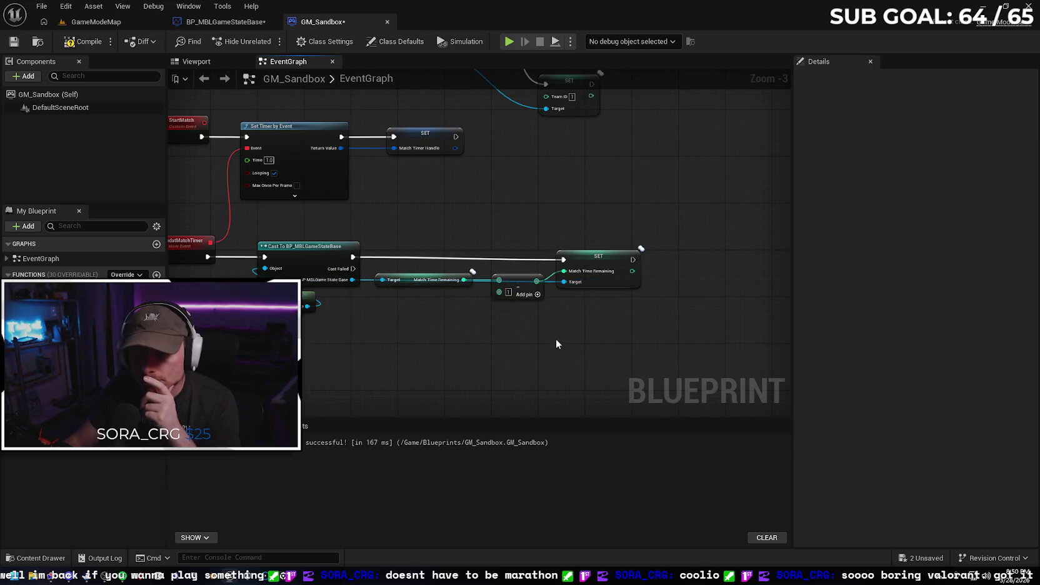
left_click_drag(408, 281, 406, 297)
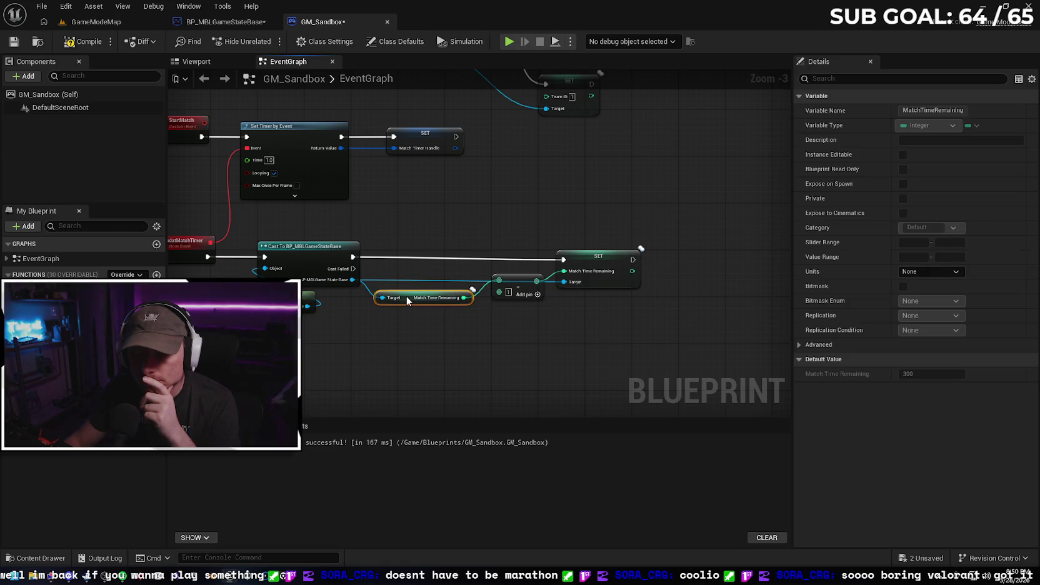
mouse_move(324, 219)
left_mouse_down()
mouse_move(400, 266)
mouse_move(591, 270)
left_mouse_up()
key("q")
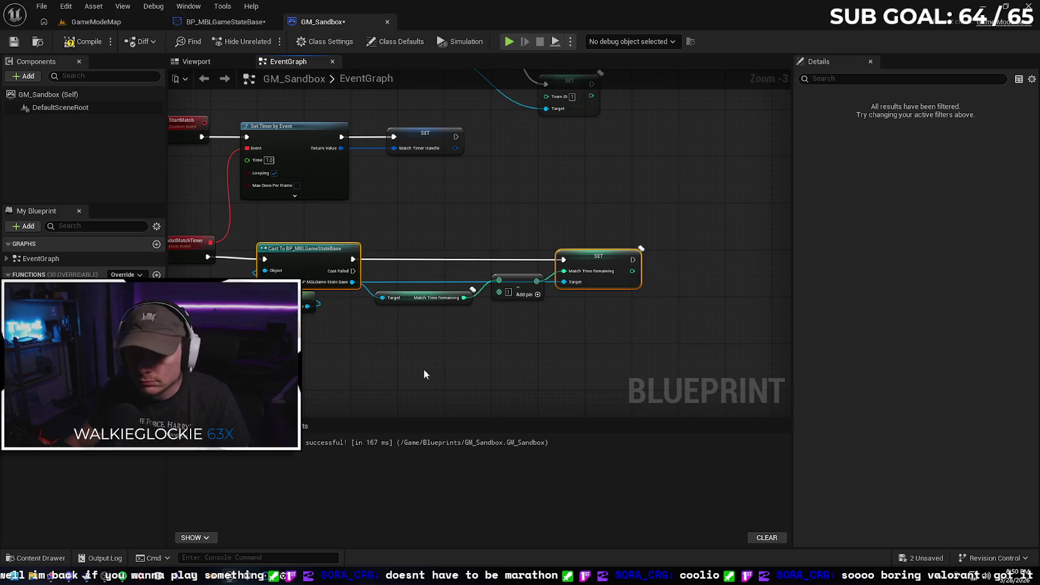
left_click(458, 355)
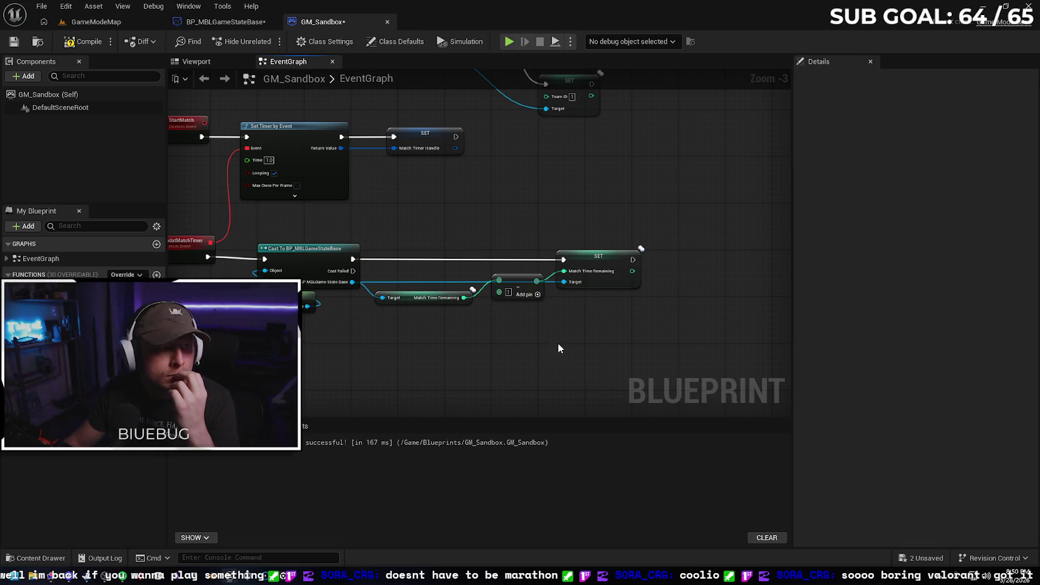
left_click_drag(633, 259, 660, 263)
Add a Branch after SET, with a Match Time Remaining <= 0 comparison as its Condition
type("bra")
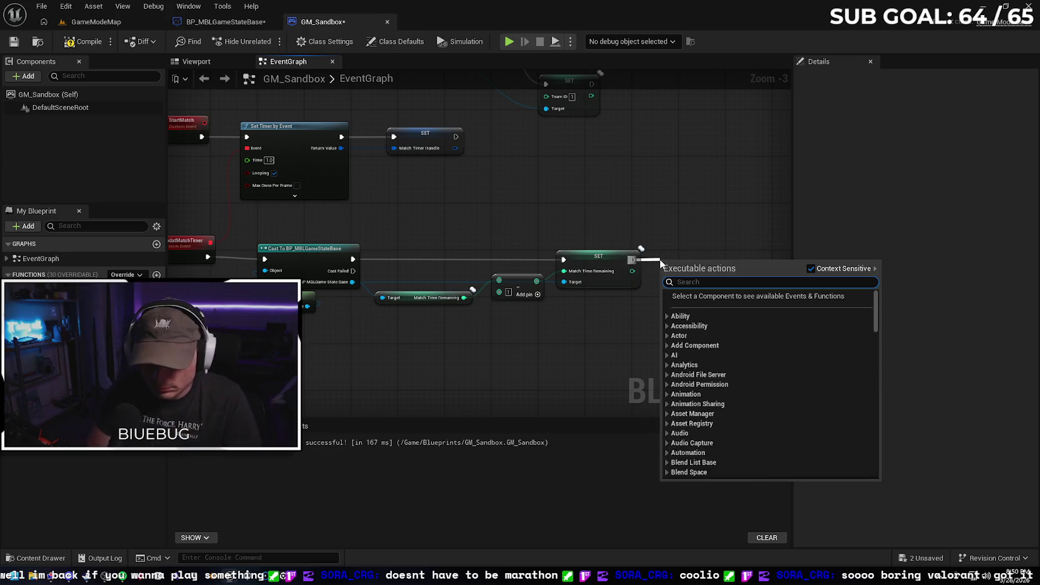
type("nch")
key("Return")
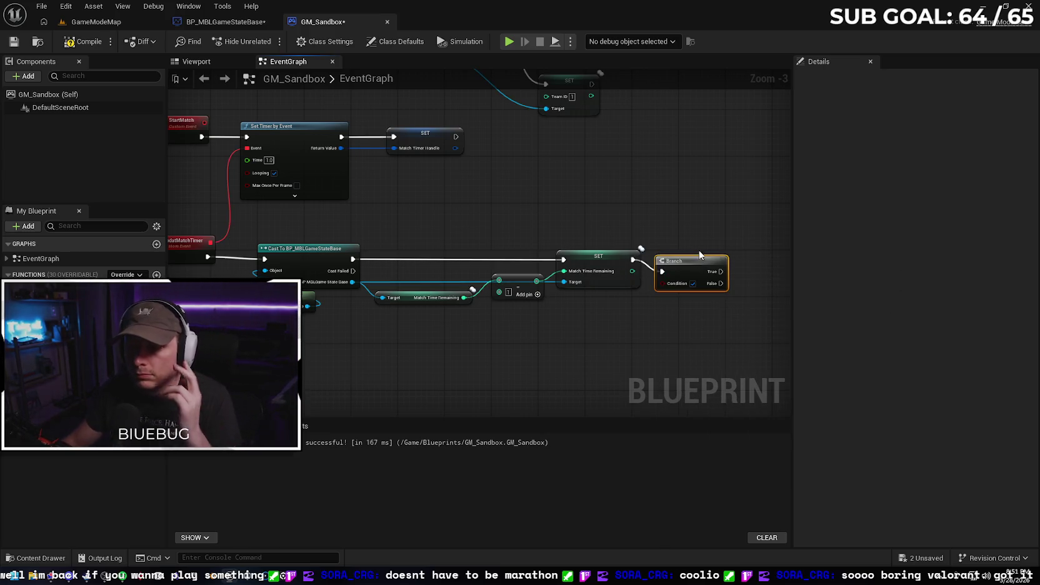
left_click_drag(708, 265, 719, 254)
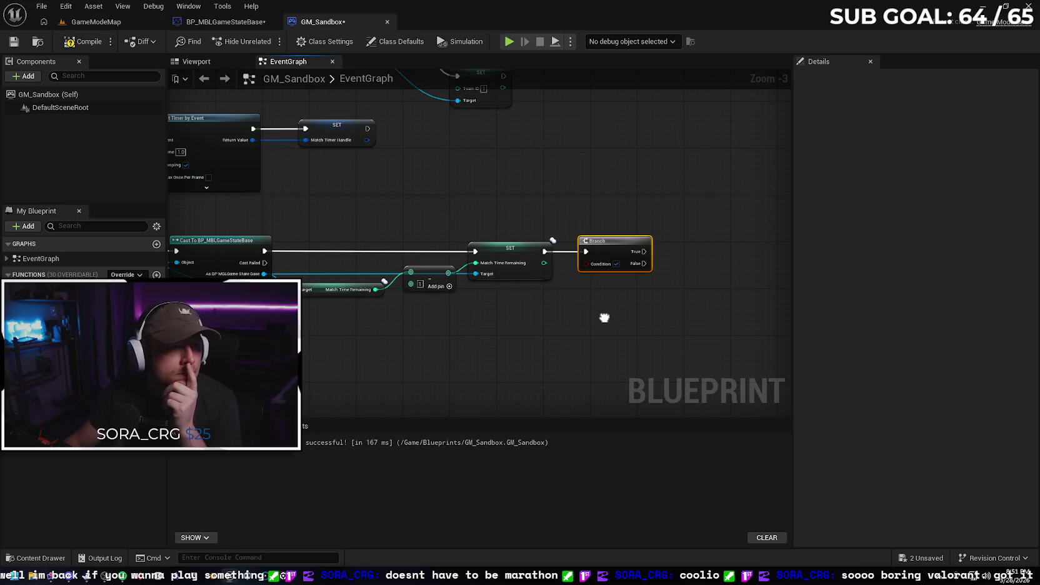
left_click_drag(544, 262, 561, 306)
type("<=")
key("Return")
left_click_drag(614, 314, 585, 263)
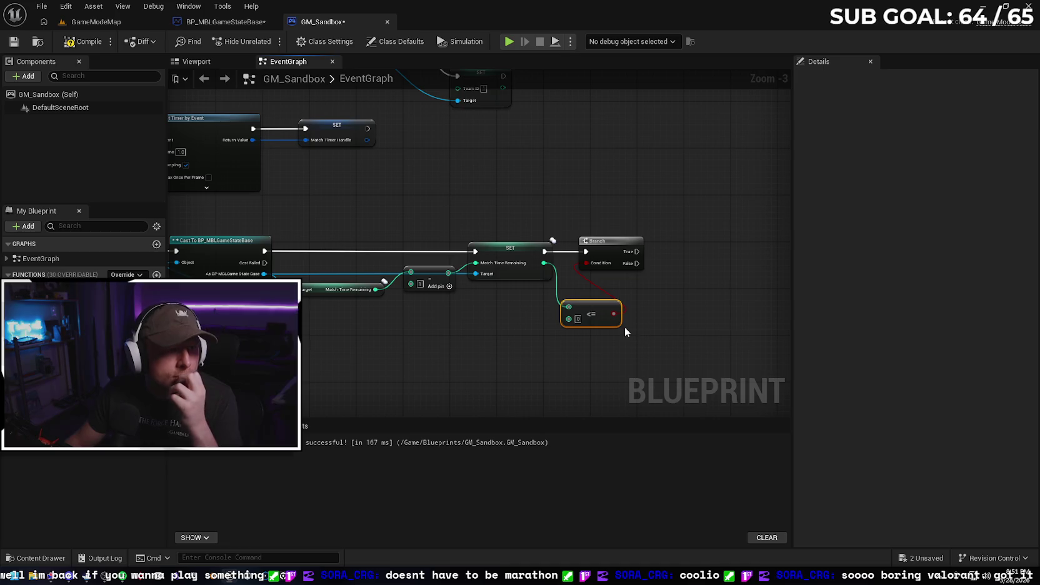
left_click_drag(613, 252, 658, 253)
left_click_drag(600, 309, 601, 266)
left_click(644, 305)
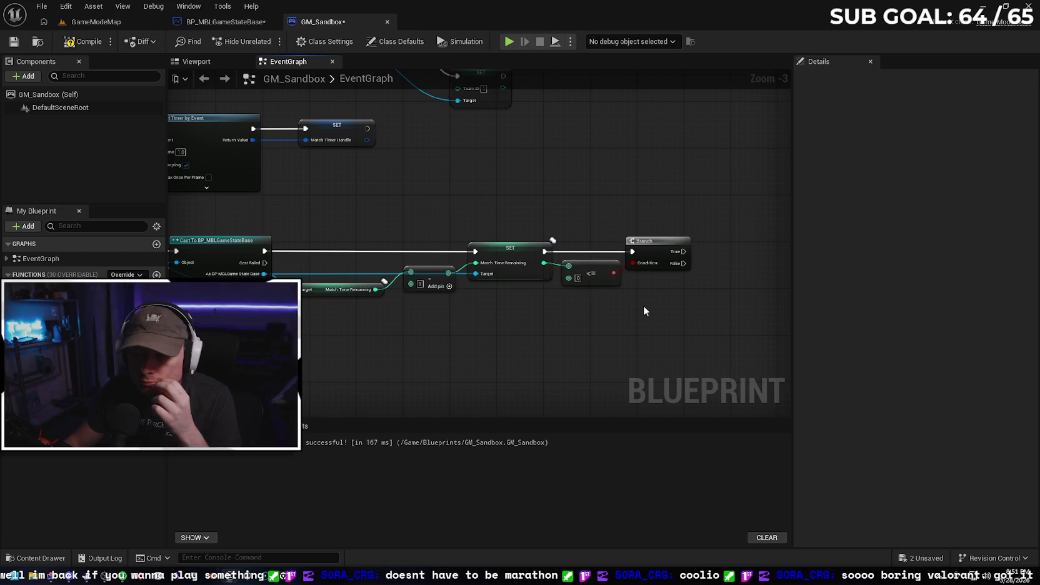
Straighten the set, comparison, cast and Branch nodes into a tidy line with Q
left_click(599, 273)
left_click_drag(601, 295, 467, 240)
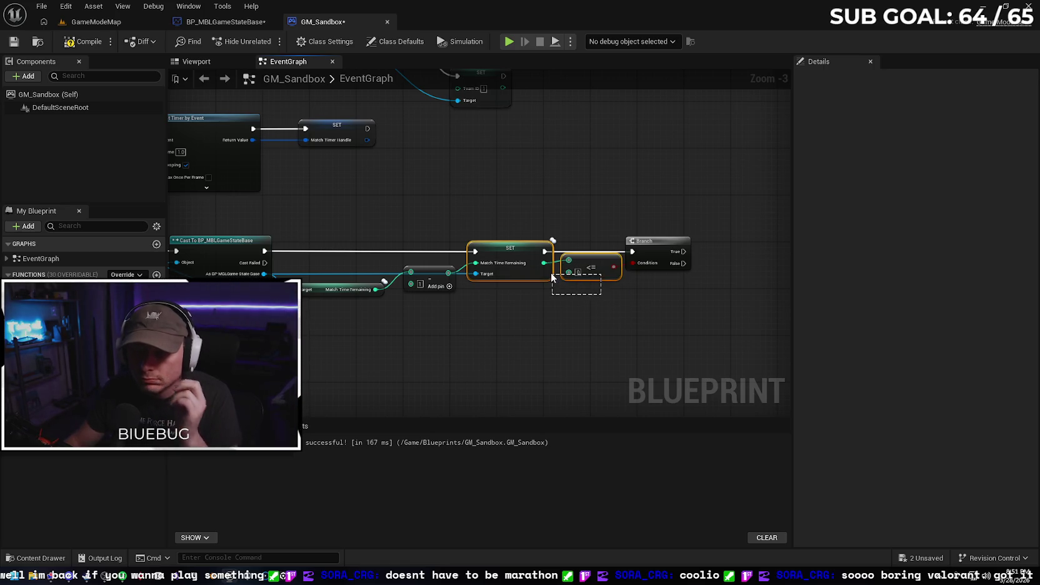
key("q")
left_click_drag(644, 241, 644, 235)
left_click_drag(245, 213, 671, 250)
key("q")
left_click(482, 349)
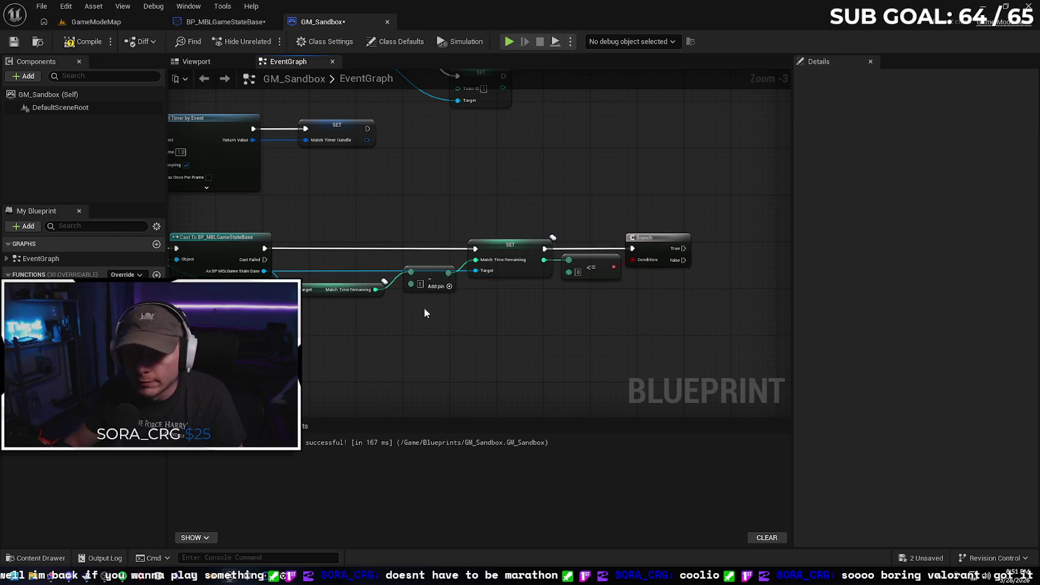
left_click(435, 281)
left_click(493, 328)
mouse_move(475, 335)
left_mouse_down()
mouse_move(636, 309)
mouse_move(459, 329)
left_mouse_up()
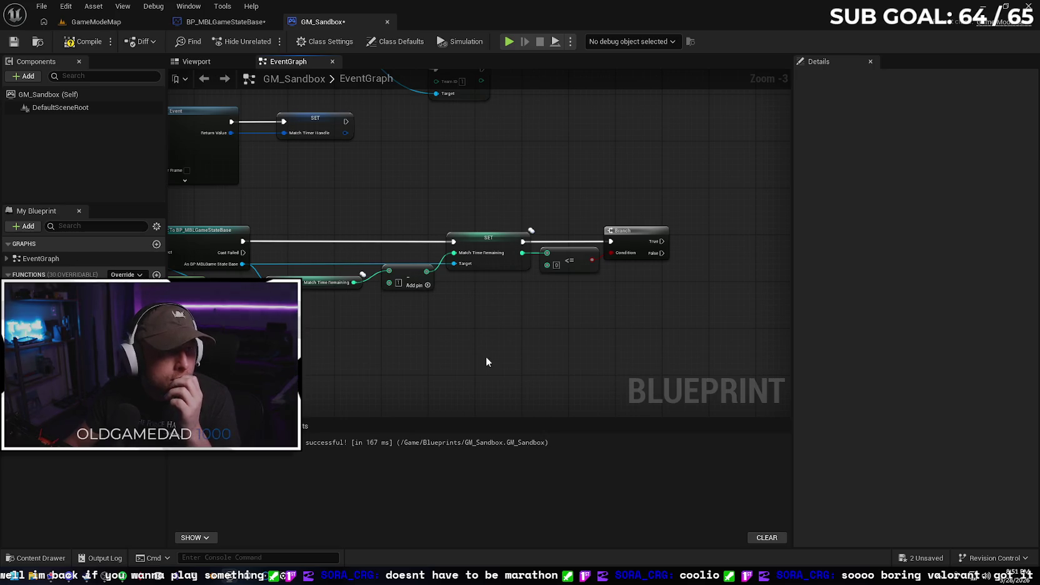
mouse_move(574, 350)
left_mouse_down()
mouse_move(538, 335)
mouse_move(508, 343)
left_mouse_up()
Add Clear and Invalidate Timer by Handle on the Branch's True output
left_click_drag(596, 234, 627, 238)
type("clear and")
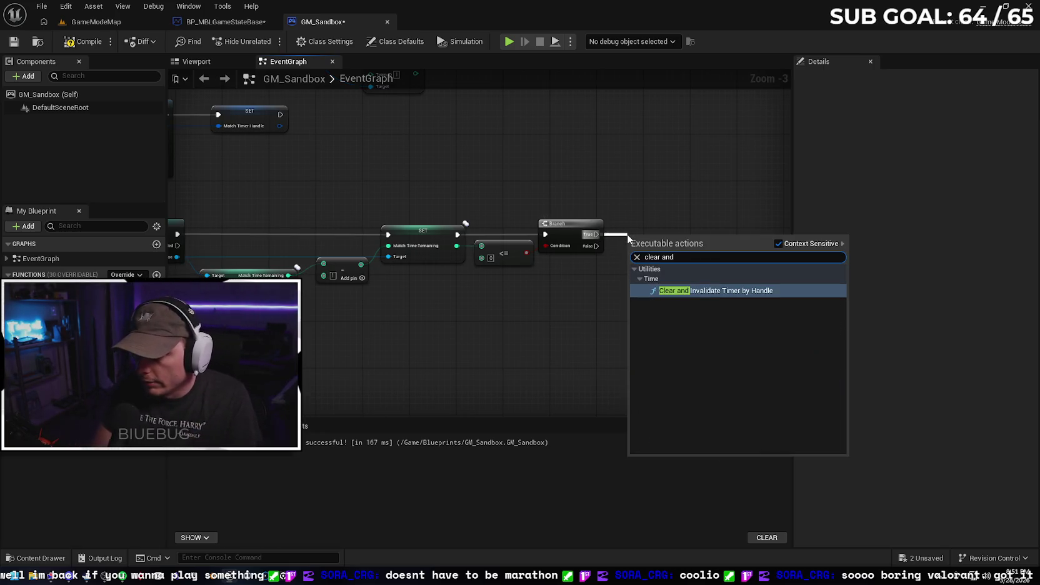
key("Return")
left_click_drag(683, 232, 686, 237)
left_click(671, 300)
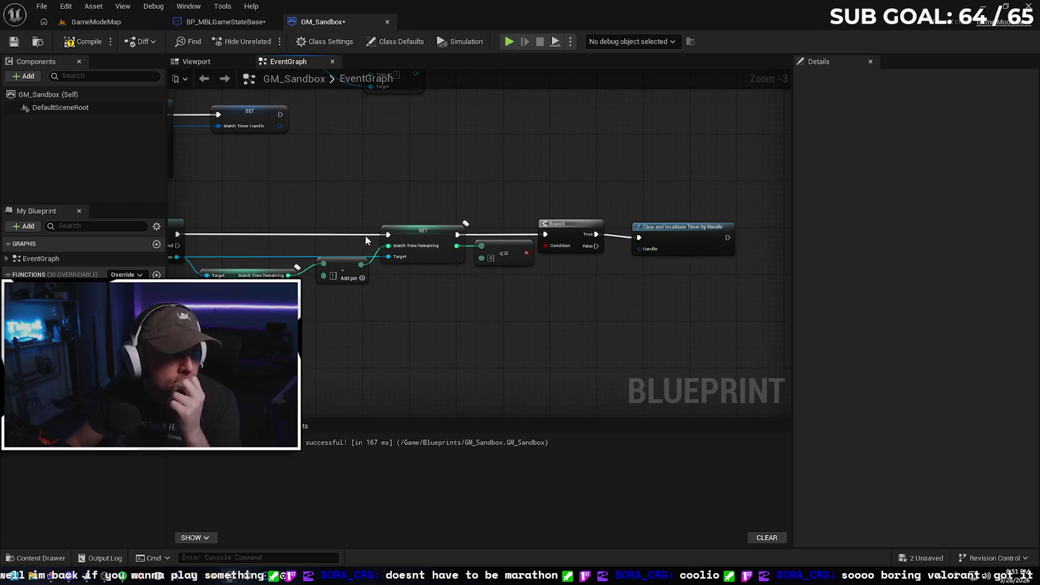
Drop in a Match Timer Handle getter and connect it to the Handle input
mouse_move(50, 334)
left_mouse_down()
mouse_move(383, 378)
mouse_move(514, 323)
mouse_move(571, 255)
left_mouse_up()
left_click(550, 344)
mouse_move(445, 334)
left_mouse_down()
mouse_move(470, 323)
mouse_move(480, 290)
mouse_move(519, 273)
mouse_move(569, 272)
left_mouse_up()
left_click(597, 314)
Position the clear-timer node and handle getter right beside the Branch
left_click_drag(598, 341, 614, 278)
left_click_drag(611, 242, 604, 235)
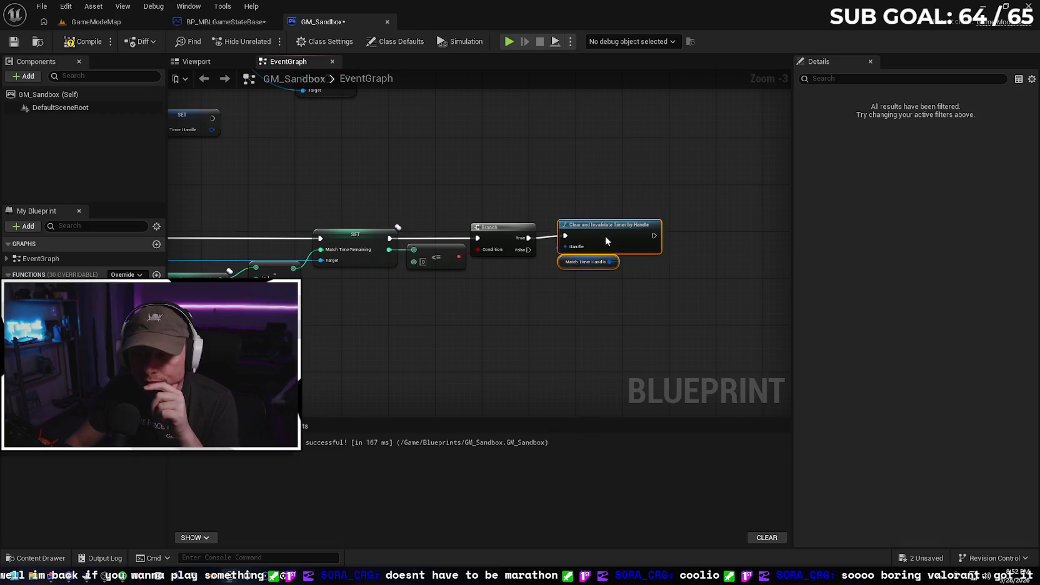
scroll(604, 238, "up", 3)
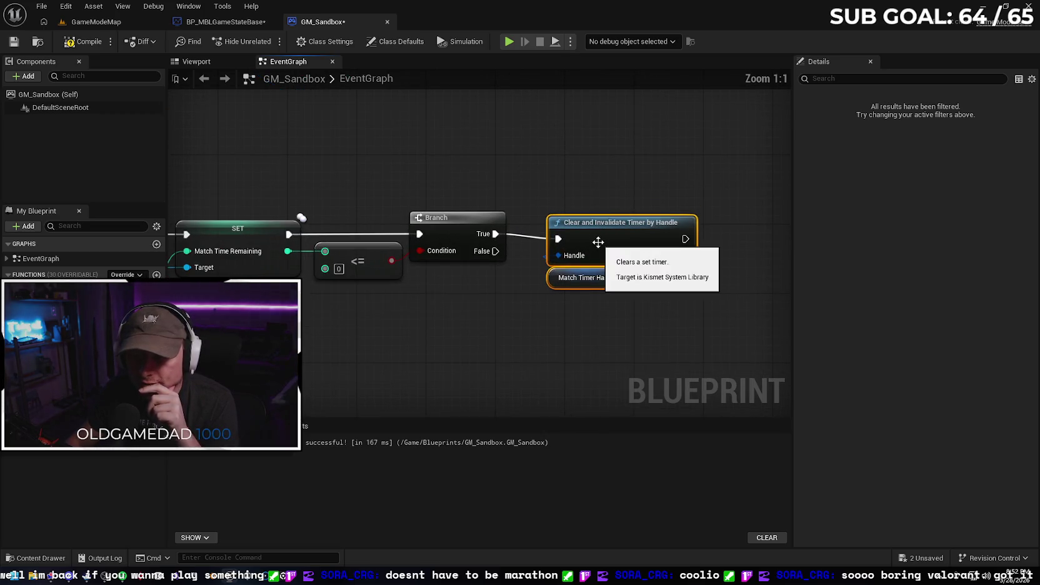
mouse_move(599, 224)
left_mouse_down()
mouse_move(601, 238)
mouse_move(602, 228)
left_mouse_up()
scroll(487, 320, "down", 5)
left_click_drag(530, 329, 622, 311)
scroll(510, 327, "up", 5)
left_click_drag(548, 313, 530, 203)
left_click_drag(548, 275, 556, 280)
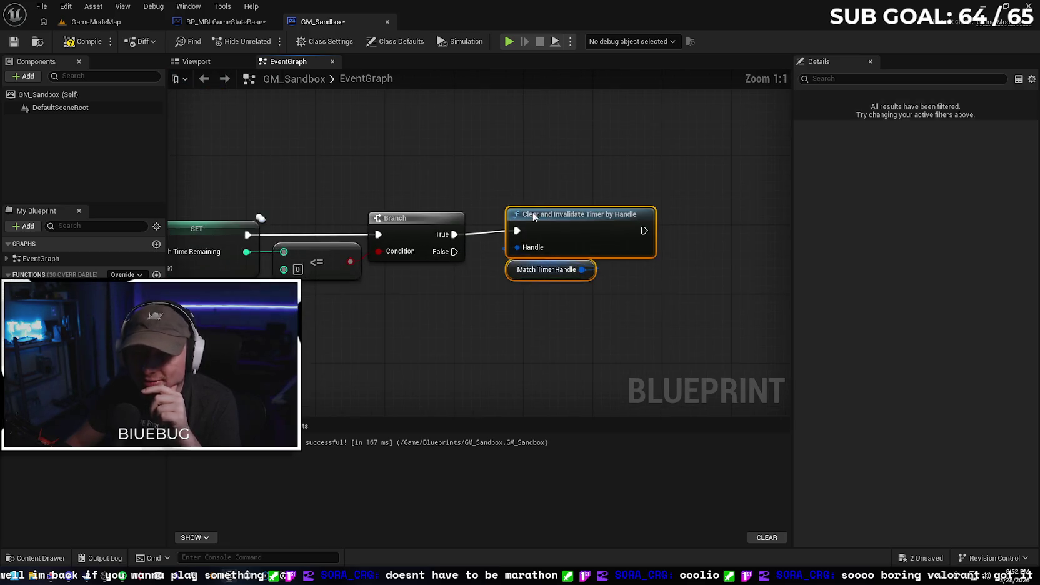
mouse_move(561, 232)
left_mouse_down()
mouse_move(507, 238)
mouse_move(556, 233)
left_mouse_up()
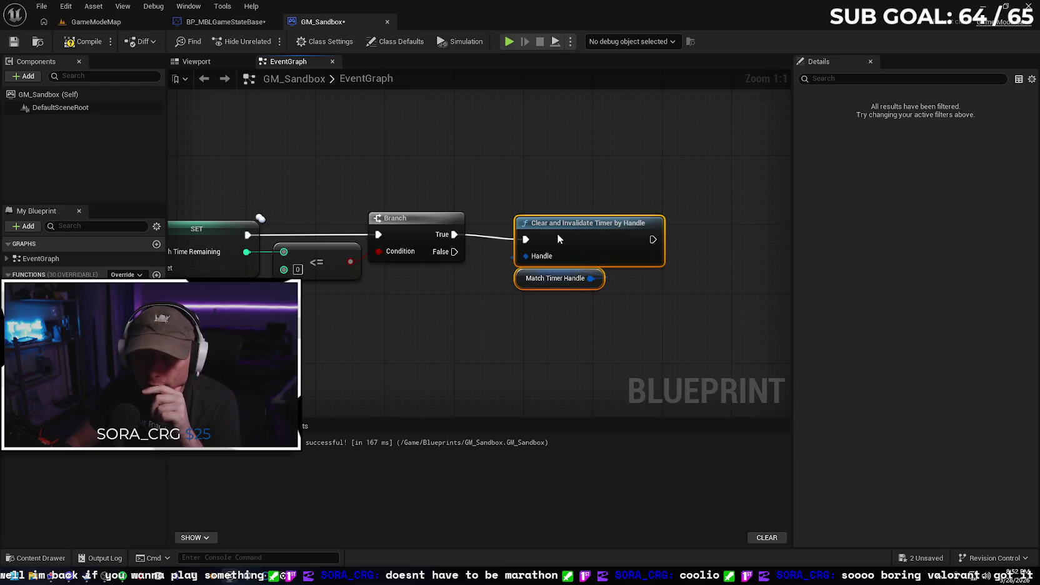
left_click(447, 345)
scroll(408, 335, "down", 4)
mouse_move(263, 208)
left_mouse_down()
mouse_move(348, 223)
mouse_move(632, 226)
left_mouse_up()
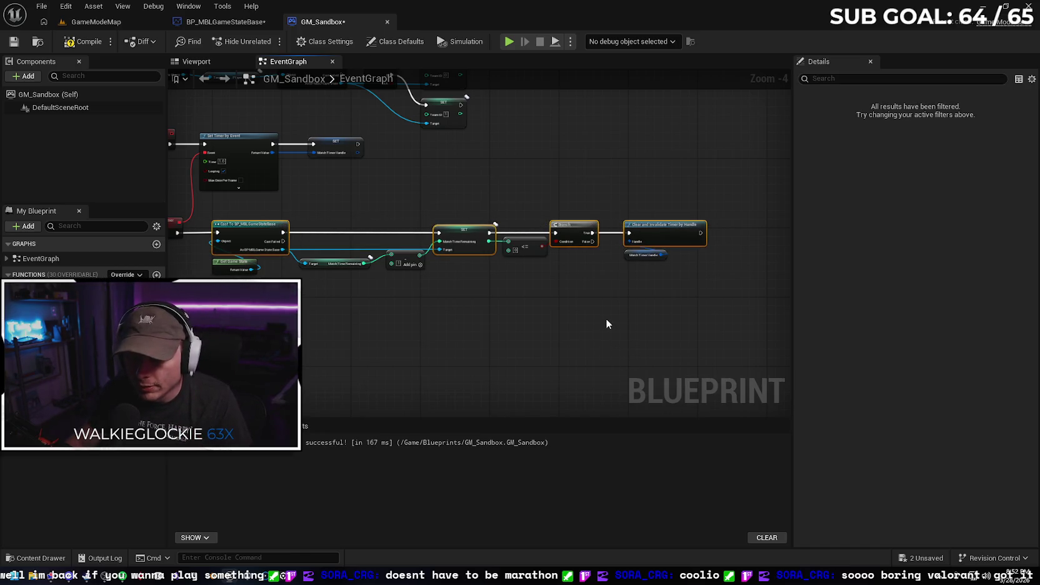
Review the timer logic from its start, then switch to the BP_MBLGameStateBase blueprint
left_click(605, 319)
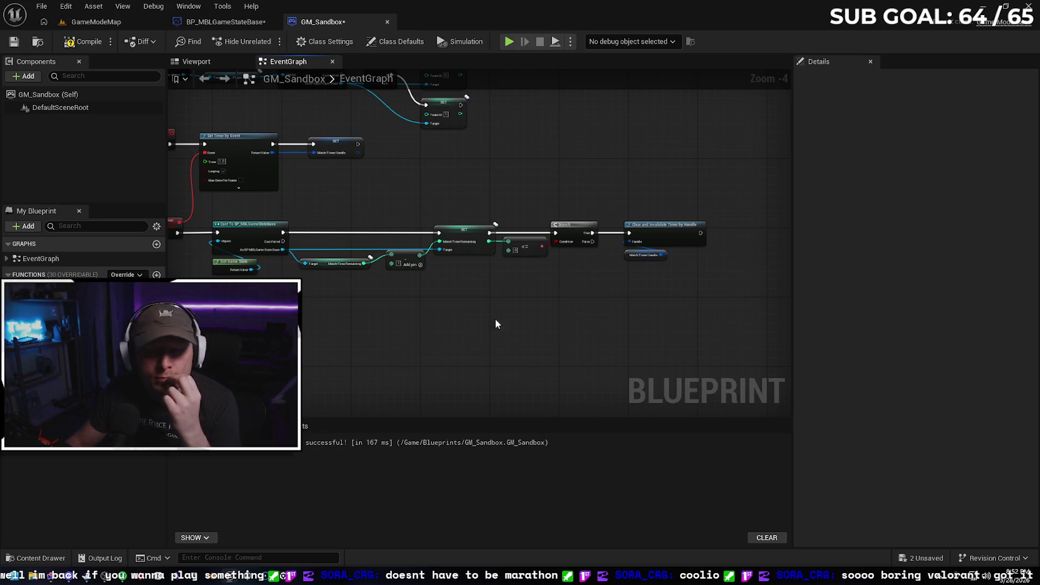
left_click_drag(478, 314, 599, 309)
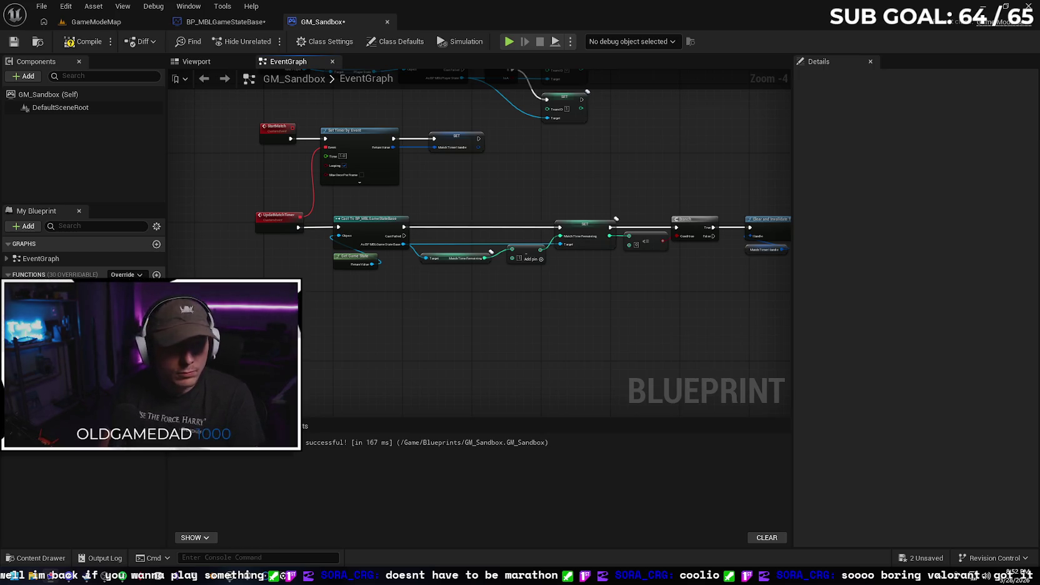
left_click(216, 21)
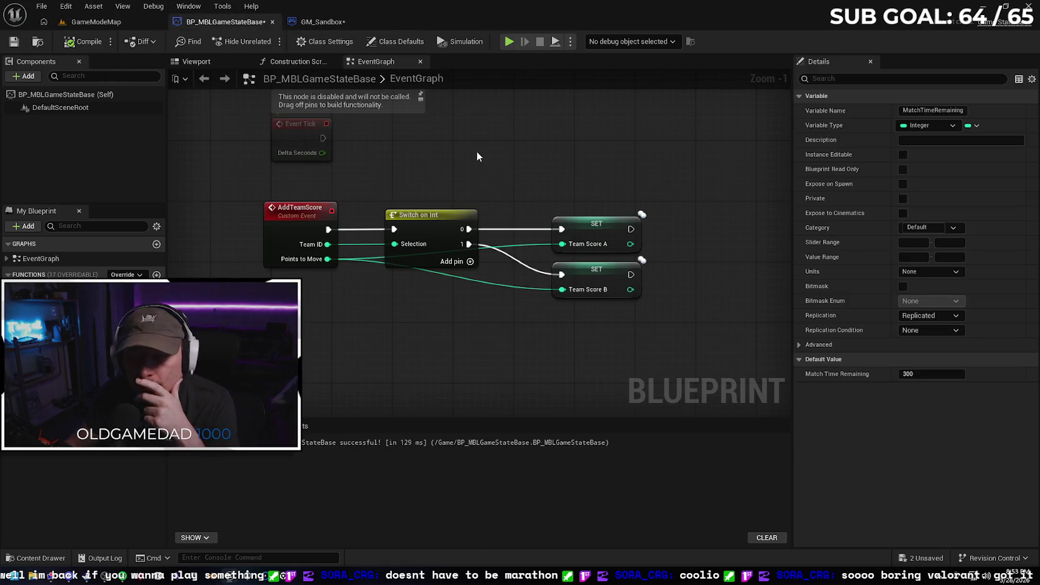
Return to the GameModeMap level and open WBP_GameHud from the Content > UI folder
scroll(476, 151, "down", 2)
mouse_move(458, 156)
left_mouse_down()
mouse_move(443, 283)
mouse_move(399, 195)
left_mouse_up()
left_click(95, 23)
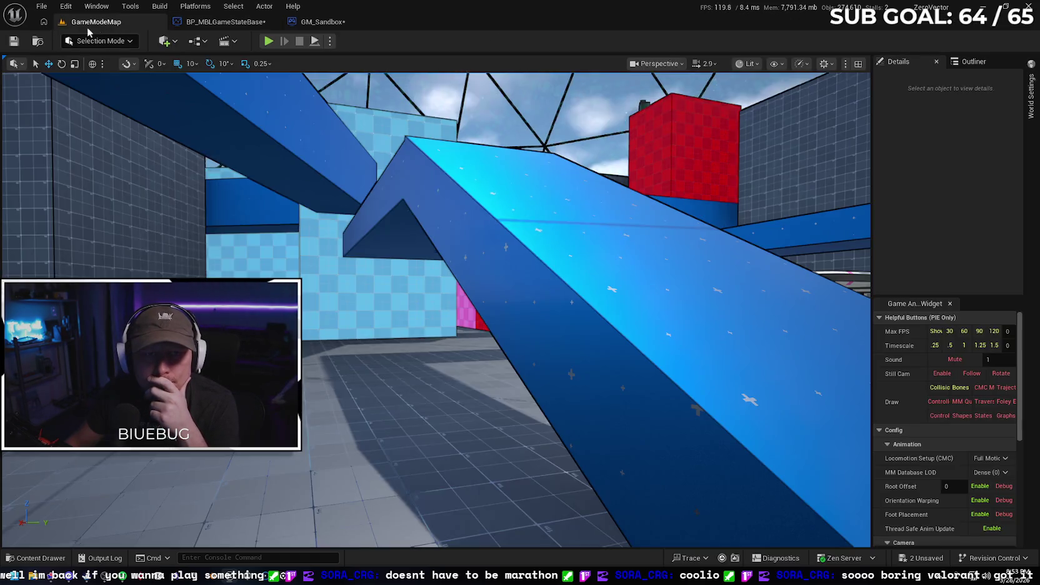
left_click(58, 558)
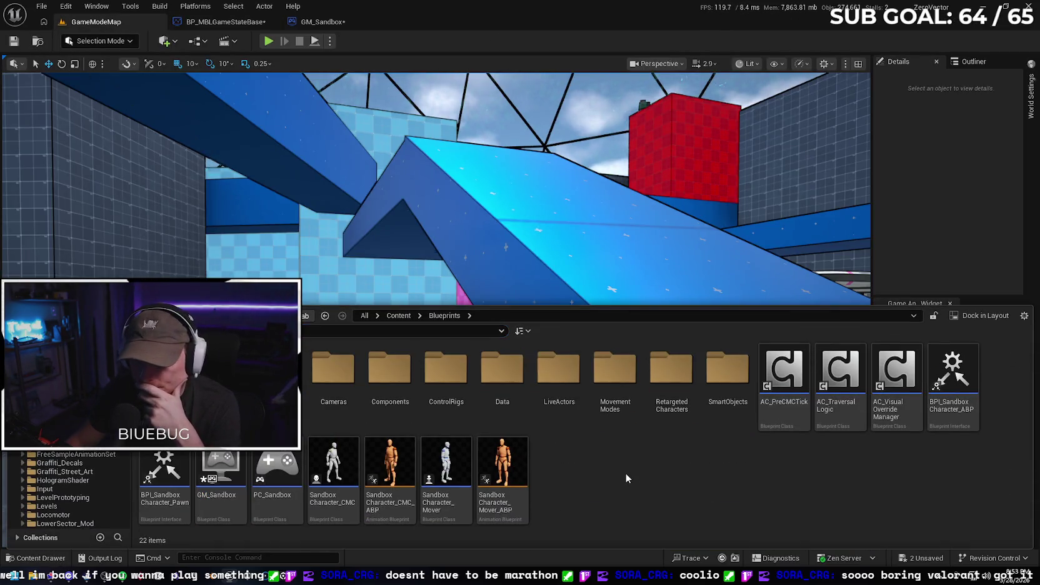
key("alt+Left")
scroll(716, 414, "down", 2)
left_click(403, 481)
double_click(403, 481)
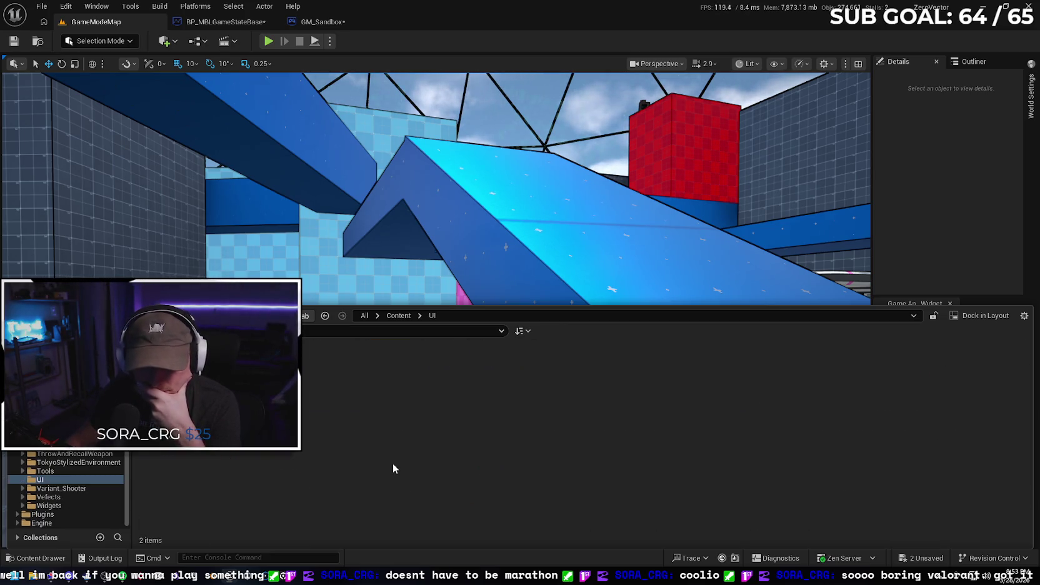
double_click(188, 374)
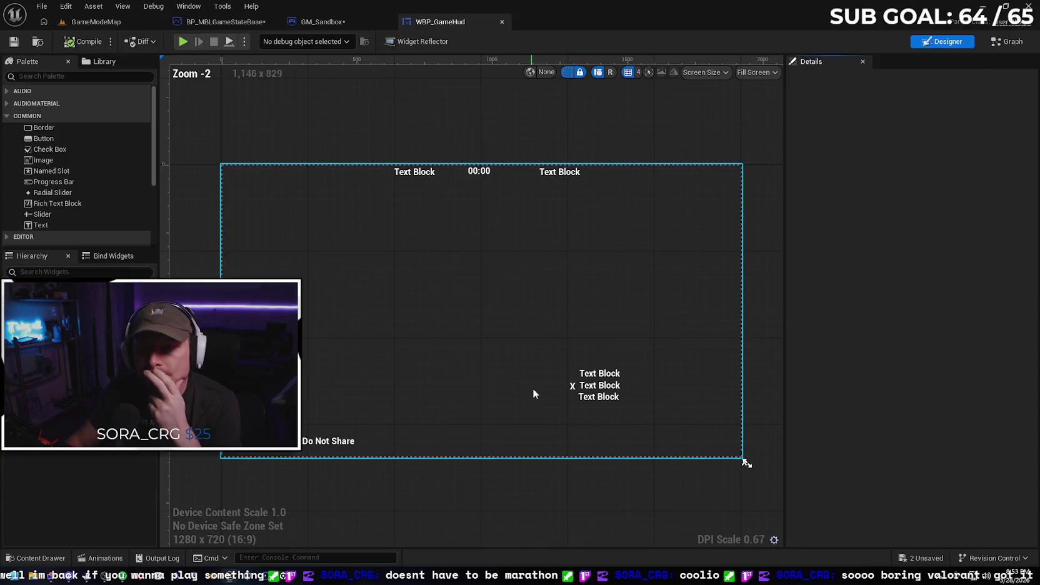
Select the 00:00 MatchTimer text block and create a new binding for its Text property
left_click(480, 172)
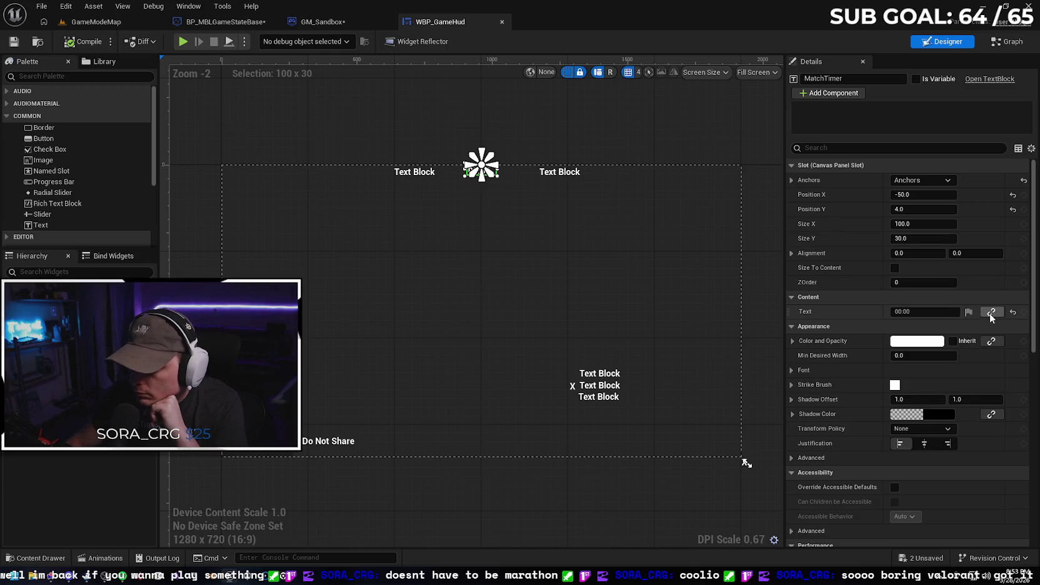
left_click(993, 312)
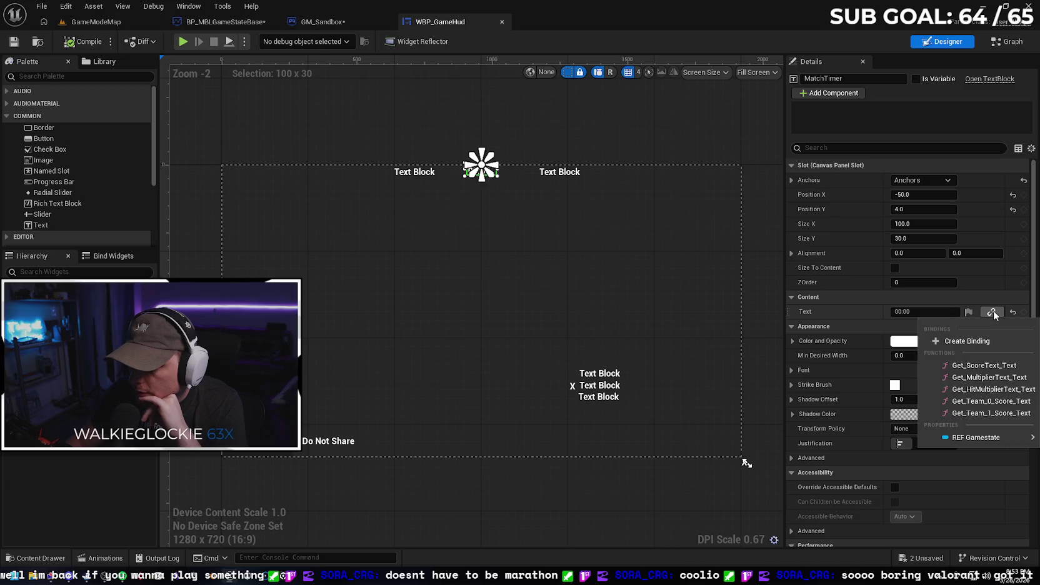
left_click(986, 341)
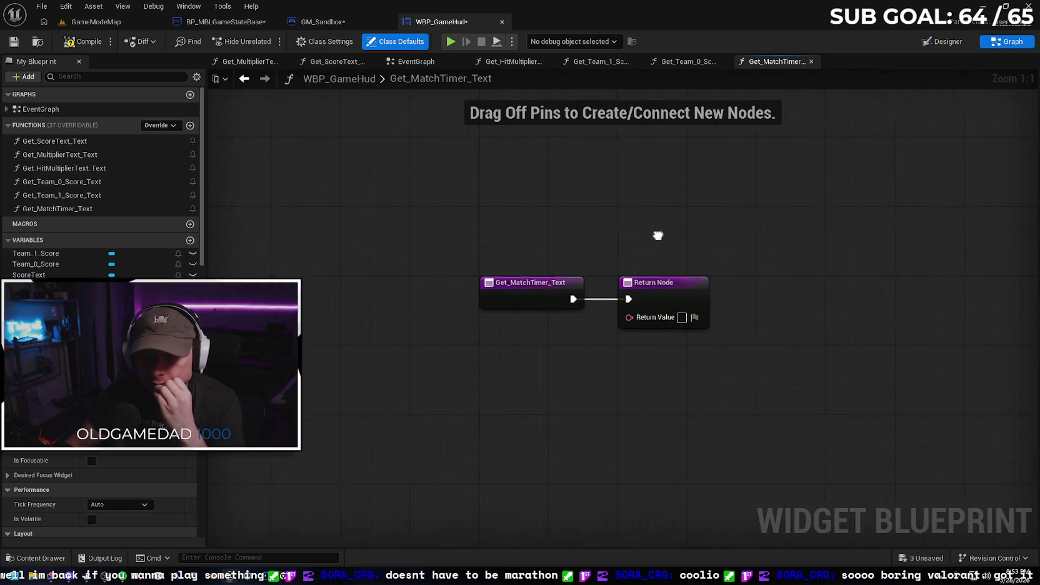
Move the Return Node aside and break its exec link from the function entry
left_click_drag(570, 285, 714, 288)
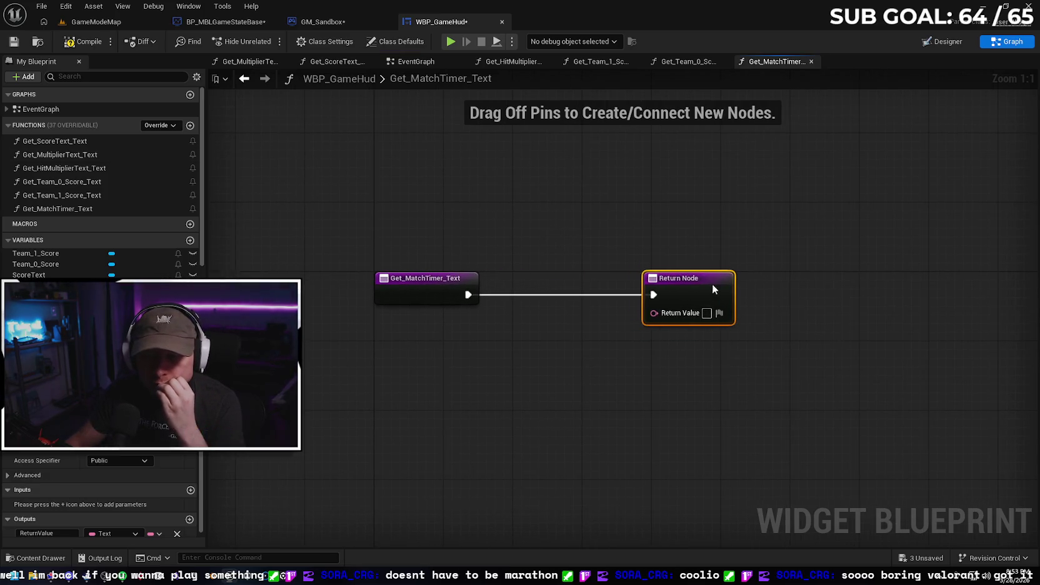
left_click(586, 299)
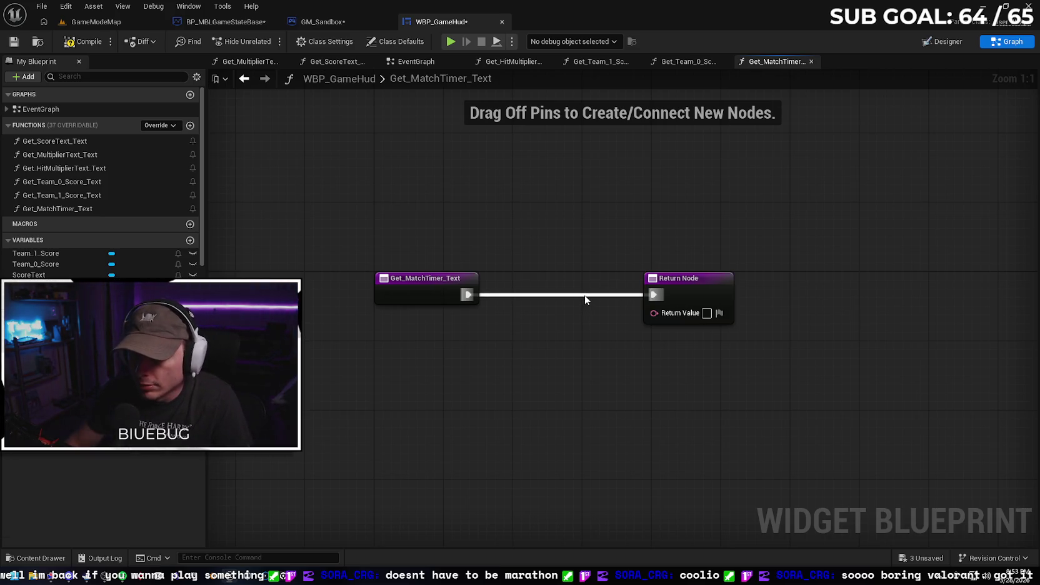
left_click_drag(653, 294, 586, 294)
left_click(527, 318)
left_click_drag(708, 282, 776, 282)
left_click(555, 345)
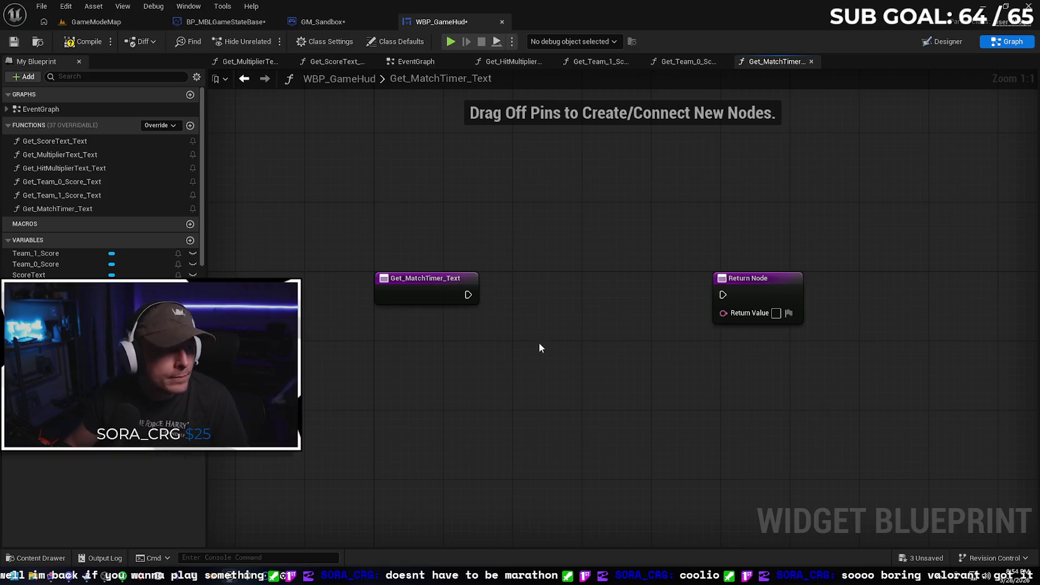
Add a Cast To BP_MBLGameStateBase node off the function entry's exec pin
left_click_drag(468, 295, 510, 295)
type("cast to mbl")
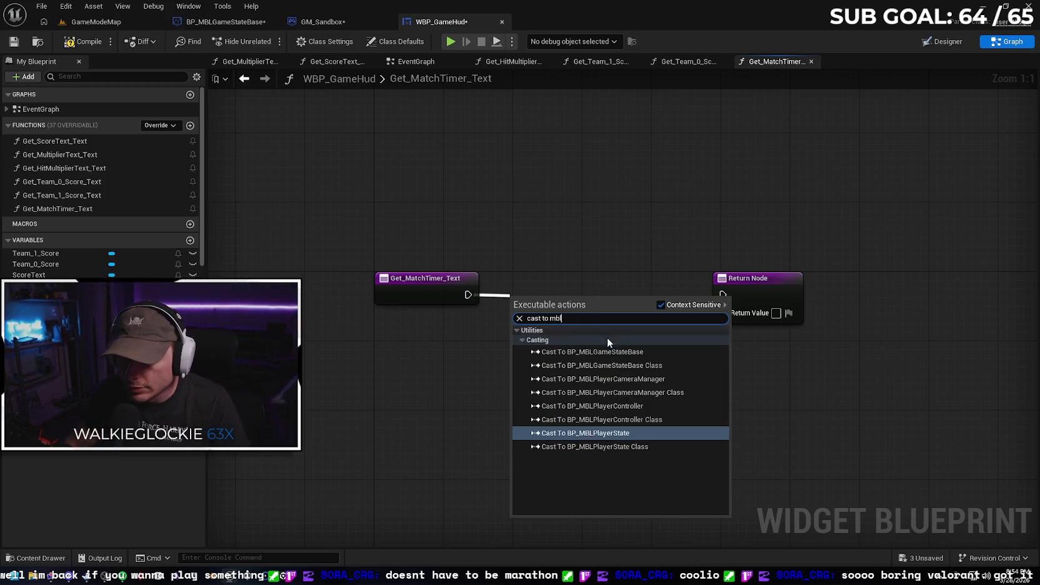
left_click(620, 351)
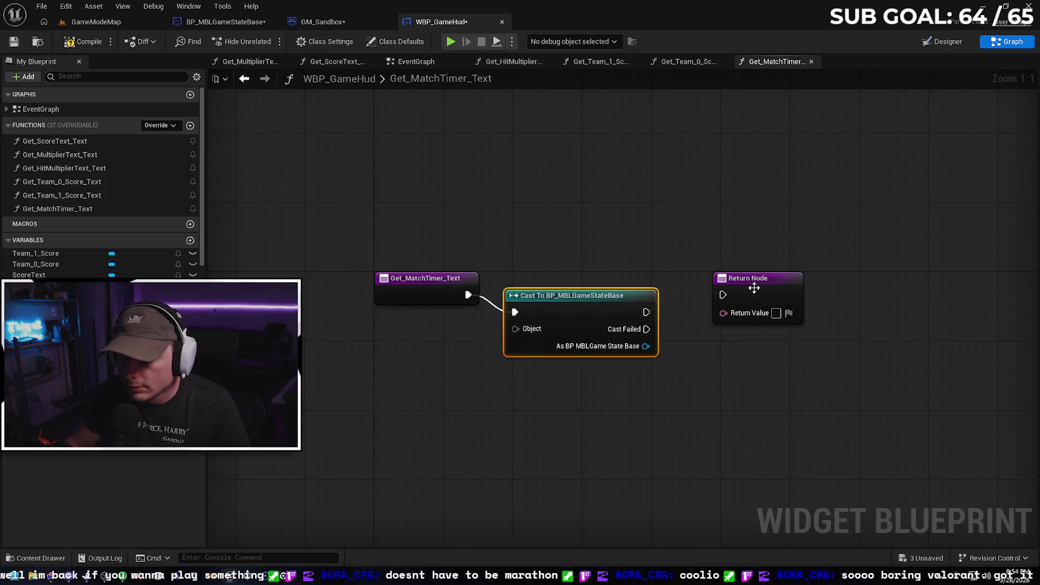
left_click_drag(750, 278, 802, 278)
left_click_drag(597, 305, 618, 285)
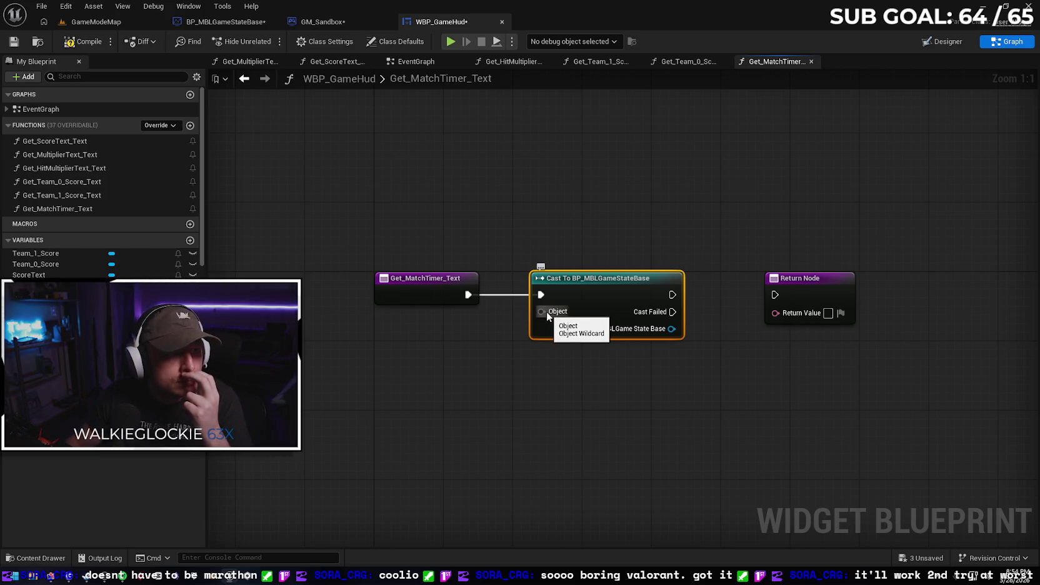
left_click_drag(546, 313, 468, 348)
Feed a Get Game State node into the cast's Object input
type("get game")
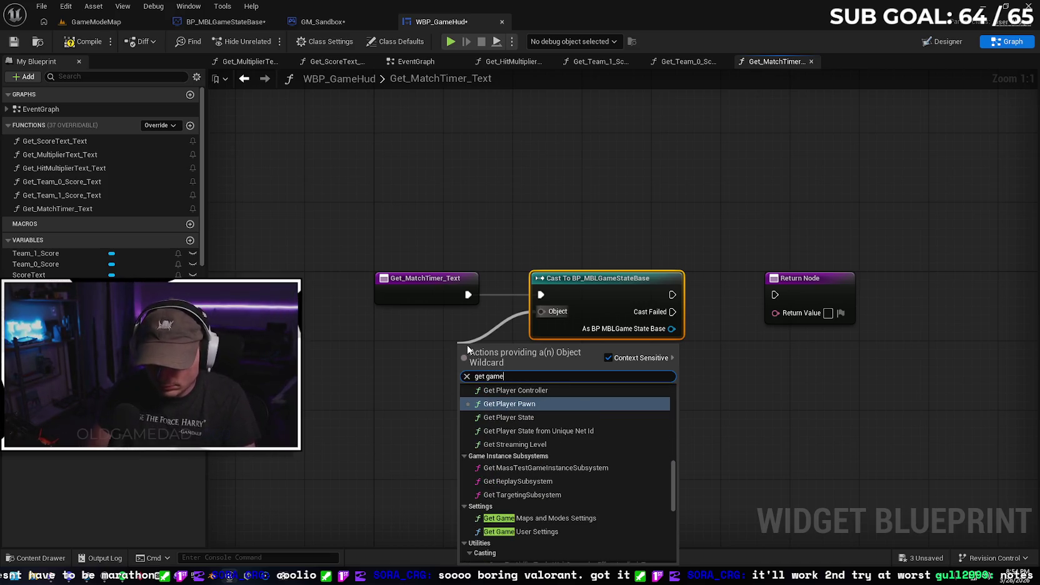
type("st")
key("Return")
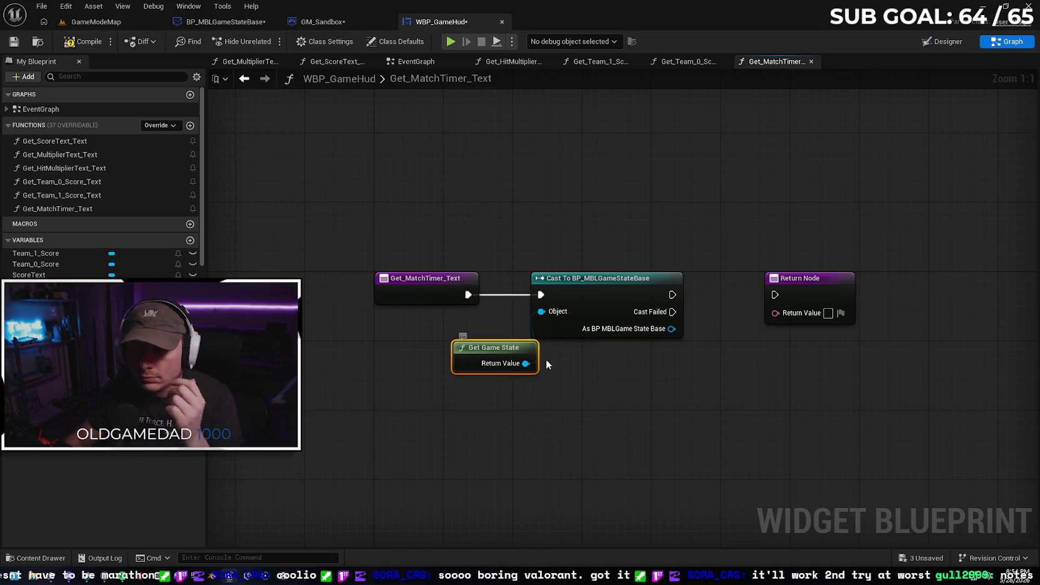
mouse_move(527, 351)
left_mouse_down()
mouse_move(457, 341)
mouse_move(465, 341)
left_mouse_up()
left_click(554, 398)
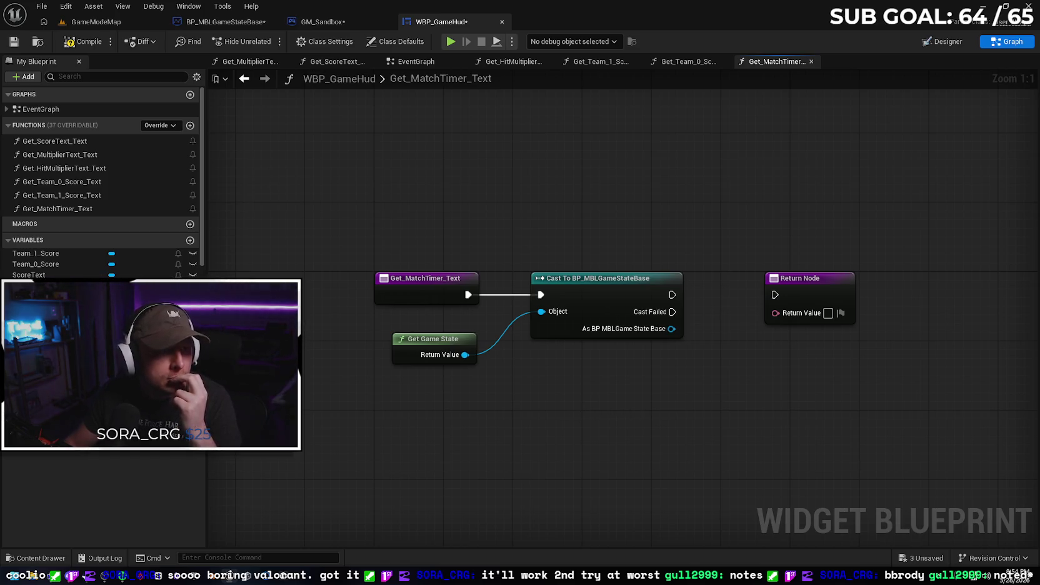
Add a Match Time Remaining getter off the cast's BP MBLGame State Base output
left_click_drag(821, 286, 872, 286)
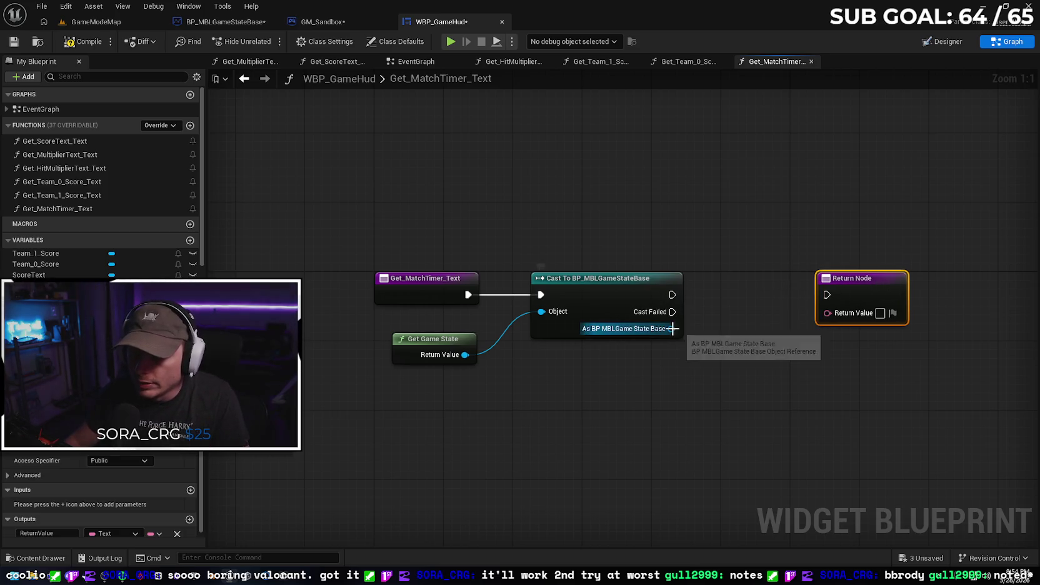
left_click_drag(672, 328, 702, 329)
type("get match")
key("Return")
mouse_move(888, 283)
left_mouse_down()
mouse_move(828, 242)
mouse_move(893, 235)
left_mouse_up()
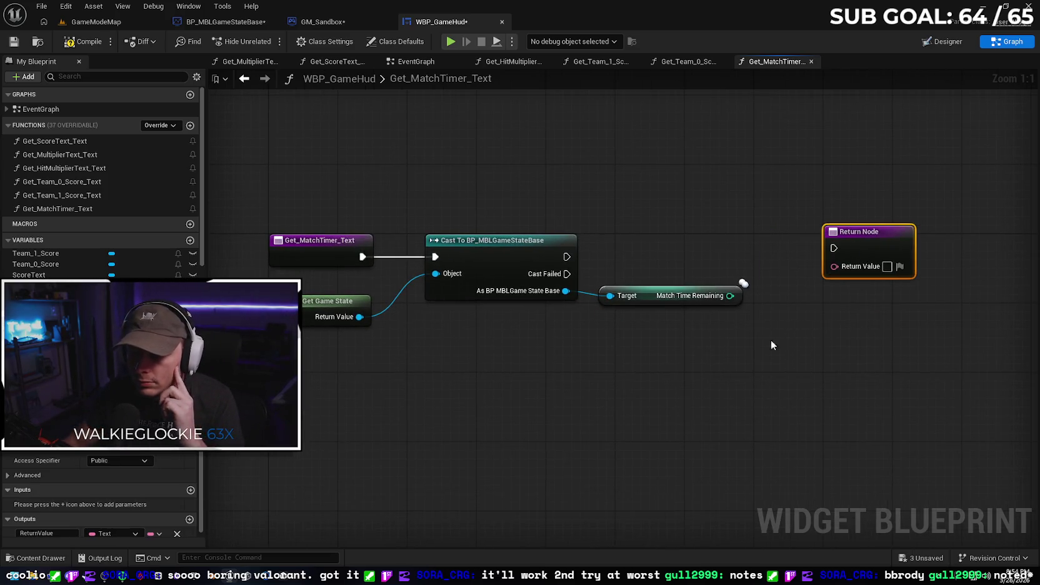
left_click(650, 295)
left_click(830, 353)
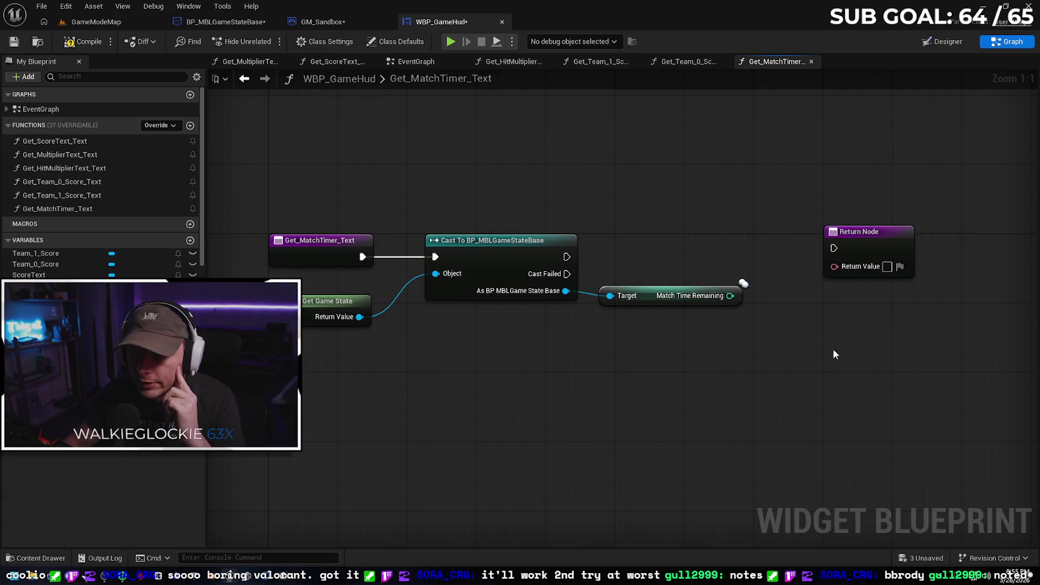
mouse_move(638, 301)
left_mouse_down()
mouse_move(568, 327)
mouse_move(474, 320)
left_mouse_up()
left_click(570, 386)
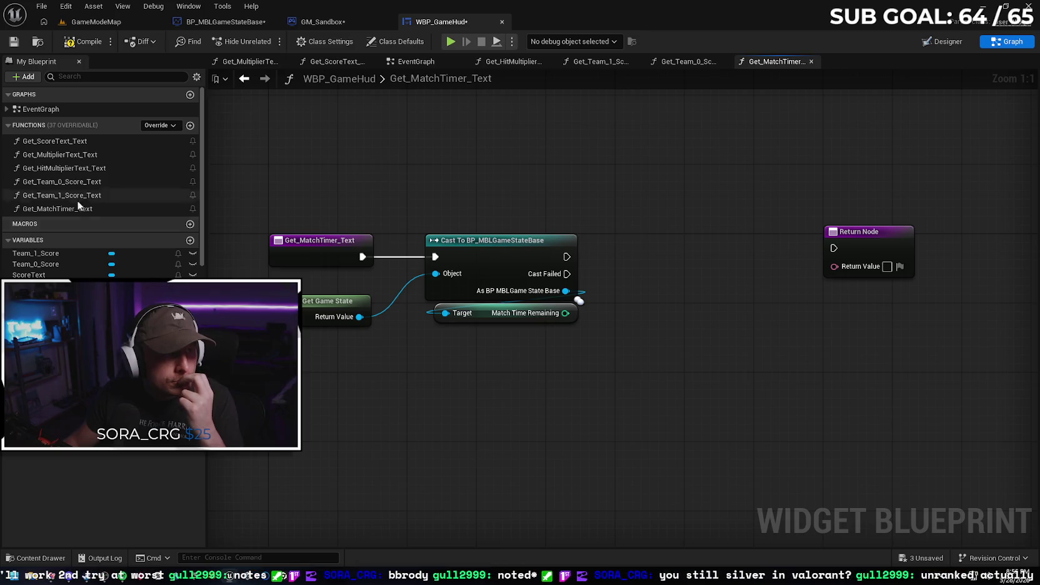
left_click_drag(565, 313, 627, 319)
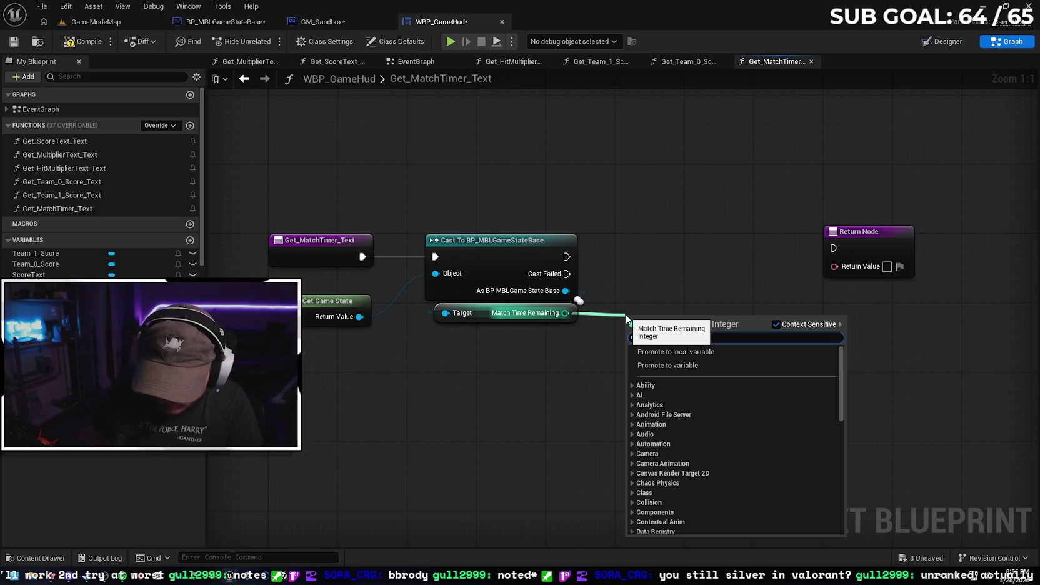
Divide Match Time Remaining by 60 with a Divide node
type("/")
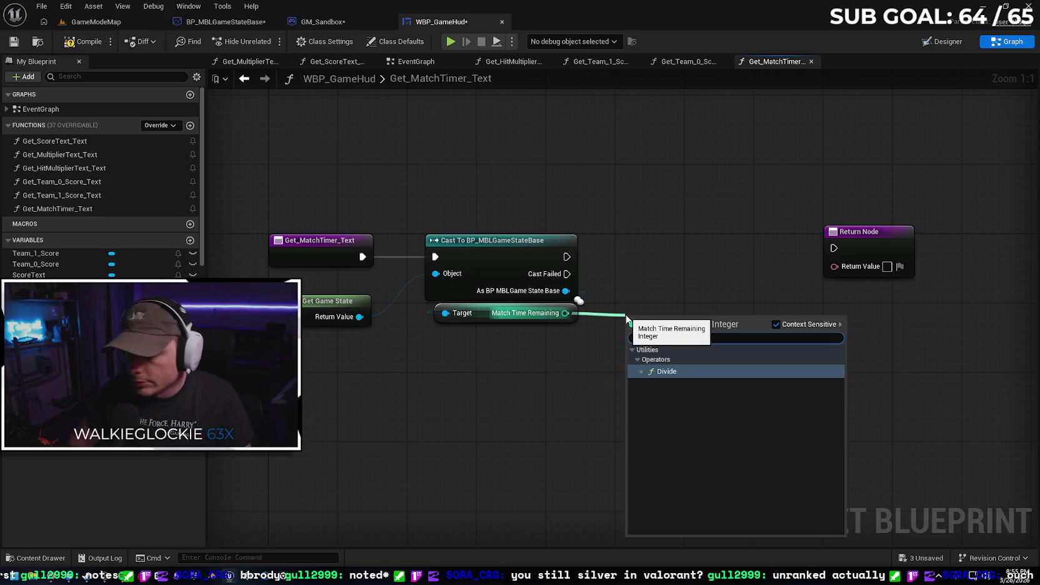
key("Return")
left_click_drag(662, 320, 661, 311)
left_click(649, 330)
type("60")
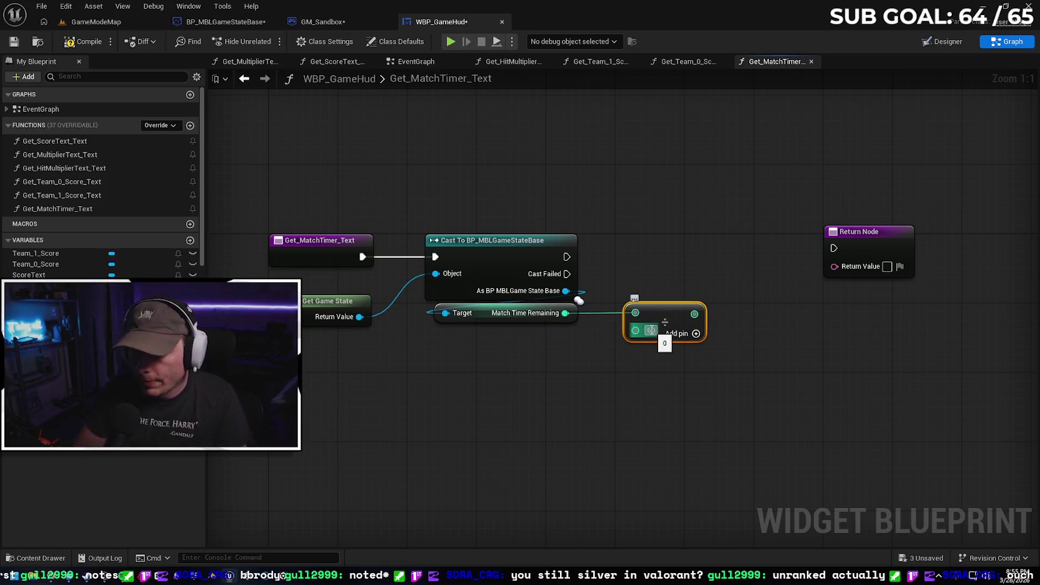
key("Return")
left_click(637, 277)
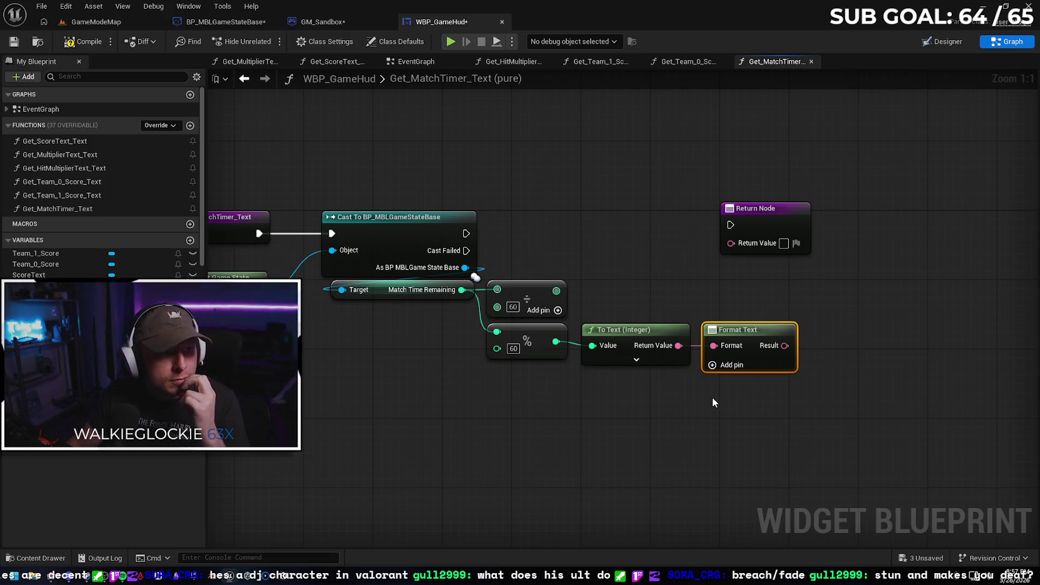
Try adding a format argument, then delete the stray Format Text node
left_click(720, 364)
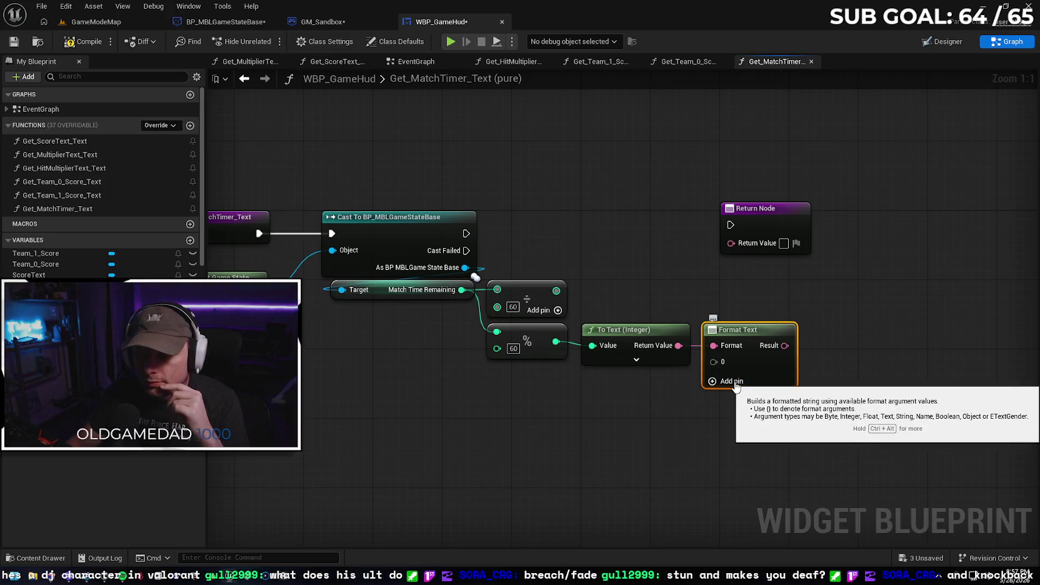
right_click(712, 361)
left_click(723, 355)
right_click(725, 360)
left_click(721, 359)
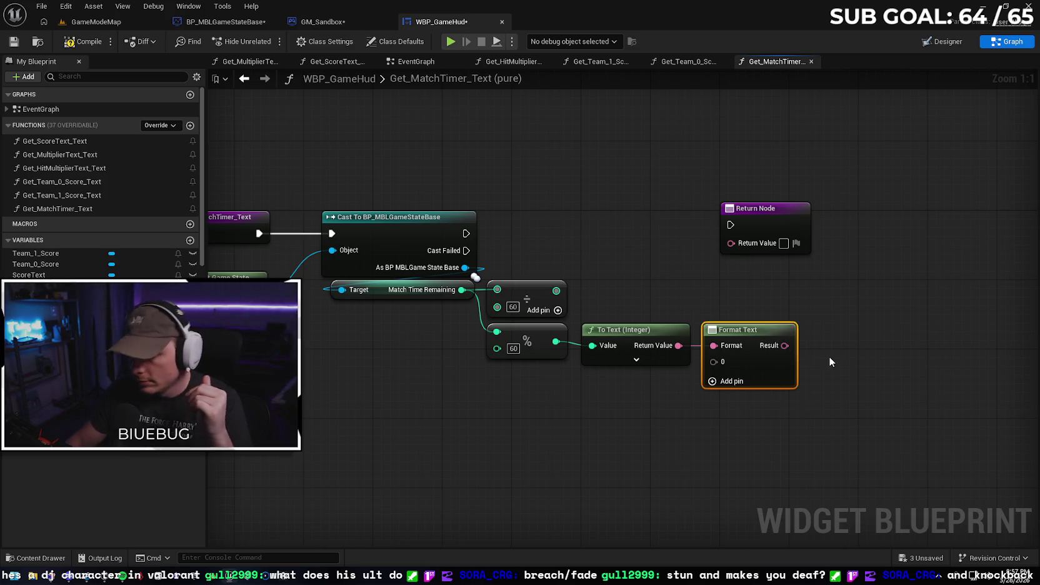
key("Delete")
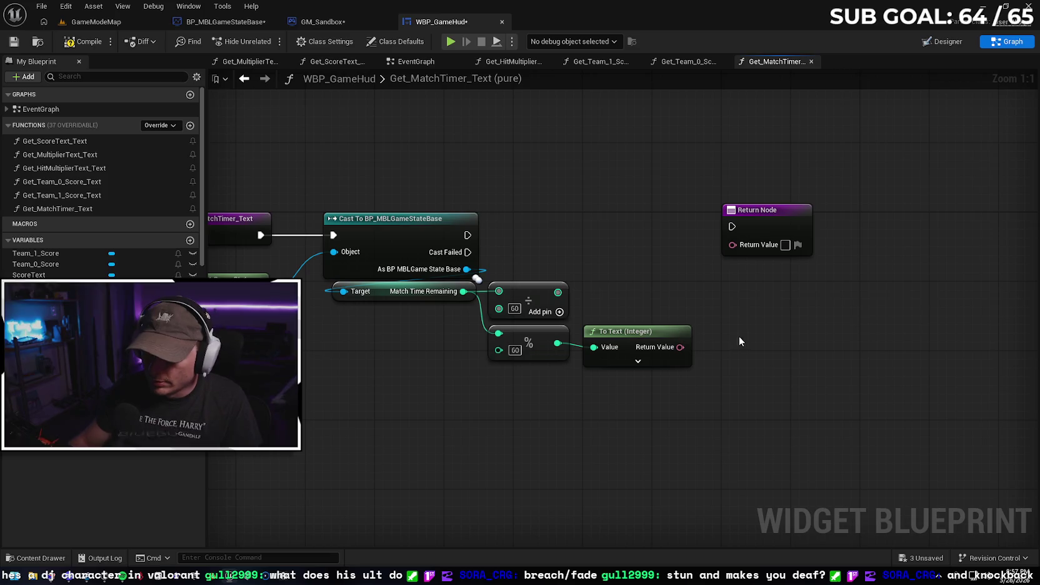
Add a Format Text node to the graph from the all-actions search
right_click(735, 330)
type("forma")
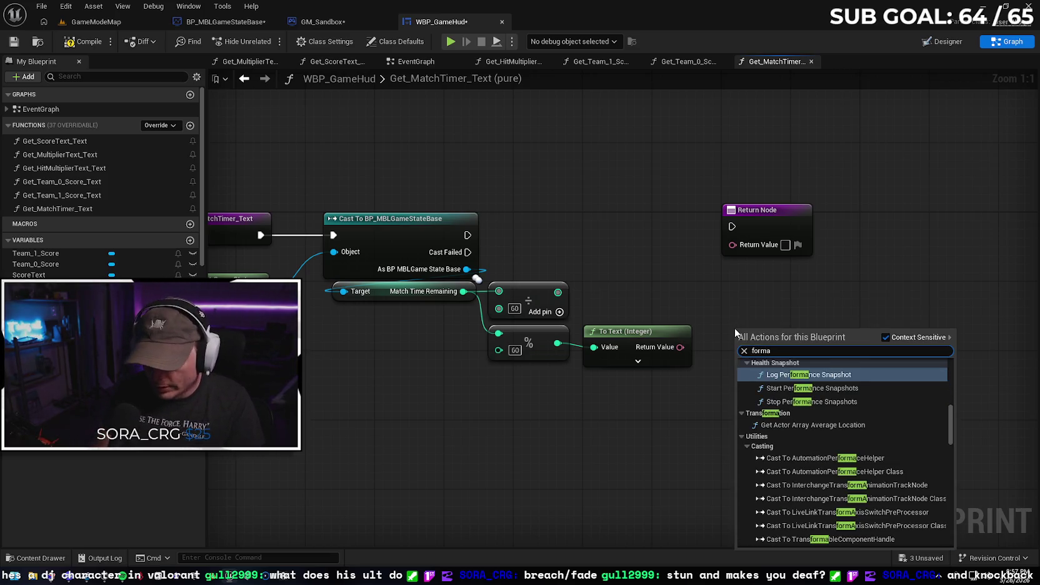
type("t text")
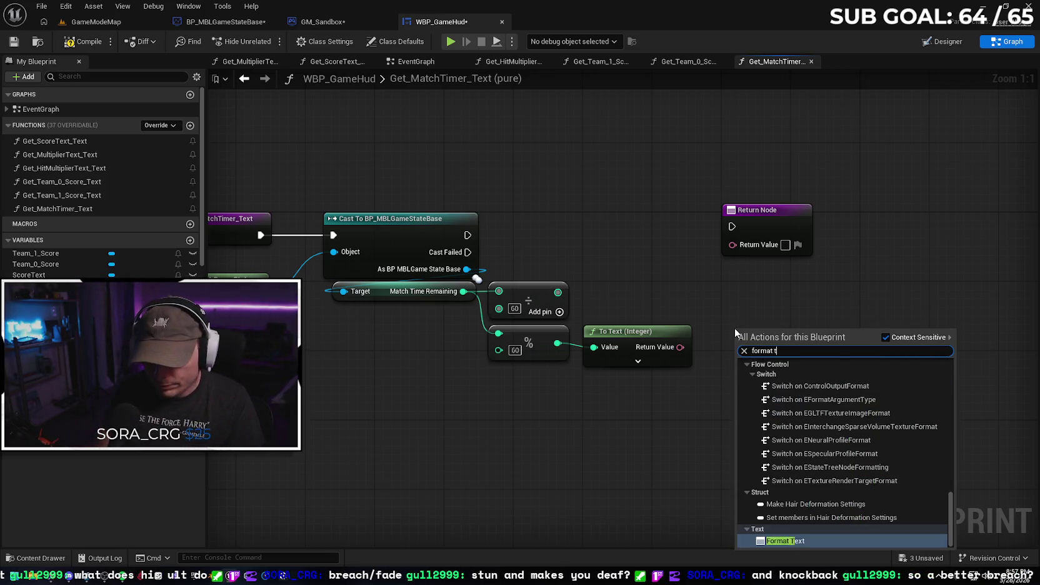
left_click(885, 337)
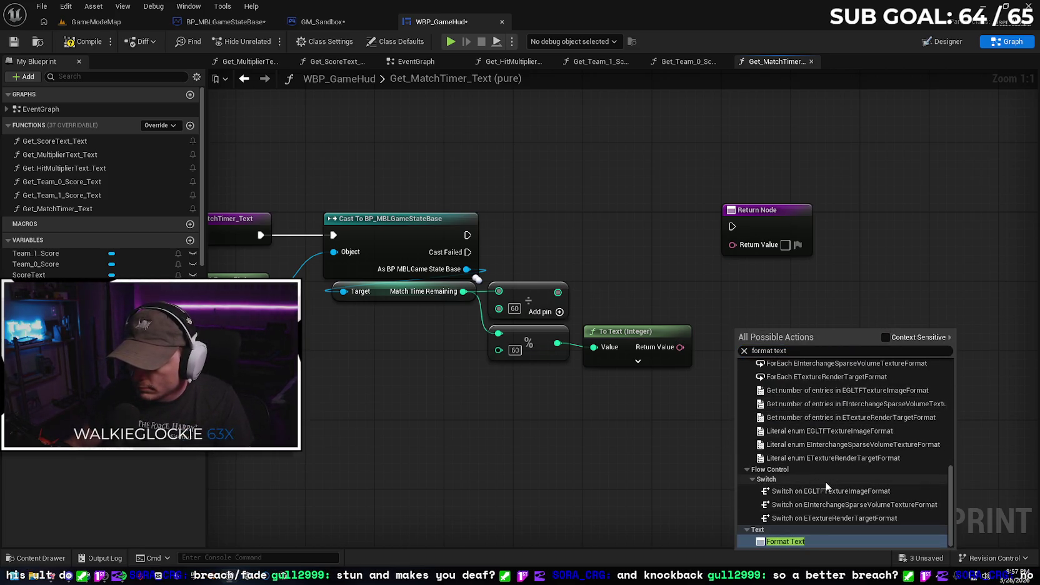
scroll(839, 457, "up", 5)
scroll(848, 451, "down", 5)
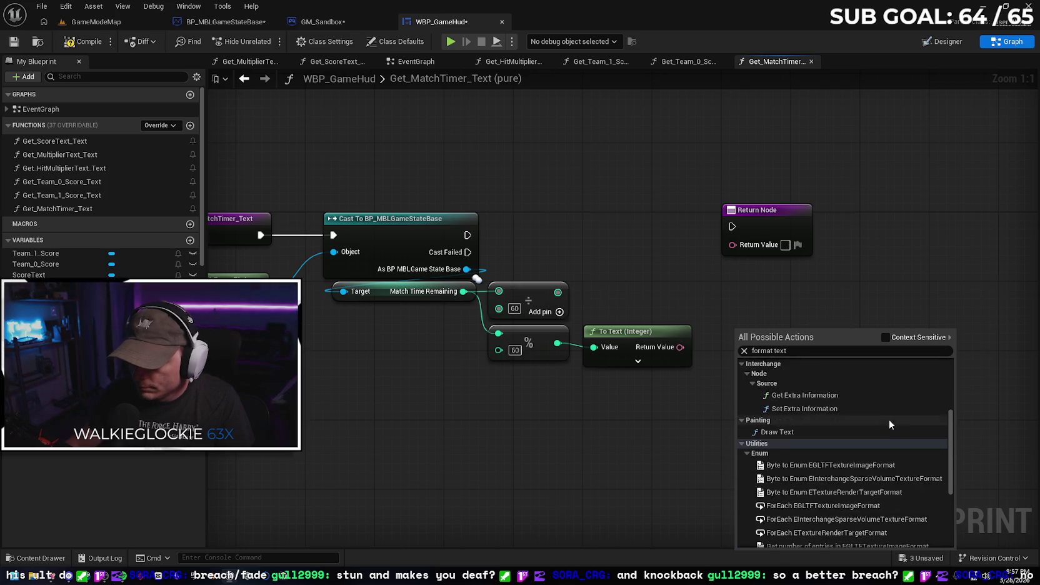
left_click(805, 541)
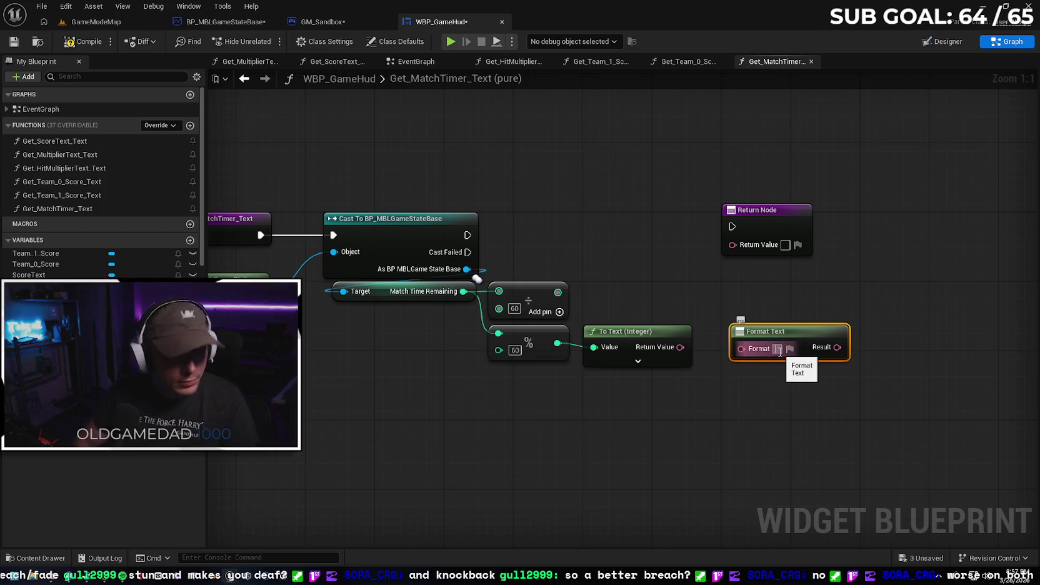
Set the Format Text string to {Min}:{Sec}, then expand the seconds To Text node's options
type("{")
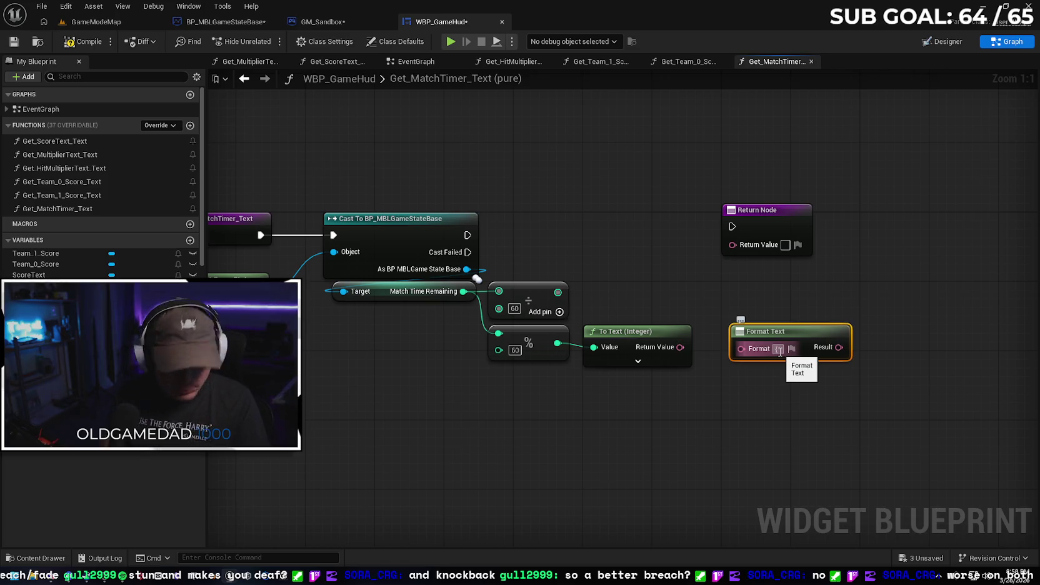
type("min}")
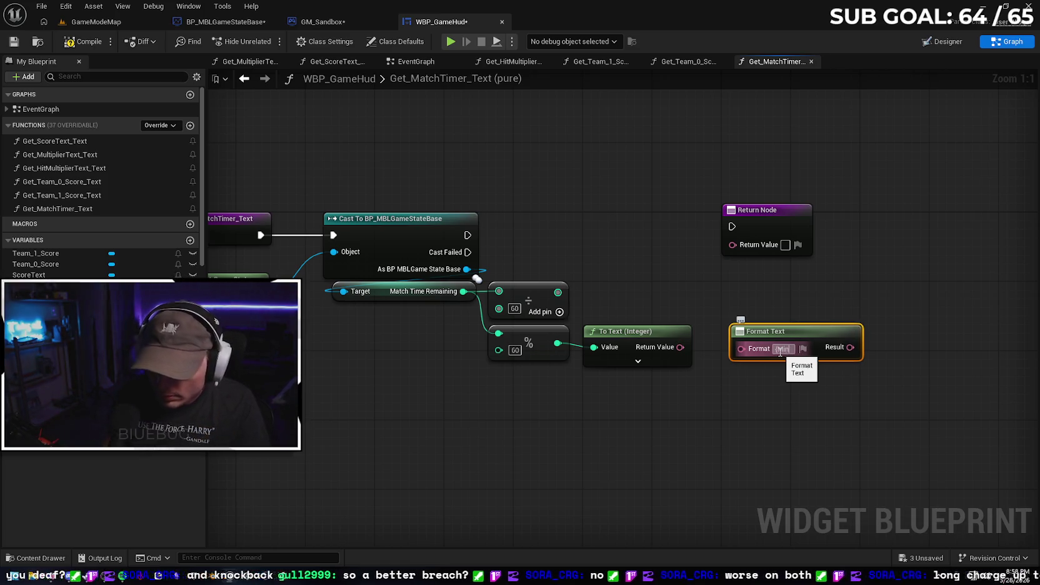
type(":")
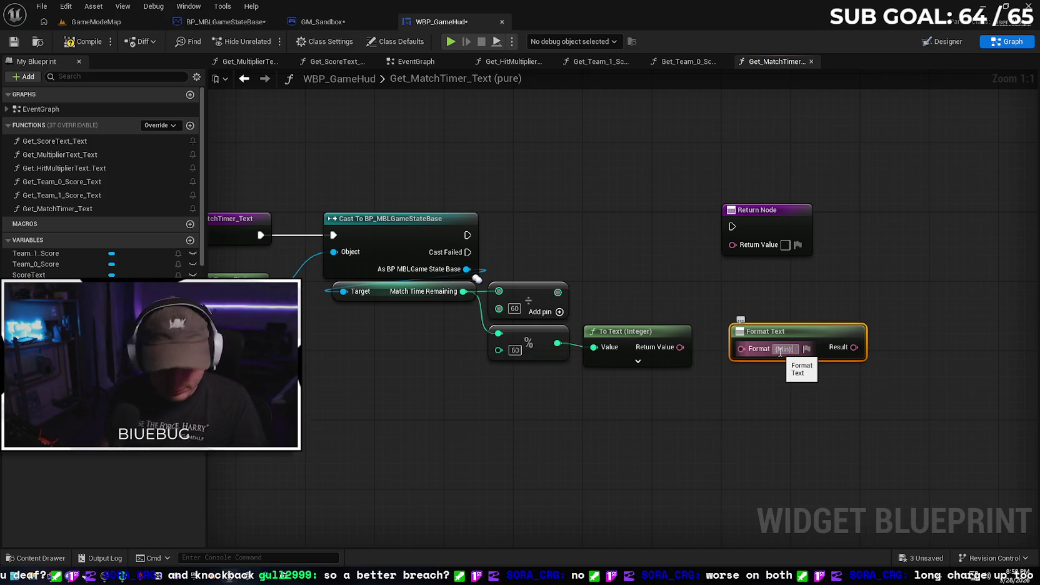
type("{")
type("s")
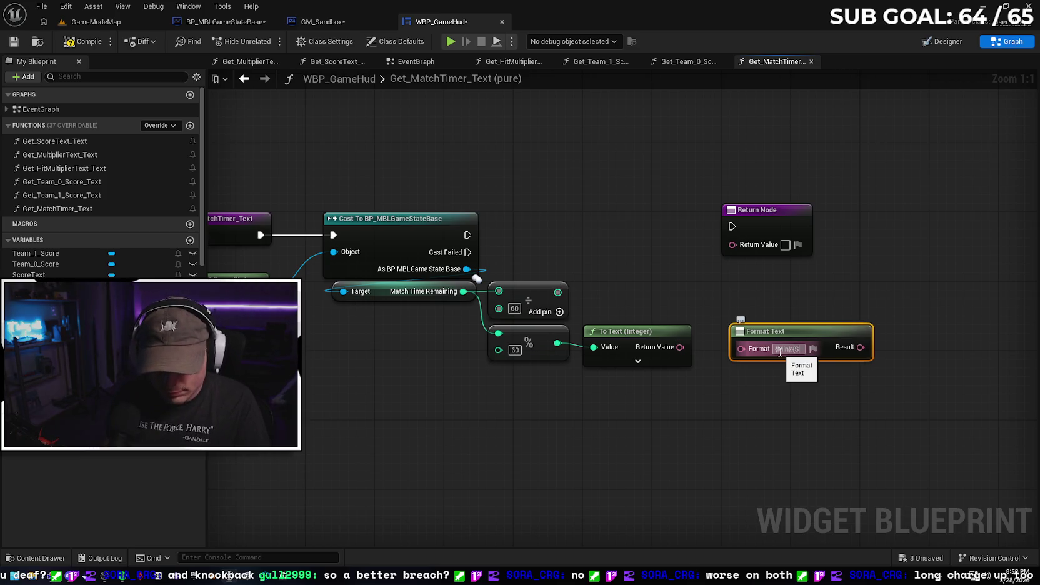
type("ec}")
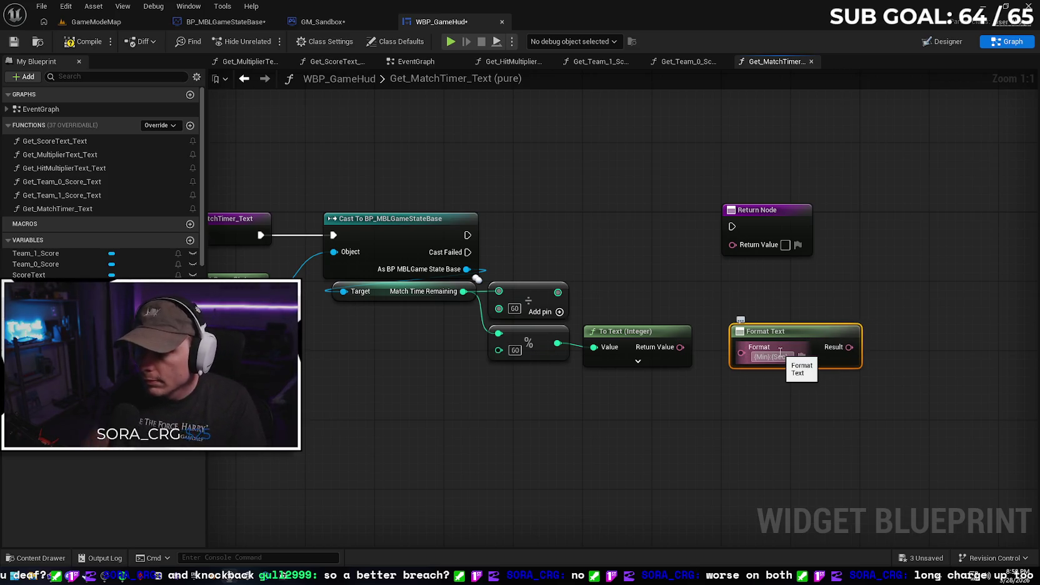
key("Return")
left_click(886, 319)
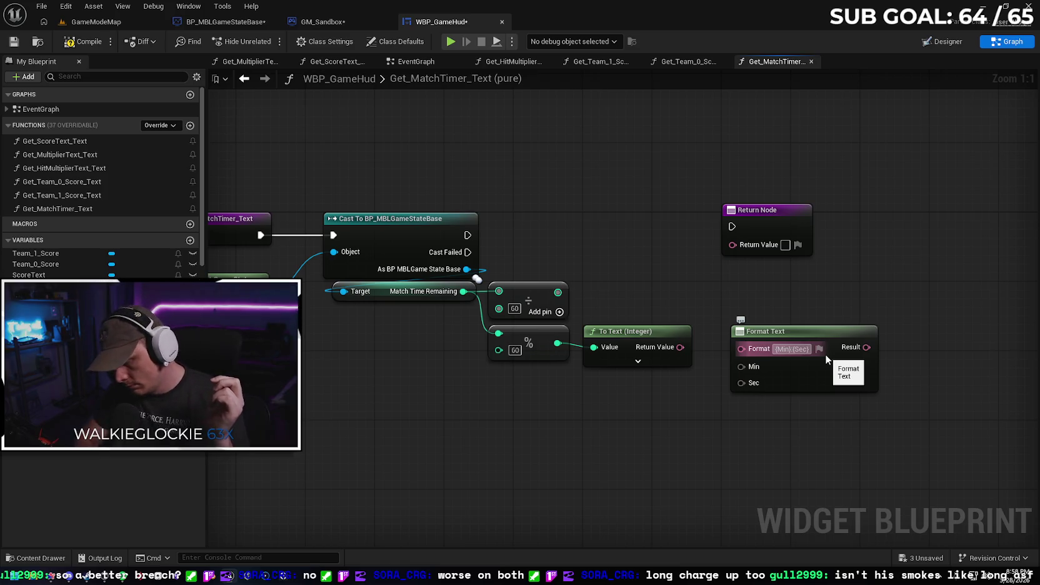
mouse_move(816, 332)
left_mouse_down()
mouse_move(799, 334)
mouse_move(814, 334)
left_mouse_up()
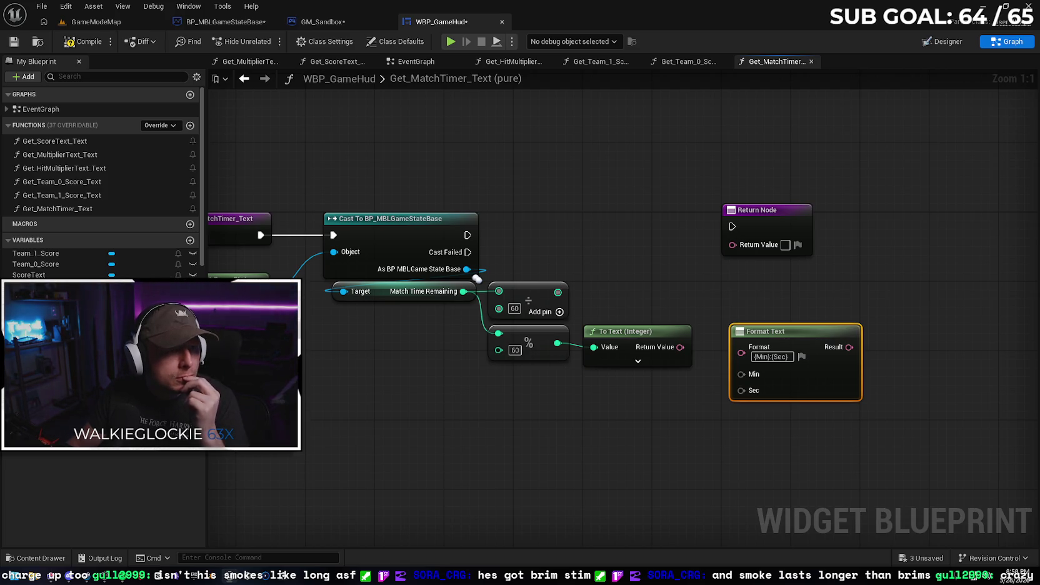
left_click(637, 360)
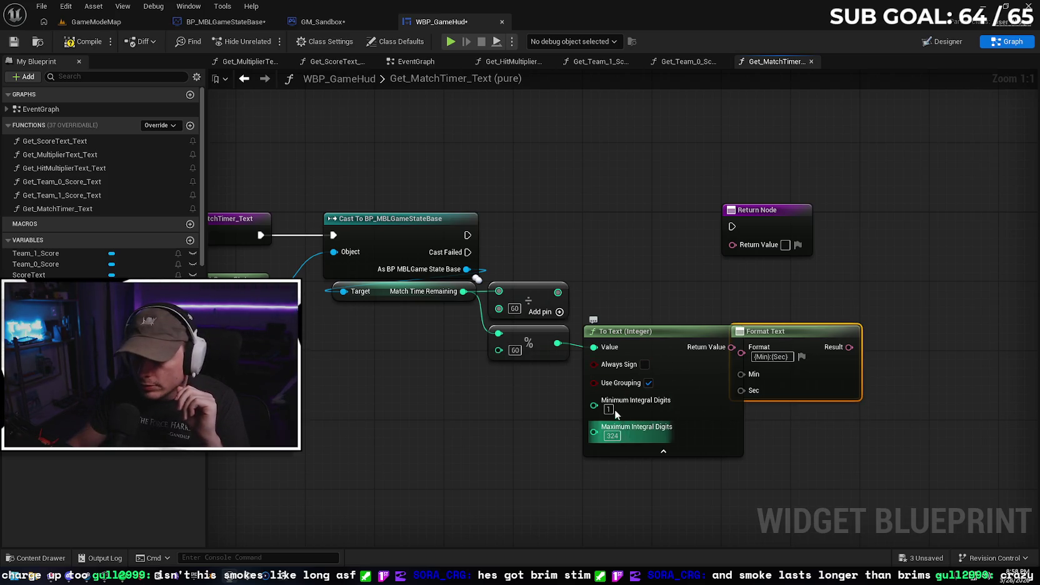
Set the seconds To Text node's Minimum Integral Digits to 2
type("2")
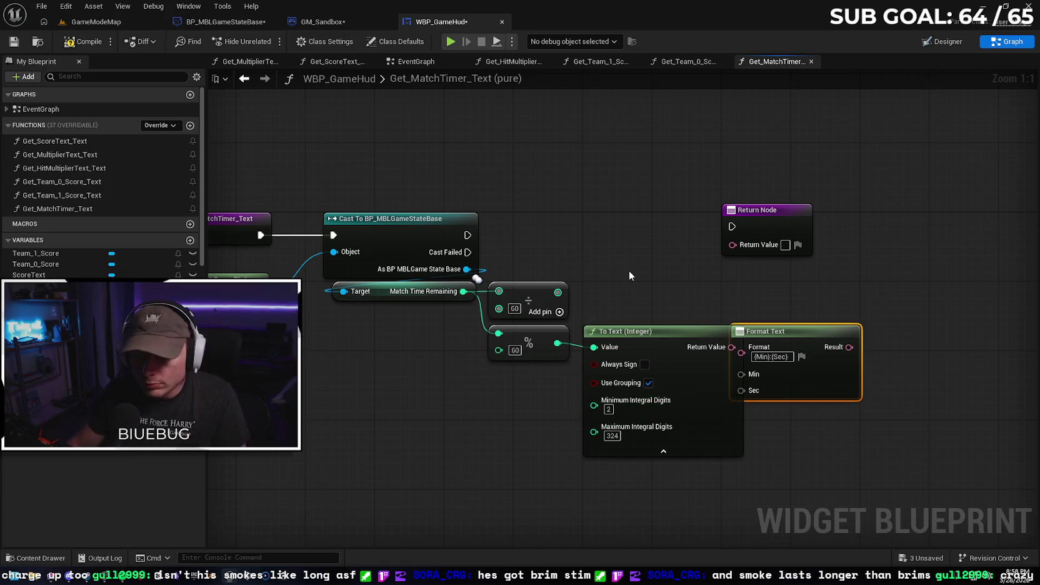
left_click(629, 270)
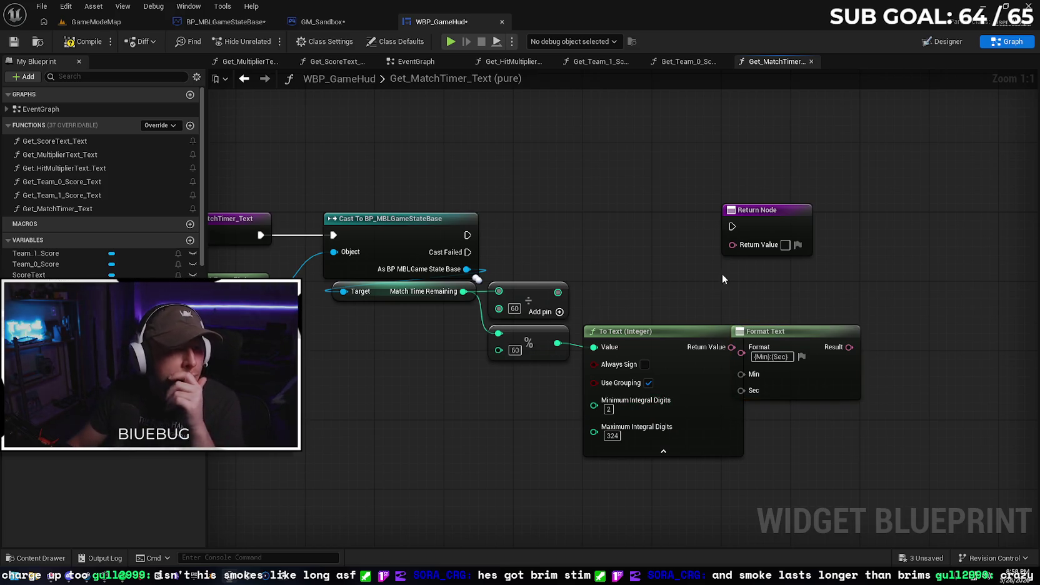
left_click_drag(697, 267, 612, 244)
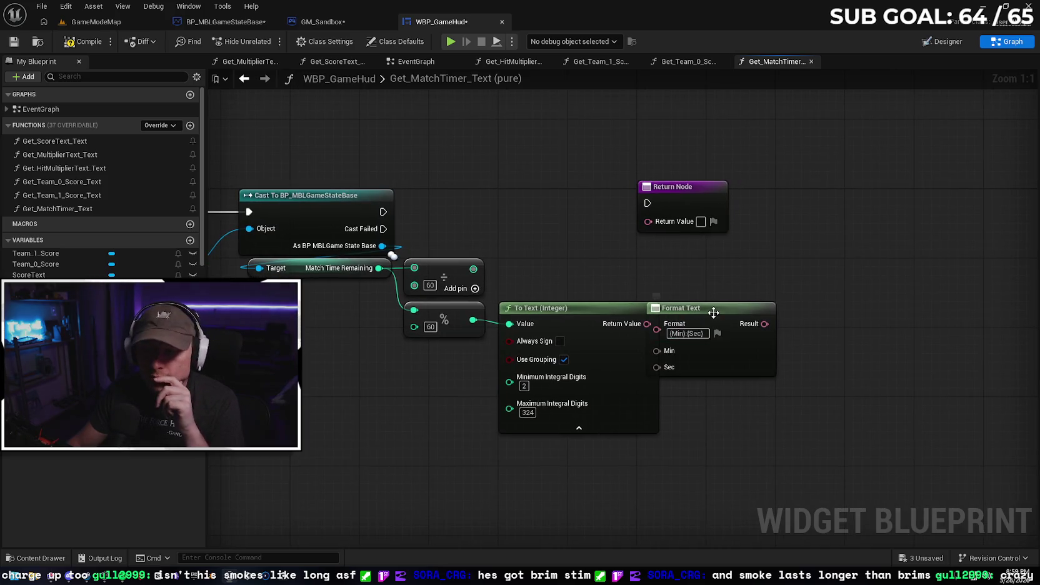
left_click(749, 313)
left_click_drag(750, 317, 830, 312)
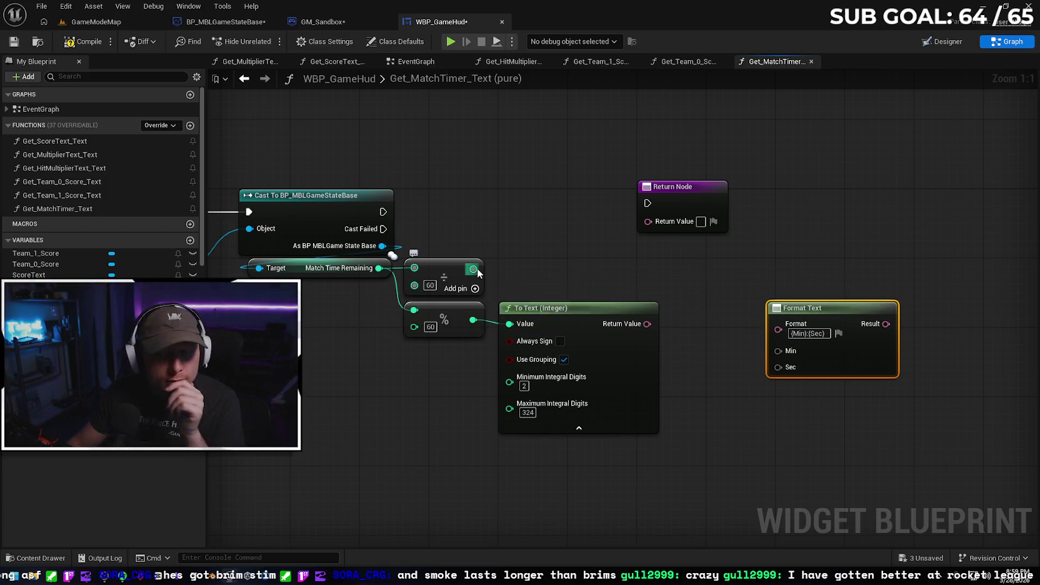
Convert the divide result to minutes text with a To Text (Integer) node
left_click_drag(473, 269, 525, 265)
type("to text")
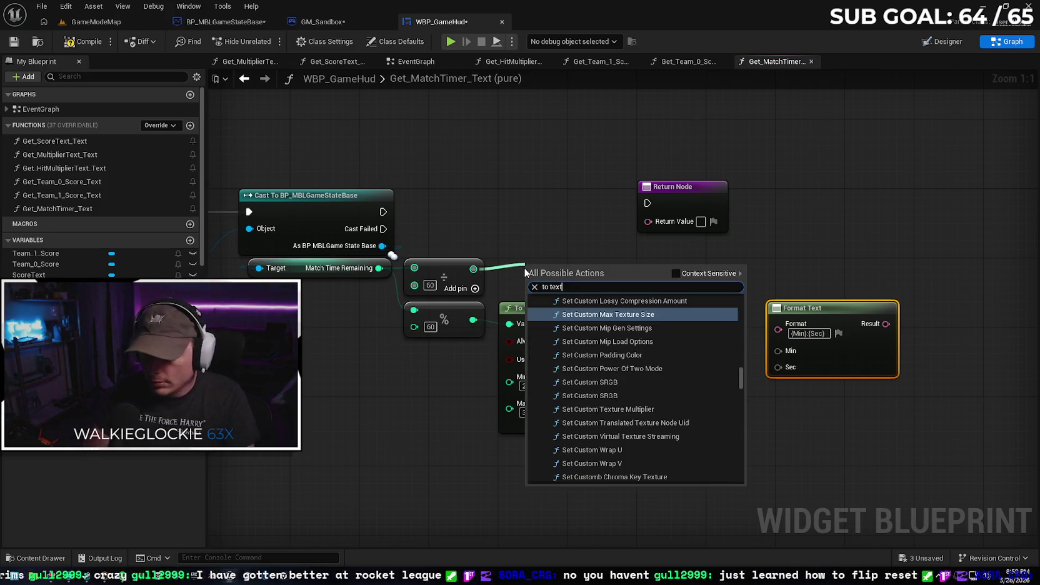
left_click(678, 273)
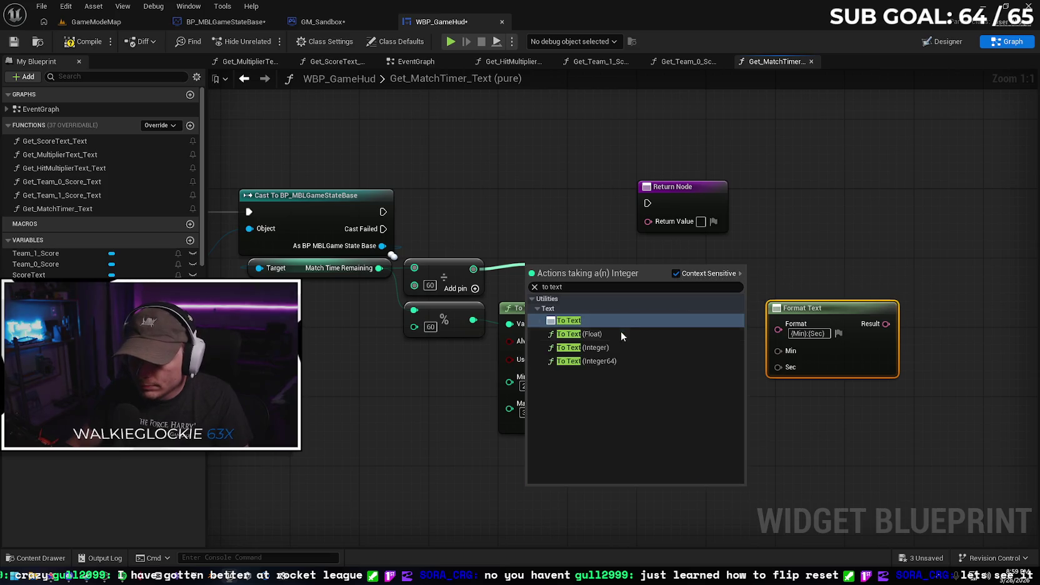
left_click(626, 346)
left_click_drag(586, 273, 580, 270)
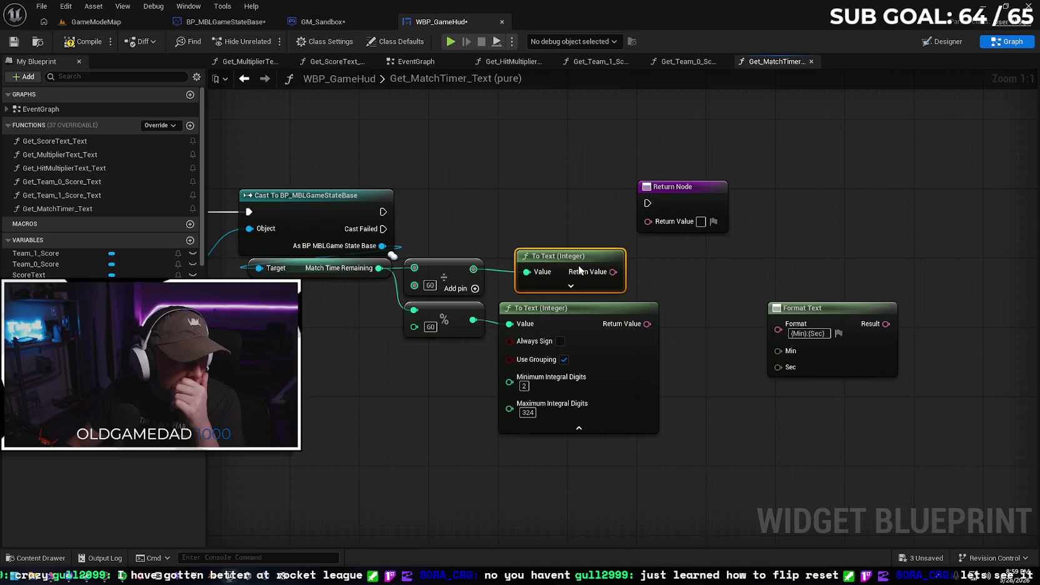
left_click_drag(578, 268, 578, 268)
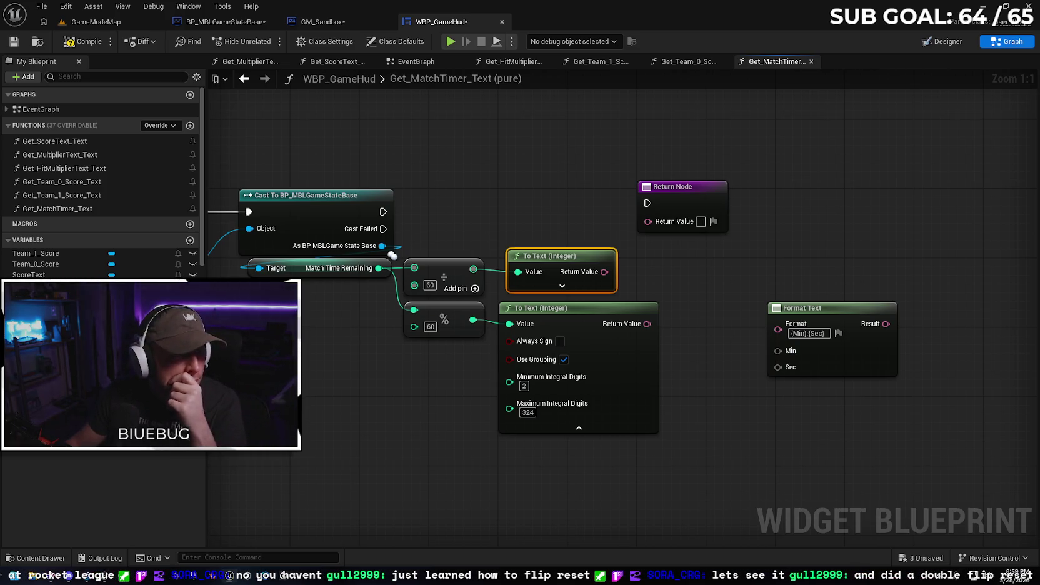
Wire the minutes and seconds text into Format Text's Min and Sec inputs
left_click(831, 306)
left_click_drag(831, 306, 805, 271)
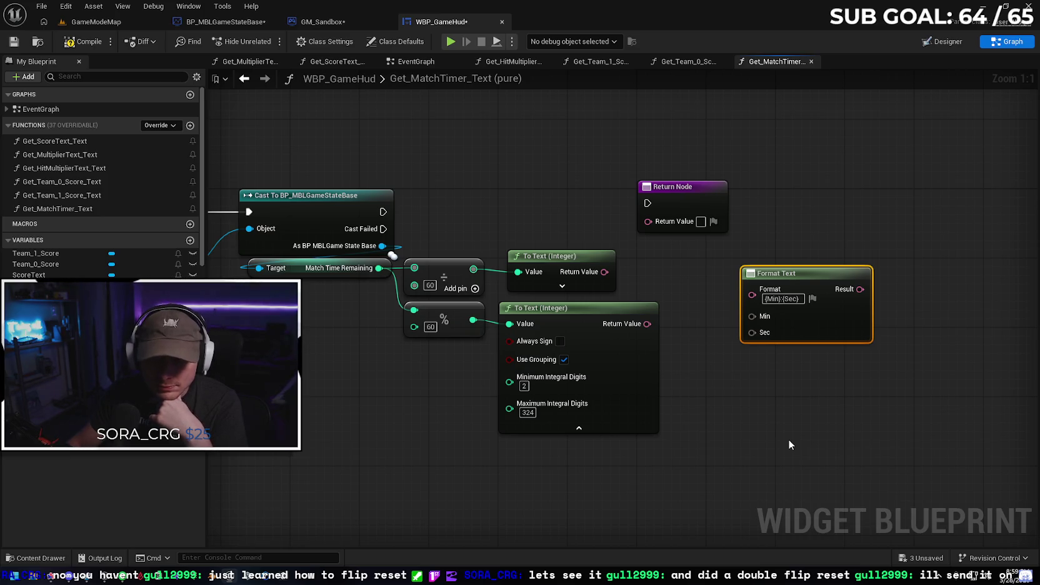
left_click_drag(604, 272, 756, 316)
left_click(562, 286)
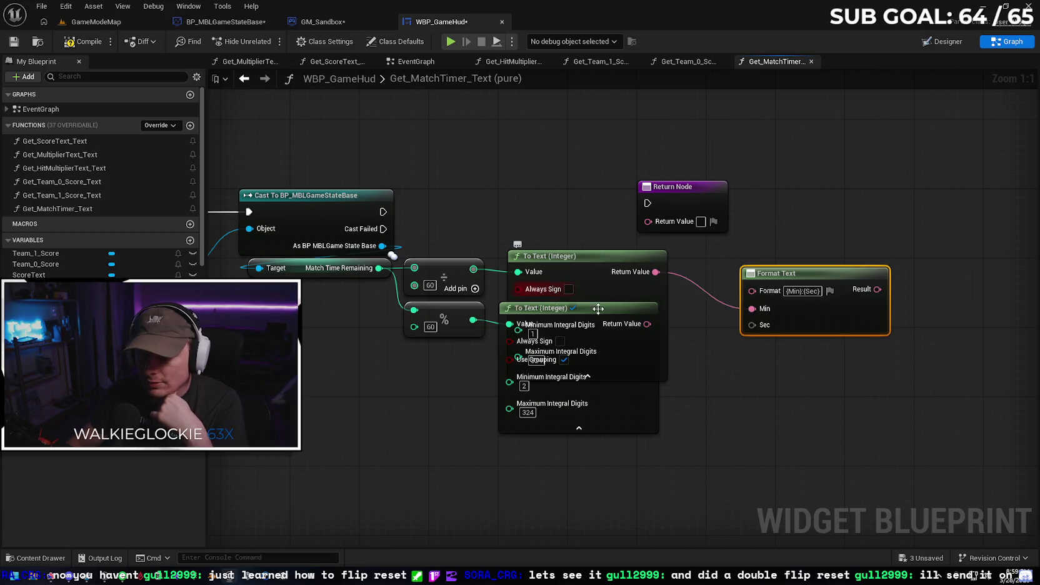
mouse_move(596, 269)
left_mouse_down()
mouse_move(543, 199)
mouse_move(553, 161)
mouse_move(572, 258)
left_mouse_up()
left_click(553, 272)
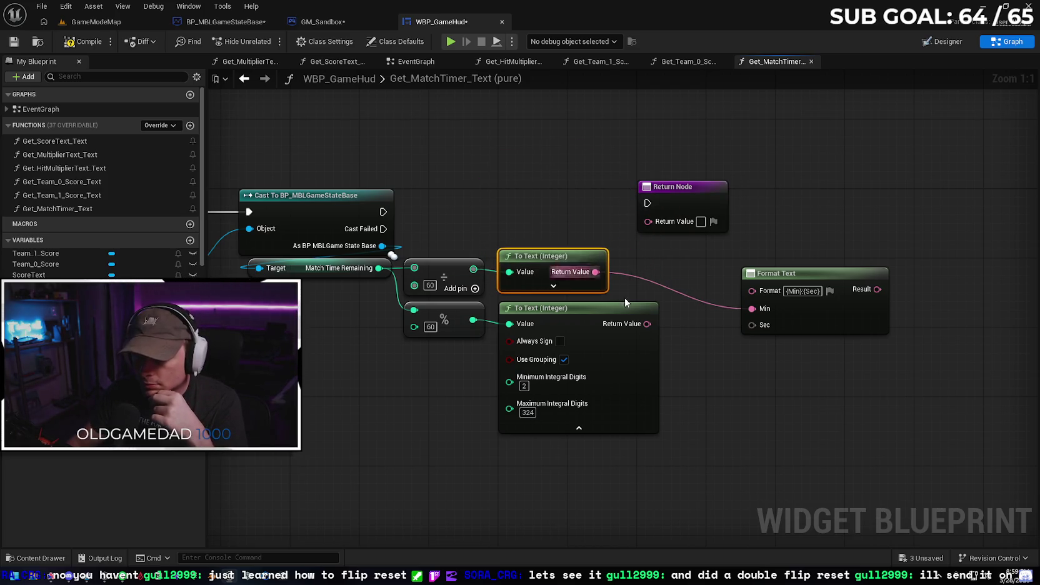
mouse_move(648, 323)
left_mouse_down()
mouse_move(764, 327)
mouse_move(755, 326)
left_mouse_up()
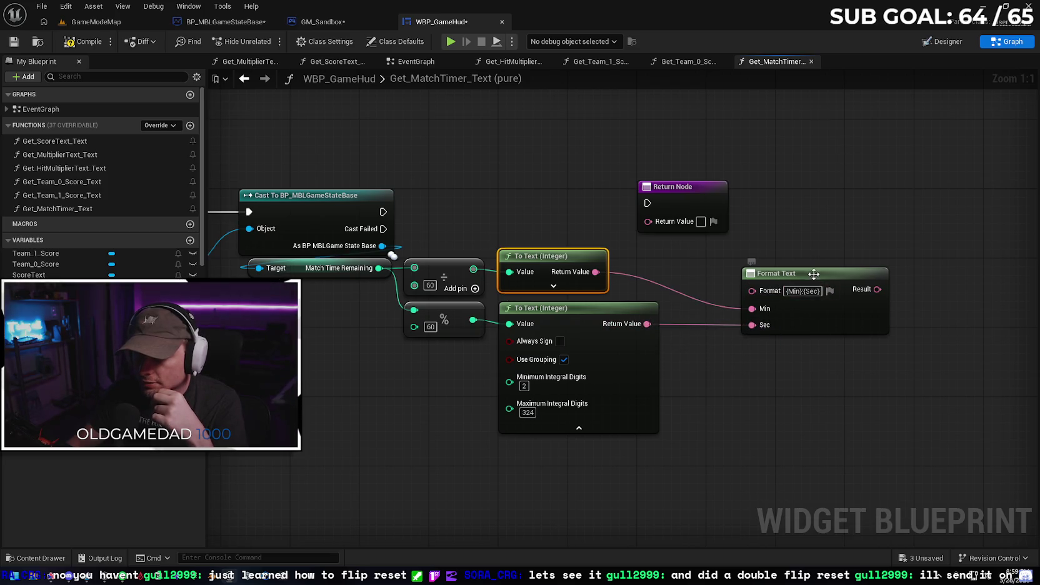
scroll(794, 293, "down", 2)
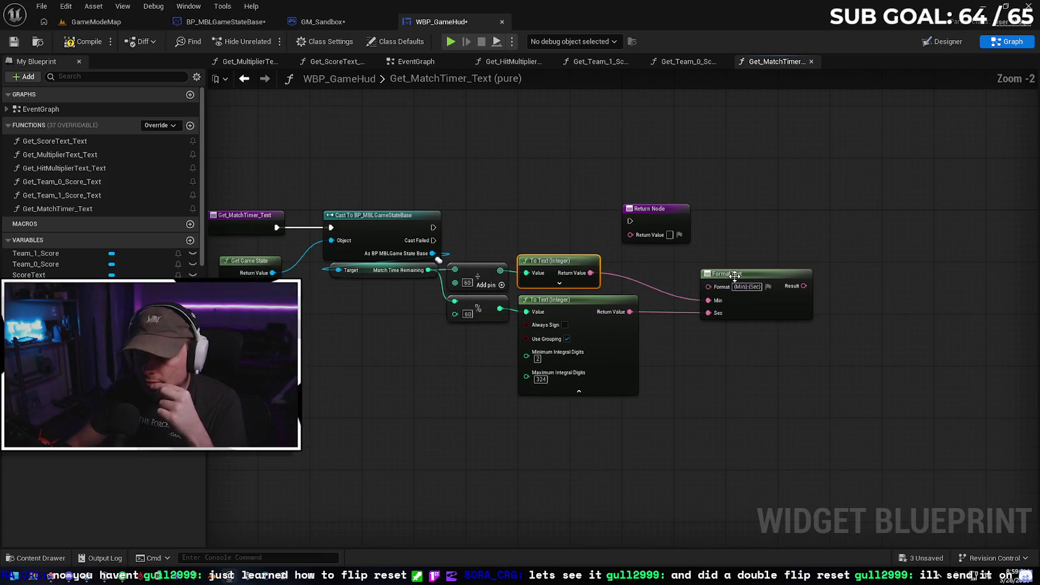
Return Format Text's result after the cast, save the HUD widget, and go to GameModeMap
left_click(721, 278)
left_click_drag(721, 278, 703, 278)
left_click_drag(649, 215, 835, 217)
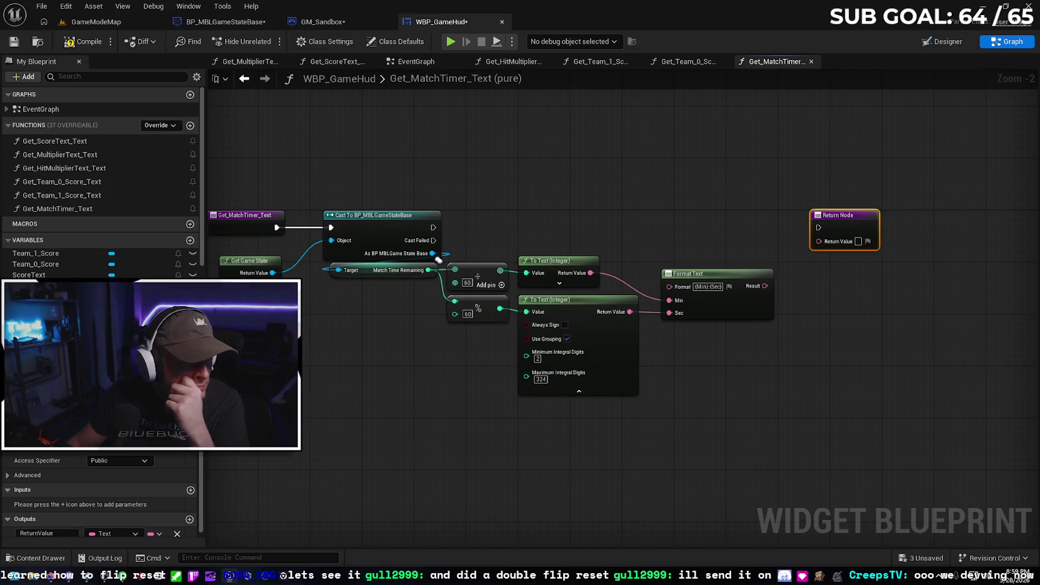
left_click_drag(433, 227, 818, 228)
left_click_drag(765, 285, 819, 241)
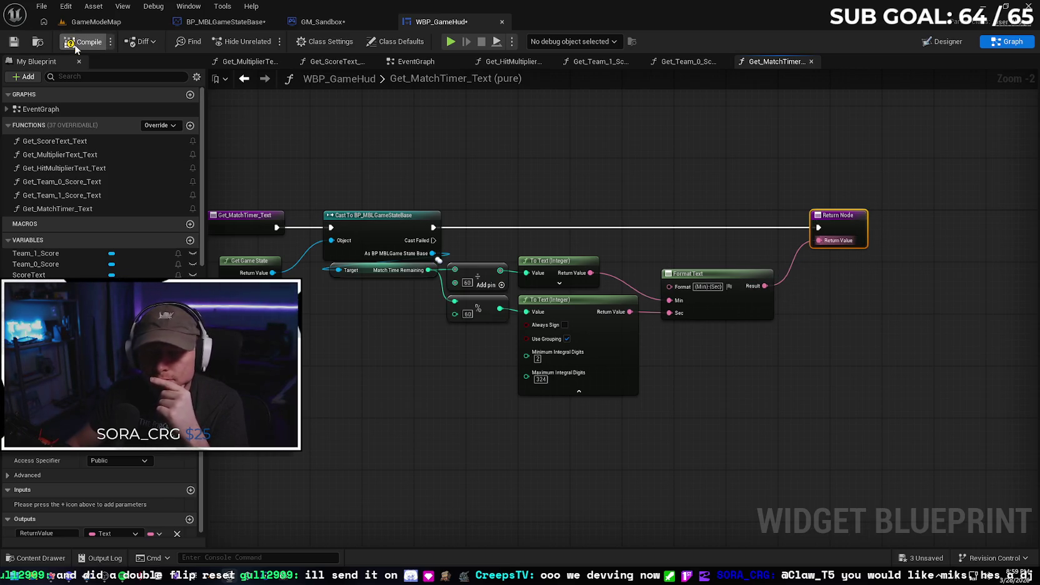
key("ctrl+s")
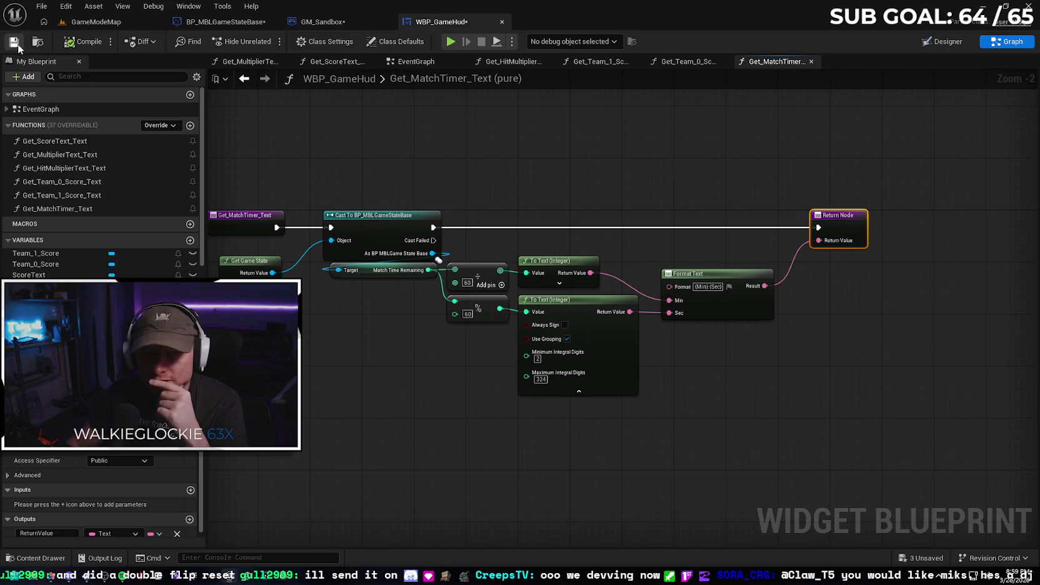
left_click(100, 23)
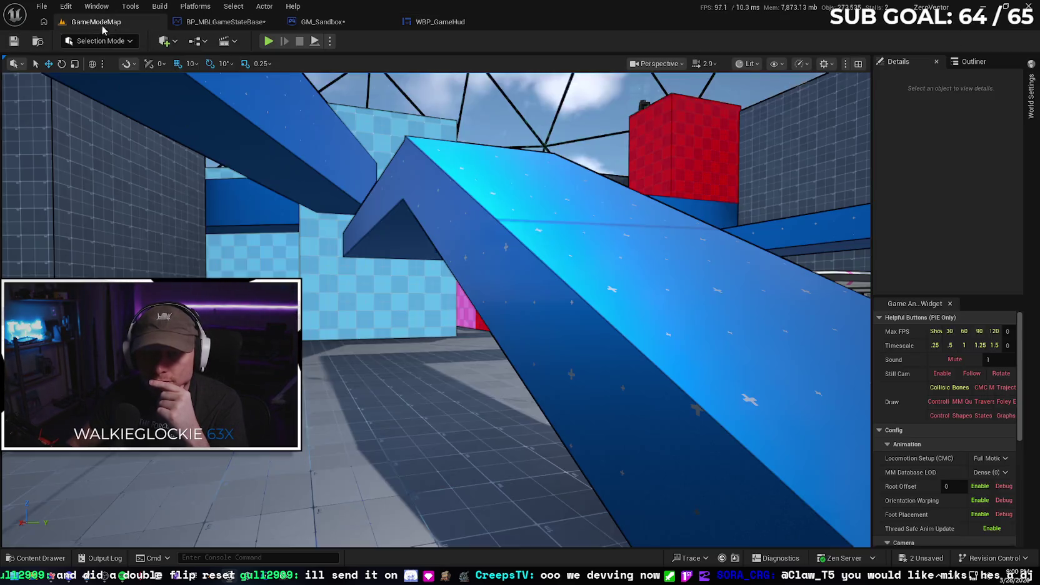
left_click(268, 41)
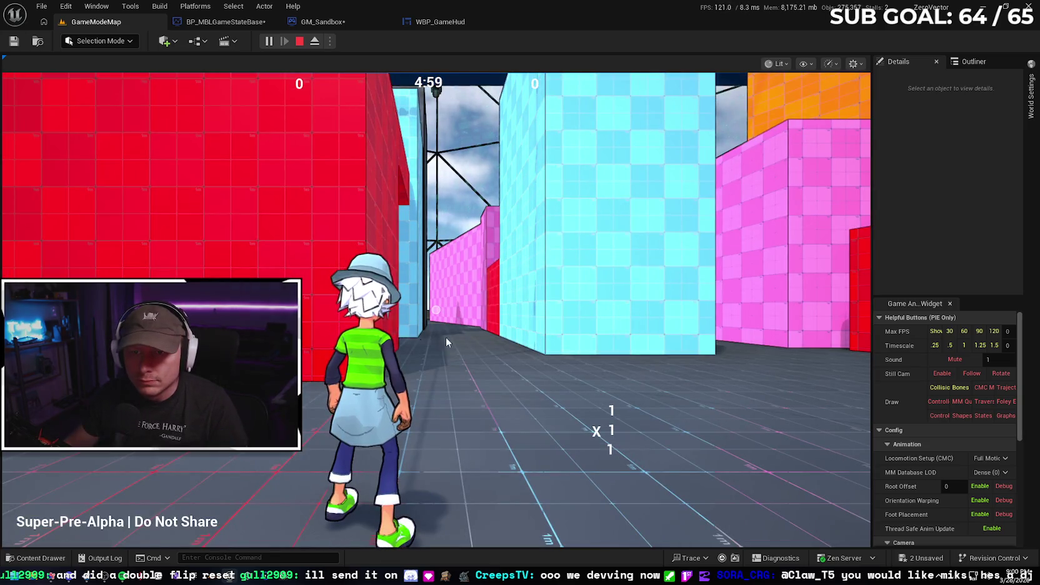
left_click(445, 337)
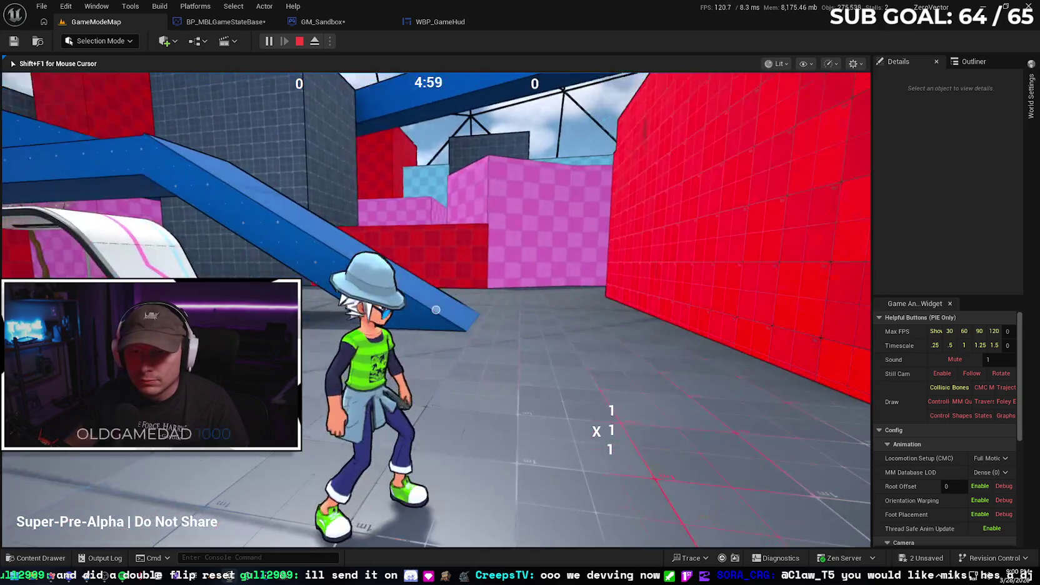
key("w")
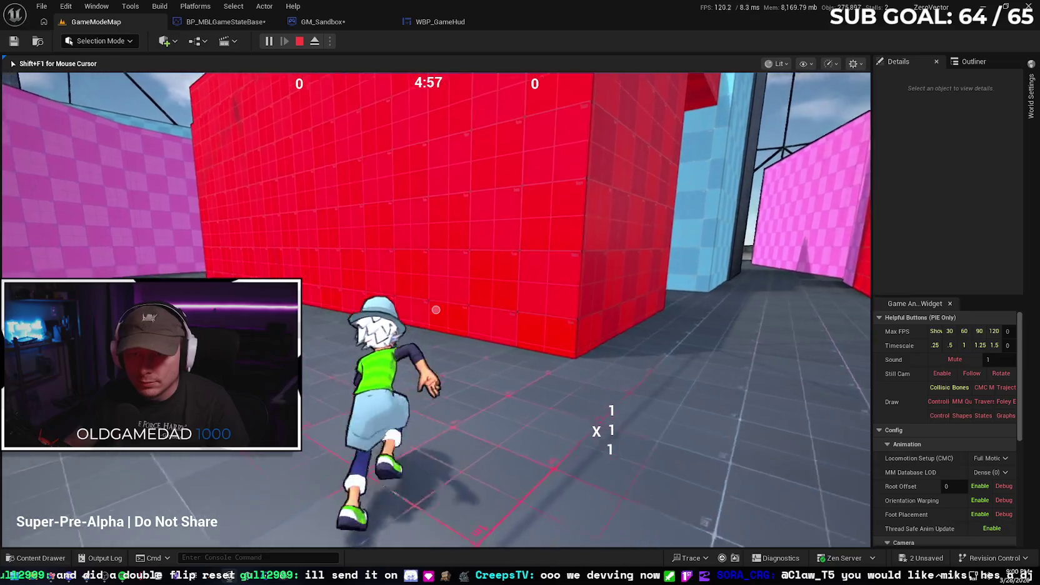
key("space")
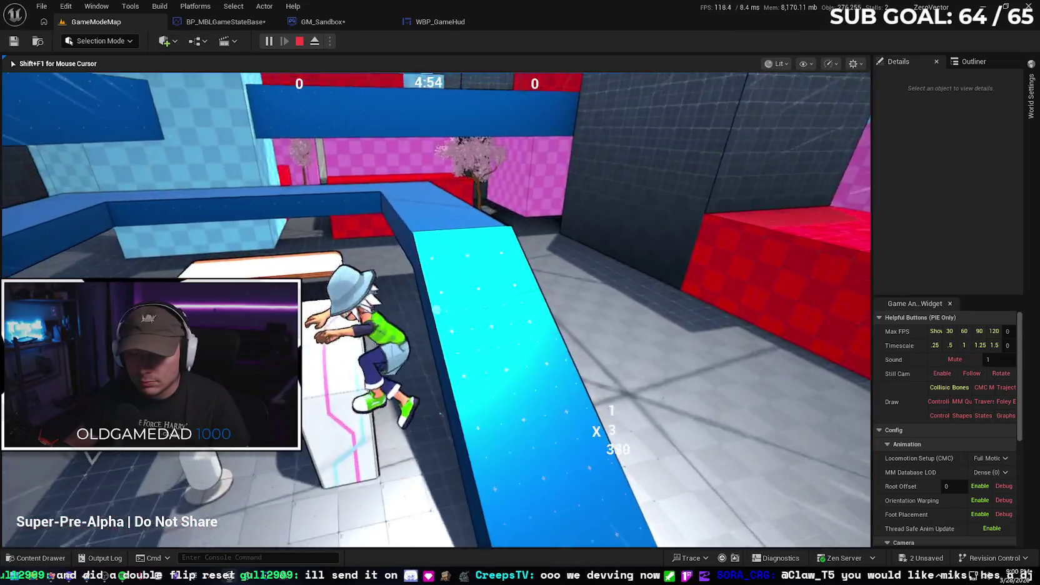
key("w")
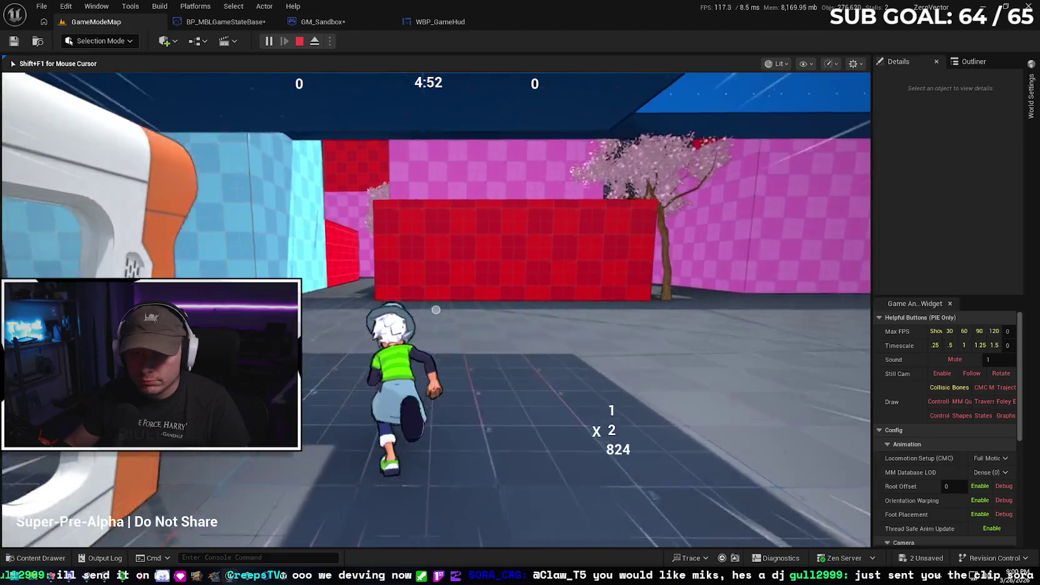
key("w")
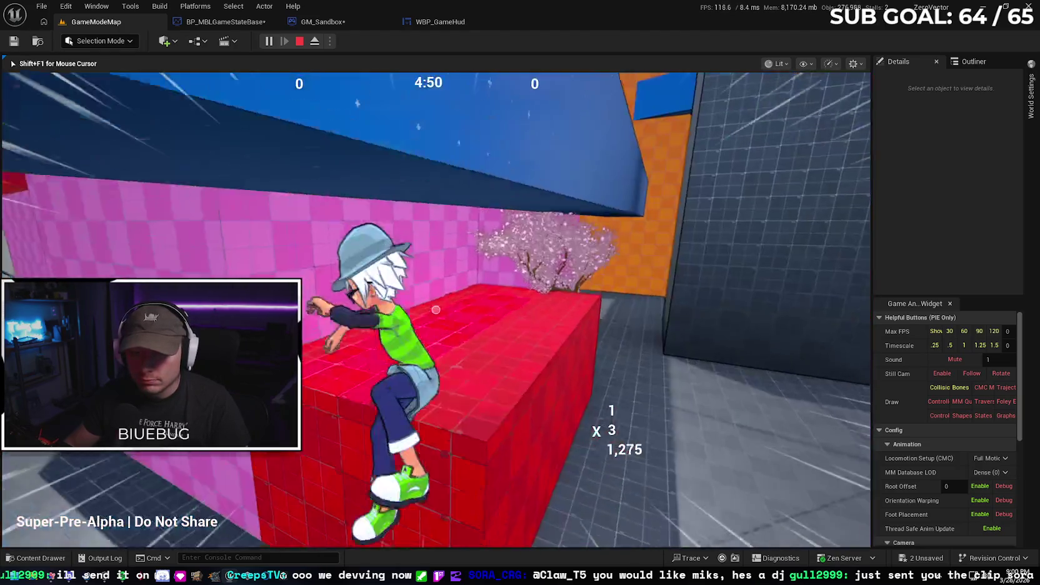
key("w")
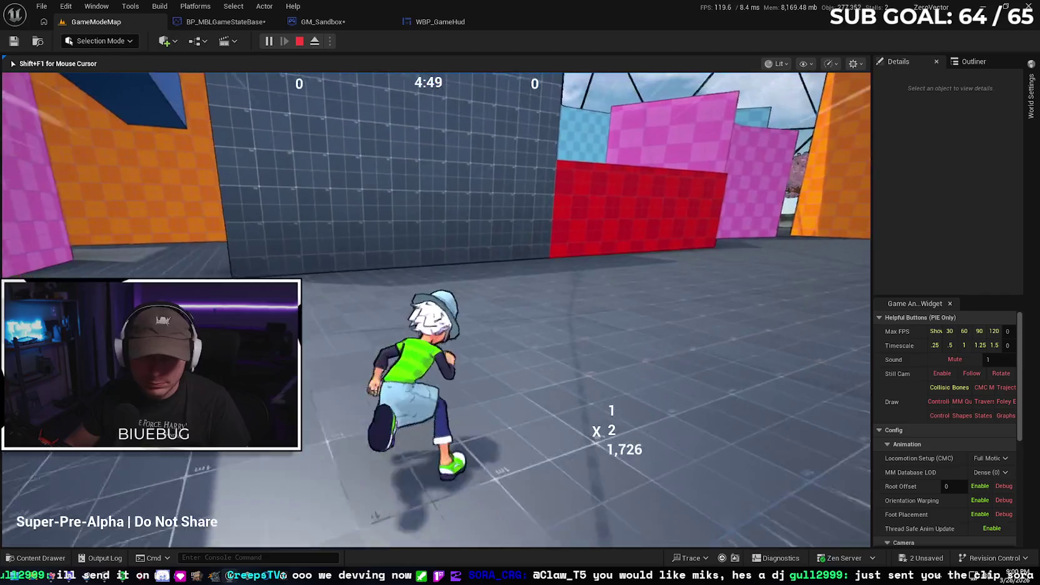
key("w")
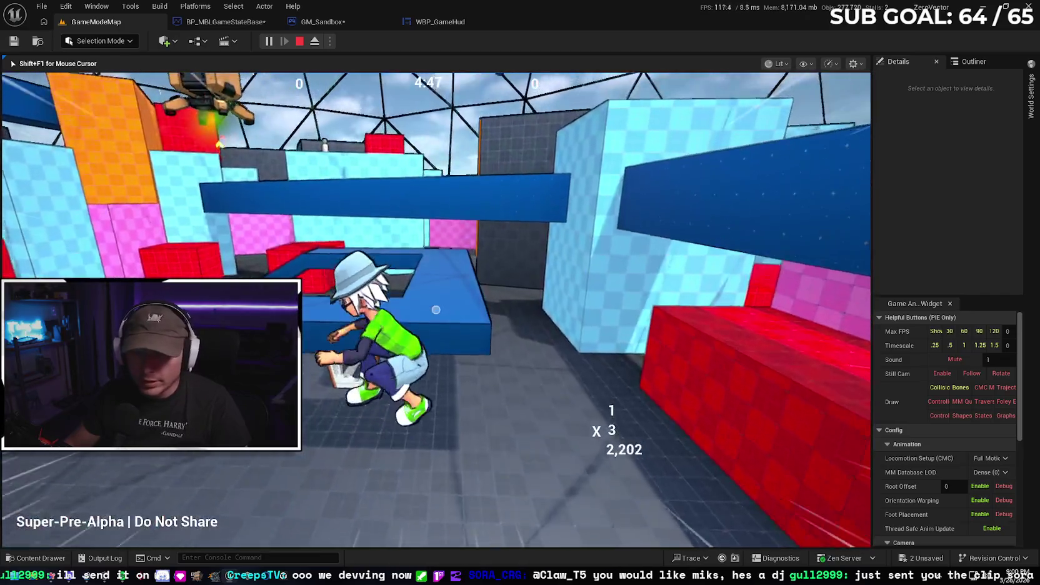
key("w")
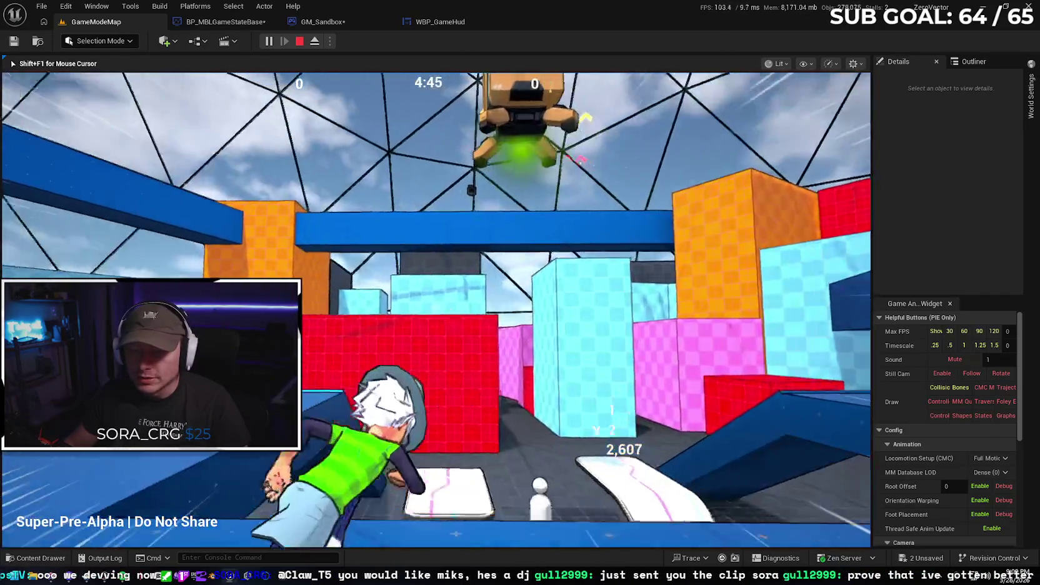
key("w")
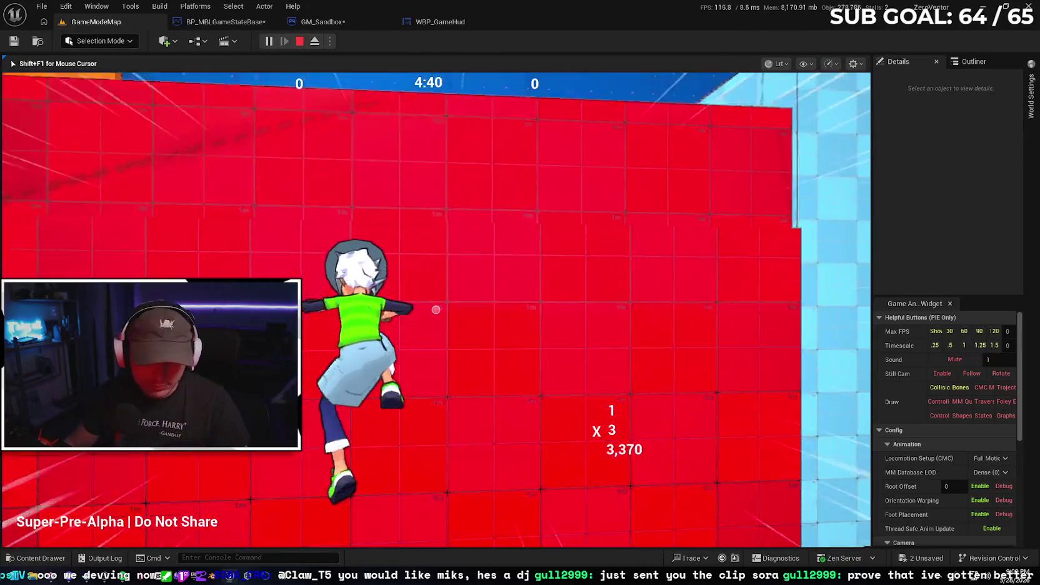
key("w")
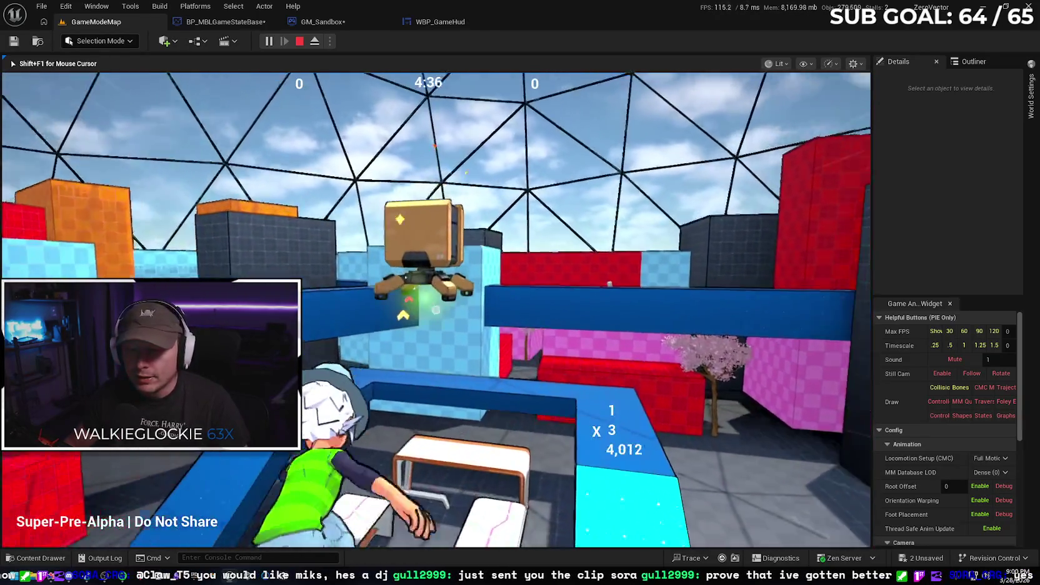
key("w")
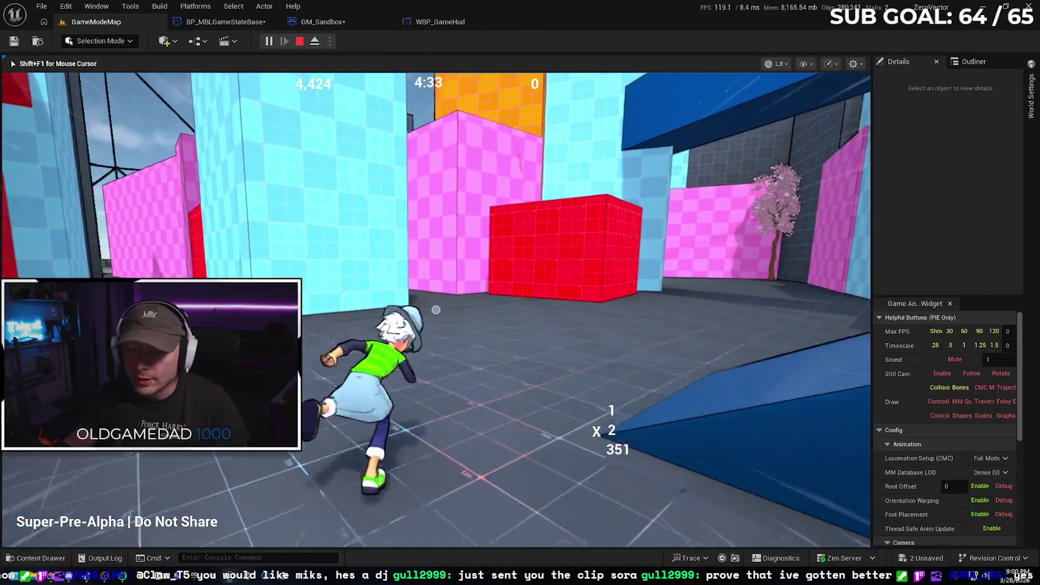
key("space")
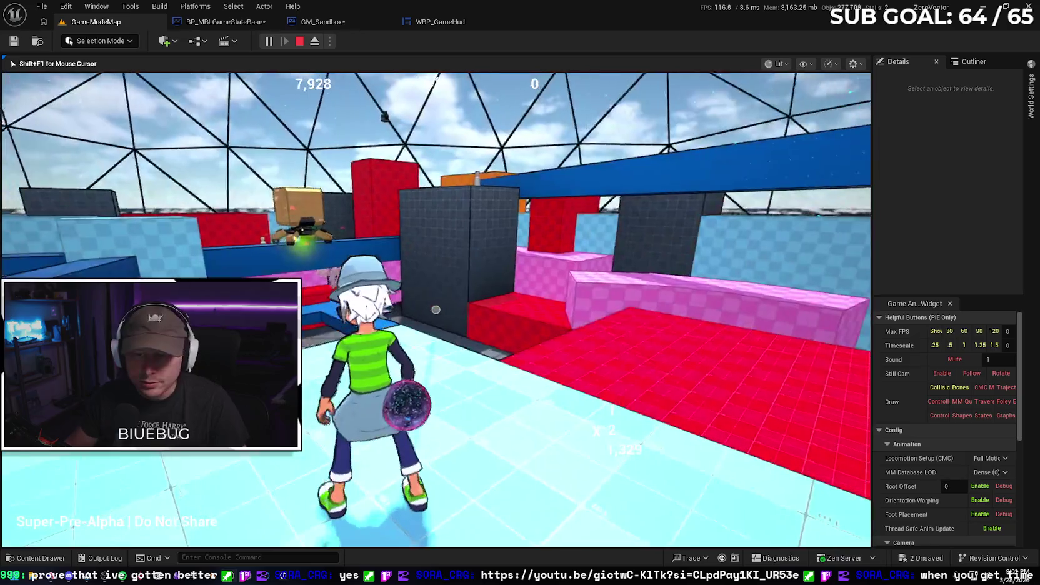
key("space")
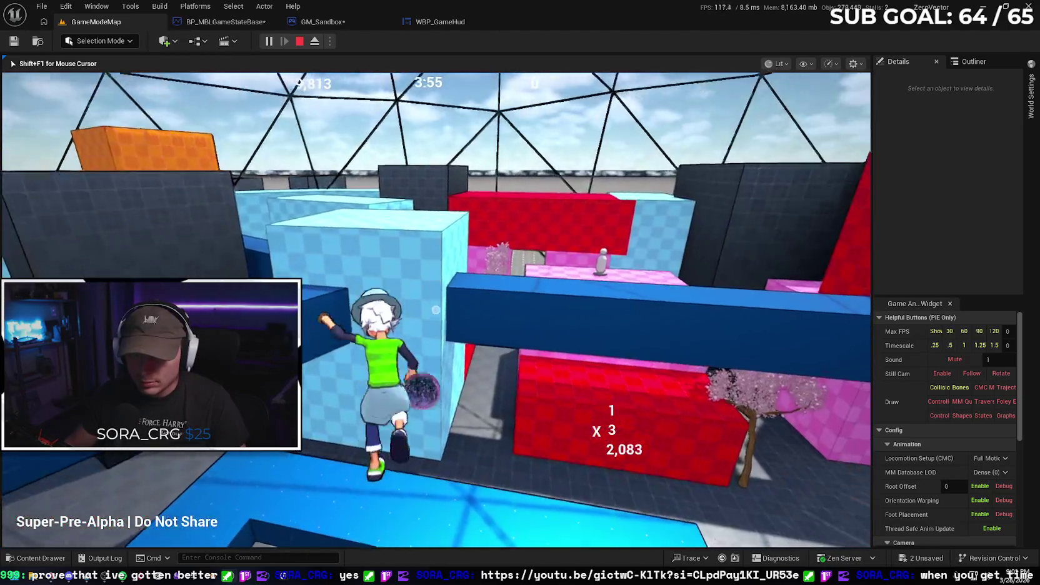
key("space")
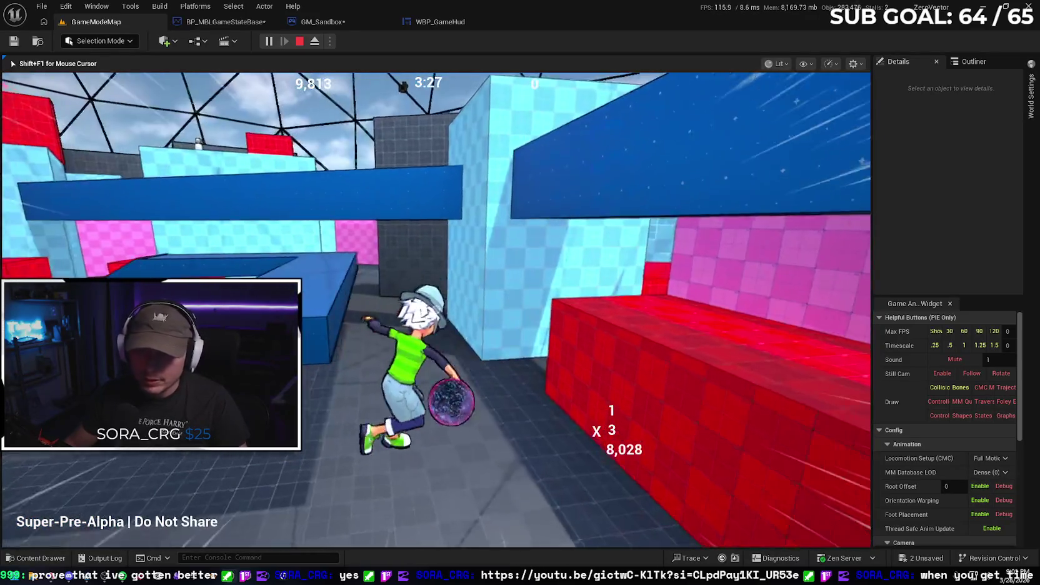
key("w")
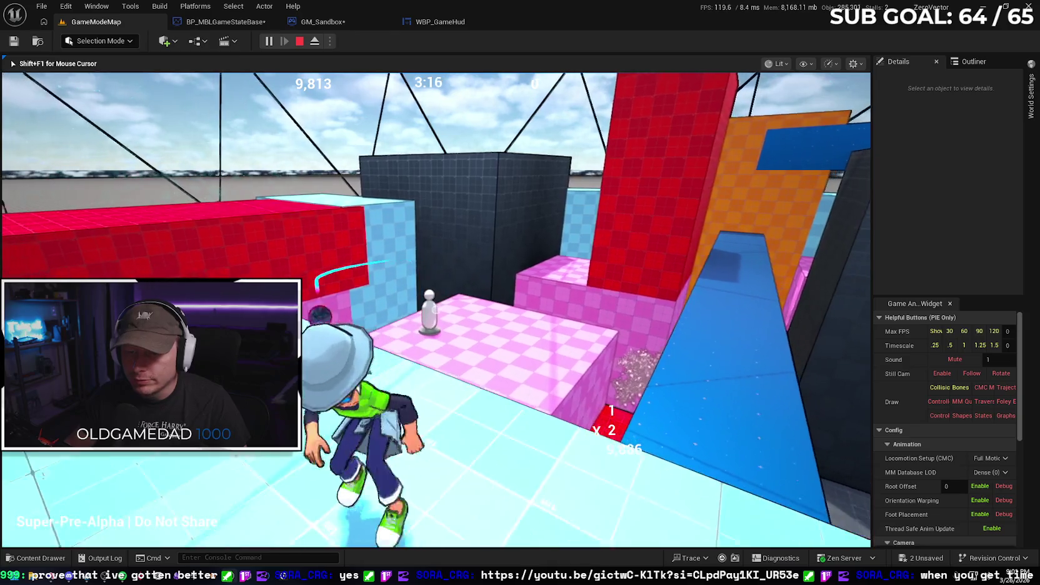
key("w")
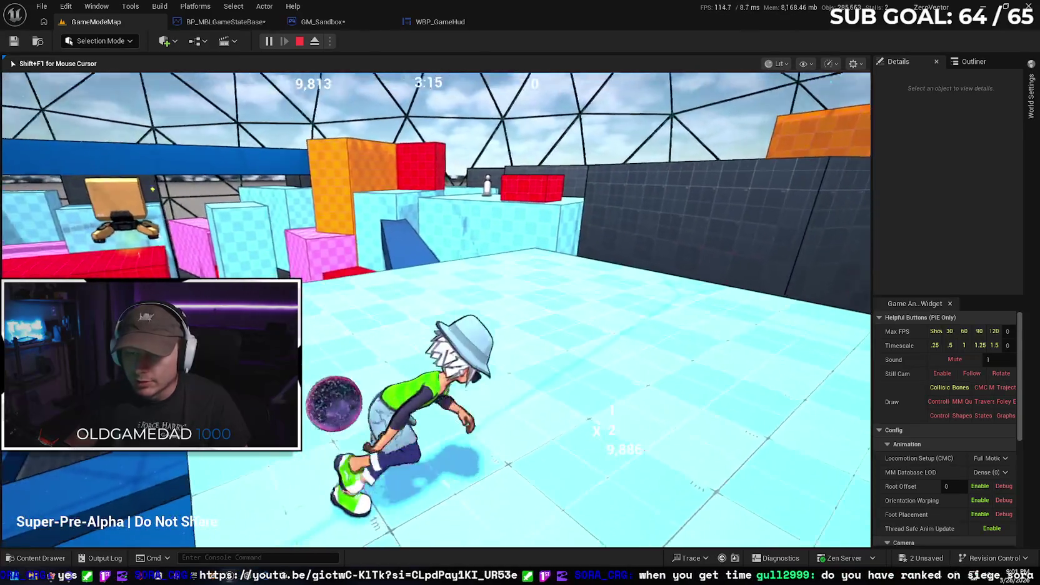
key("w")
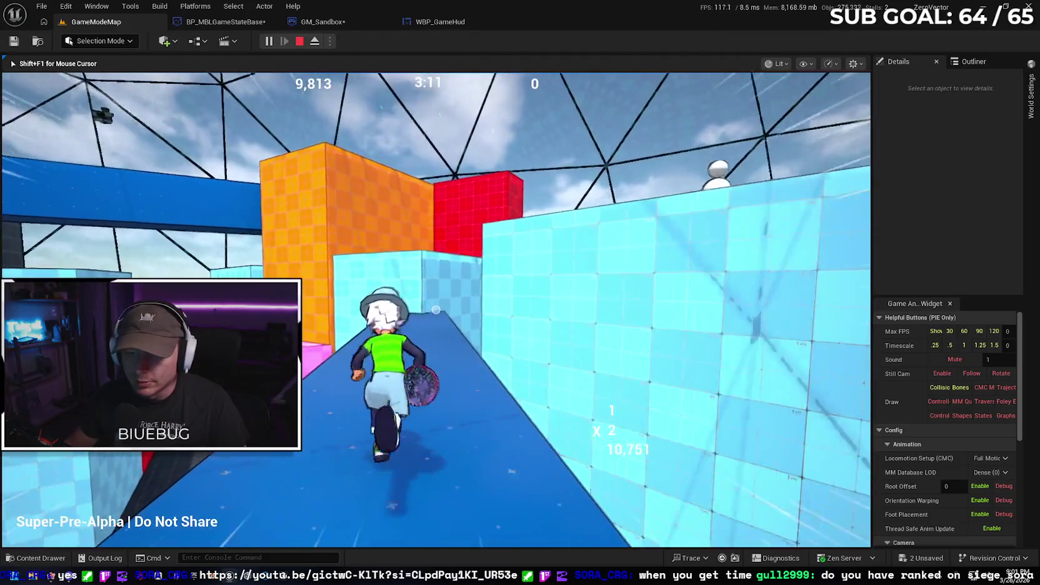
key("space")
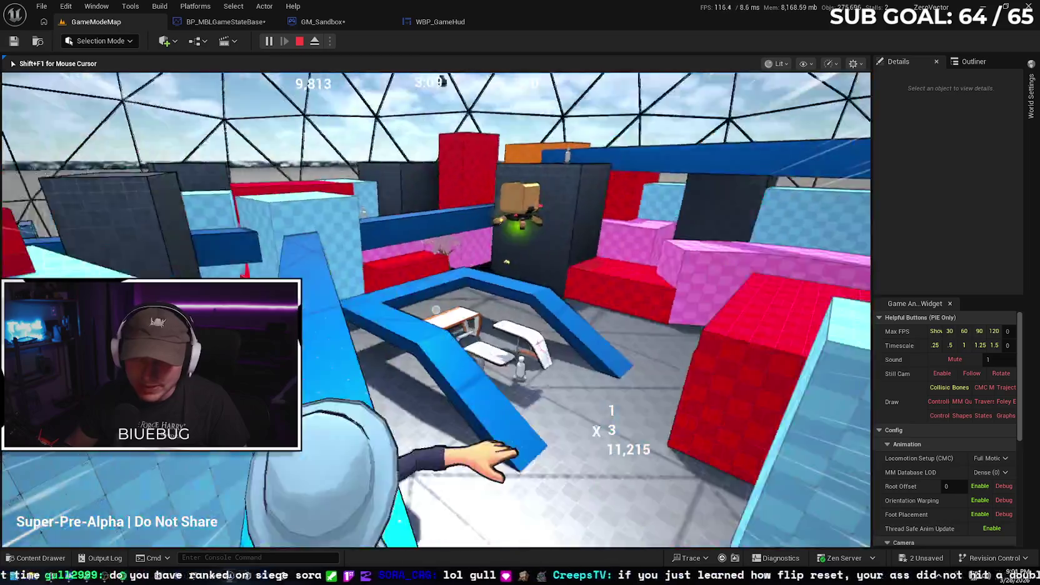
key("w")
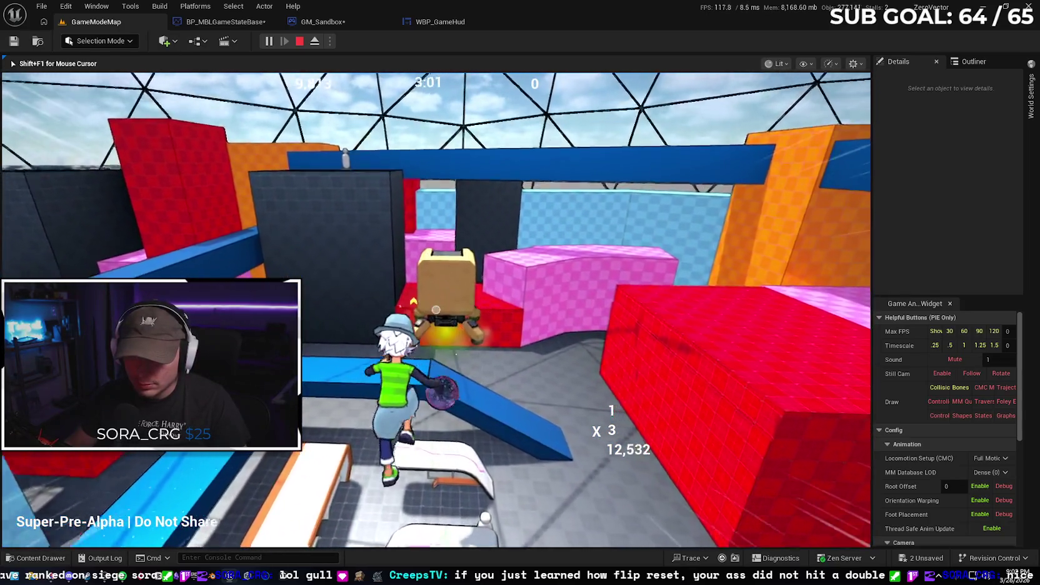
key("w")
key("space")
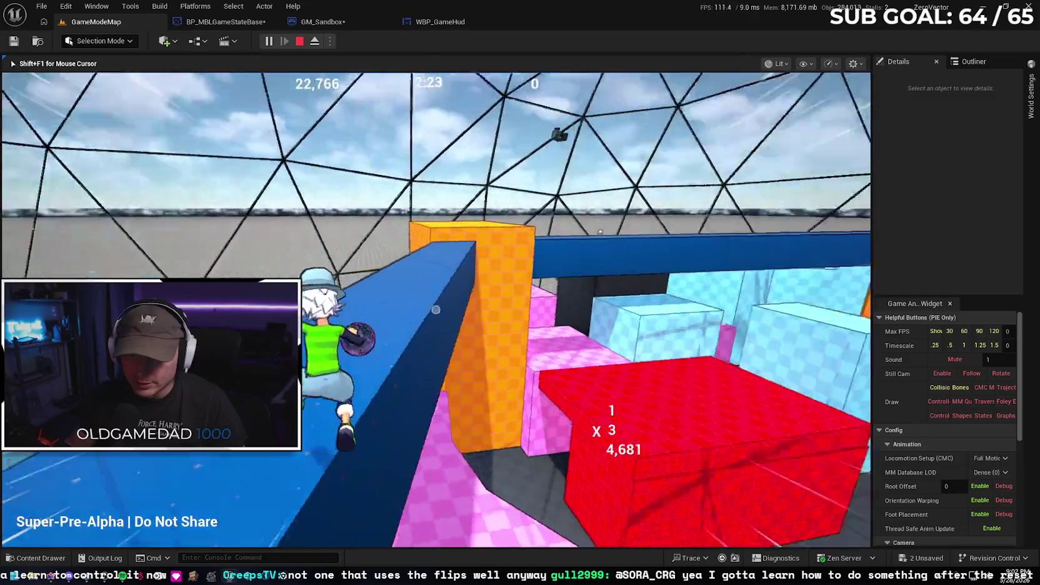
Jump onto the cyan wall and run forward while the match timer runs down
key("space")
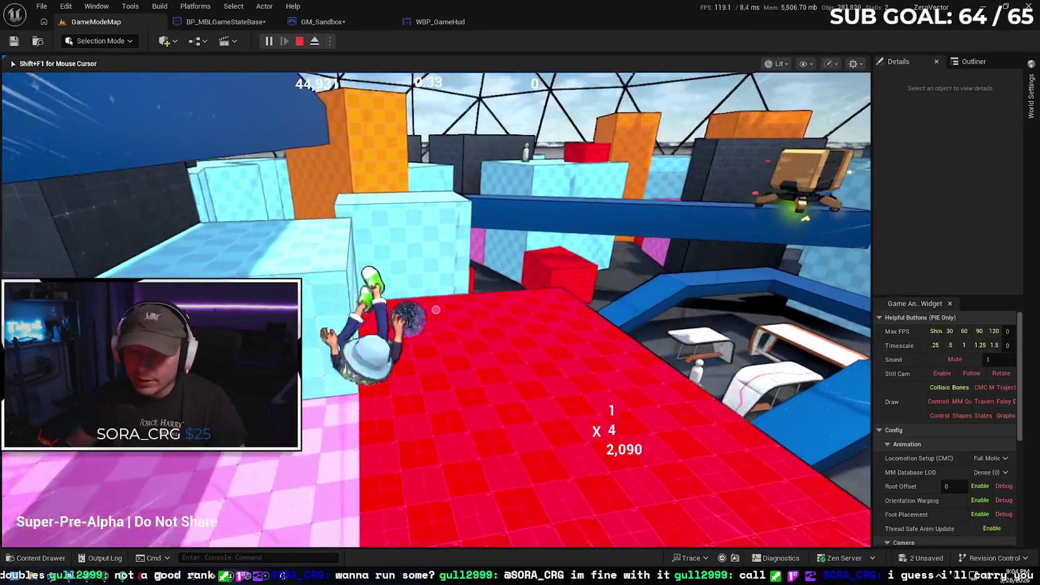
key("space")
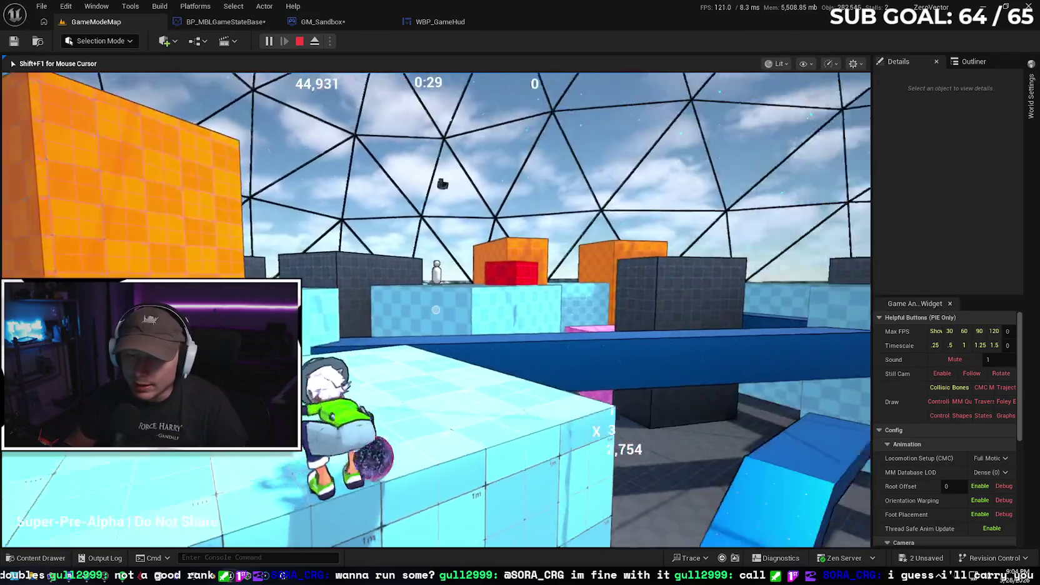
key("w")
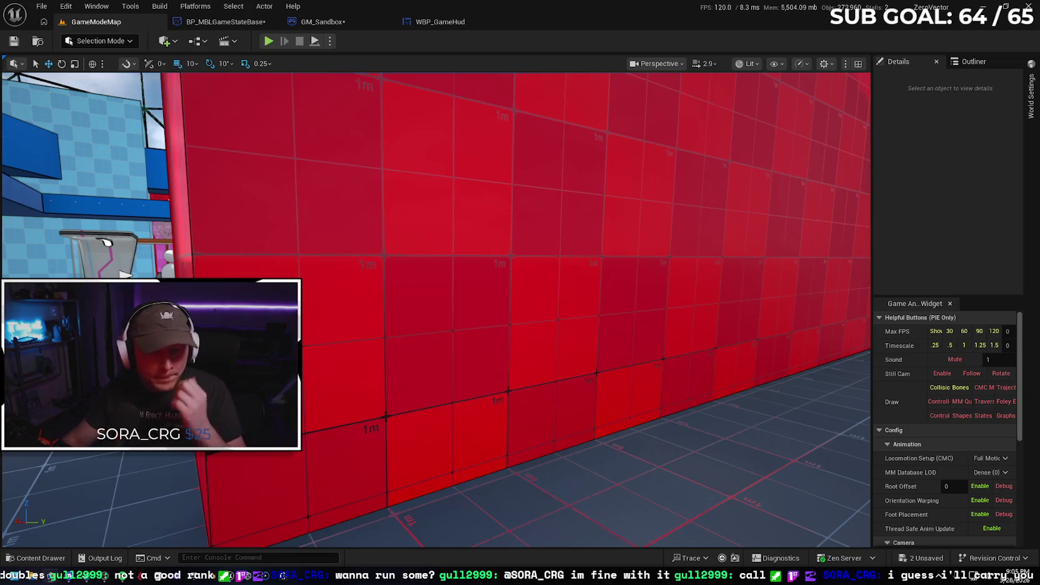
Save BP_MBLGameStateBase and GM_Sandbox, then switch to the itch.io jam page
mouse_move(573, 179)
left_mouse_down()
mouse_move(475, 206)
mouse_move(577, 181)
left_mouse_up()
scroll(500, 200, "down", 2)
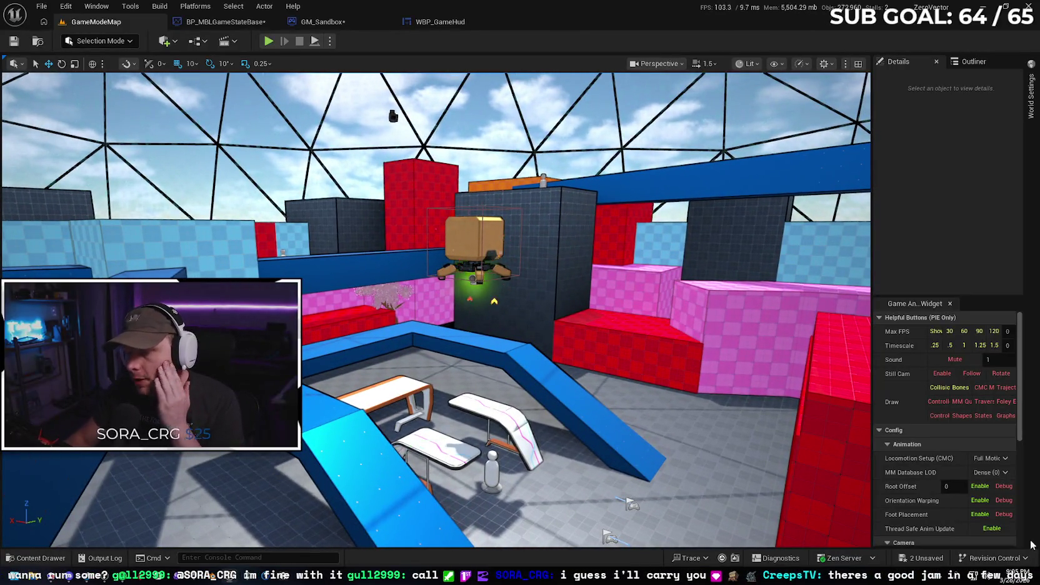
left_click(921, 558)
left_click(602, 408)
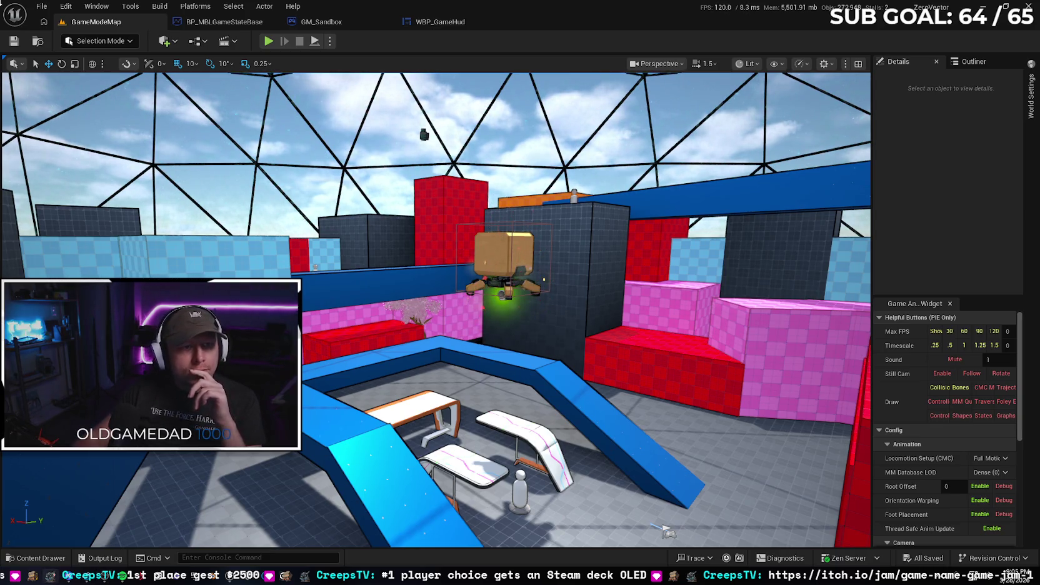
key("alt+Tab")
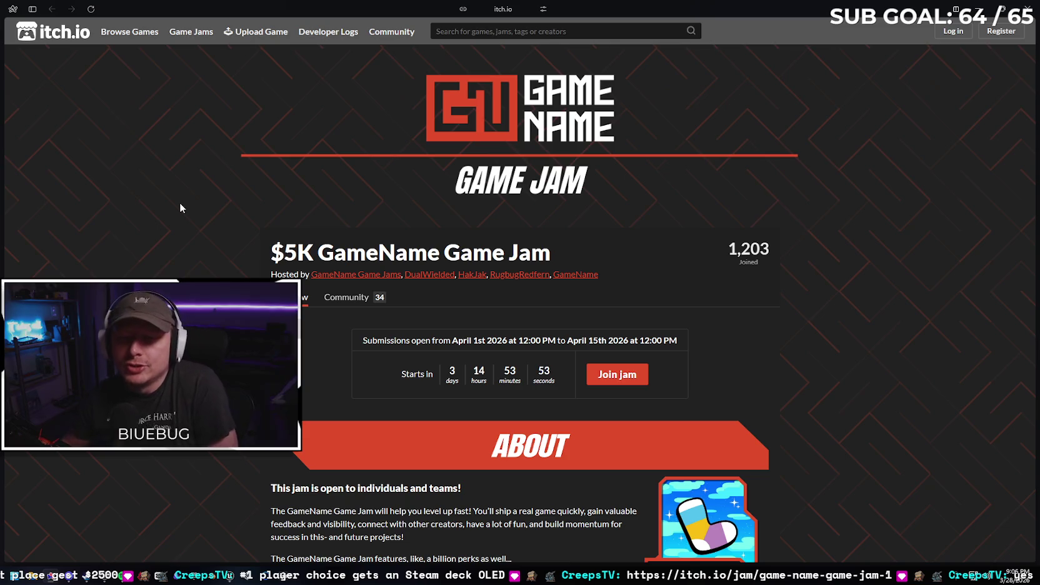
Read through the Submission Requirements, highlighting the Windows build line, down to Tools
scroll(237, 200, "down", 2)
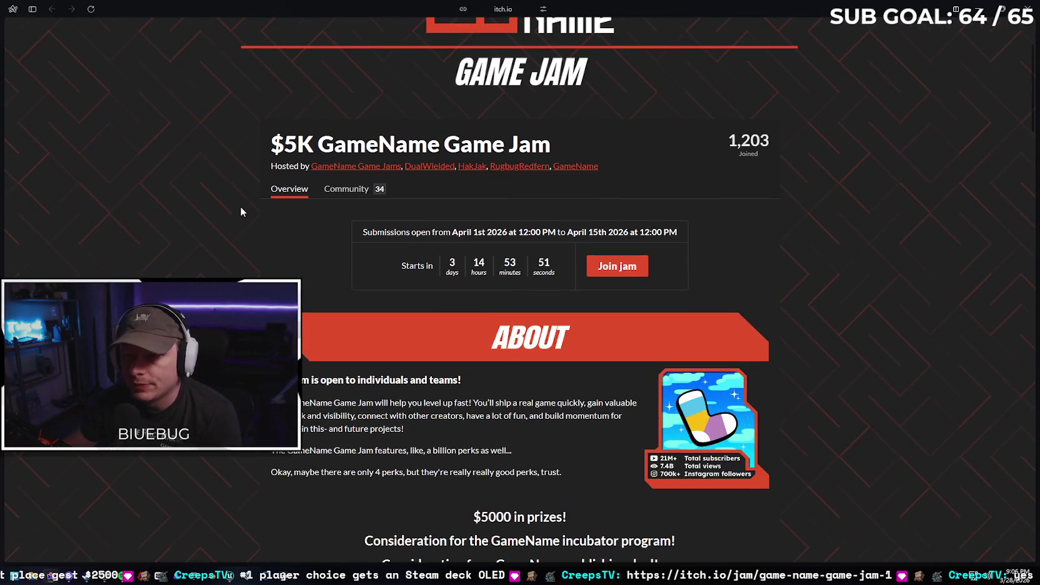
scroll(189, 188, "down", 1)
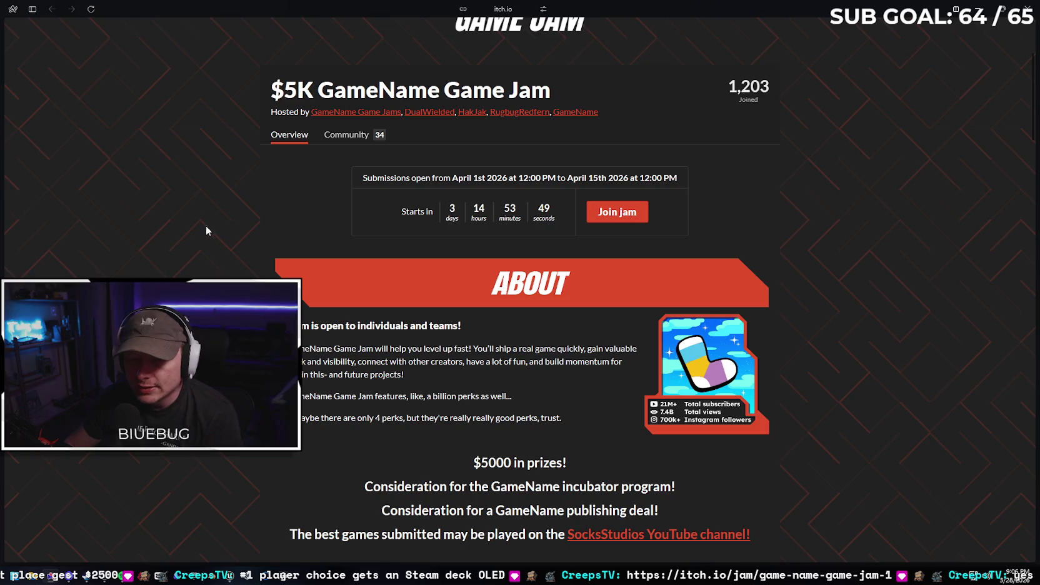
scroll(203, 240, "down", 1)
scroll(200, 238, "down", 1)
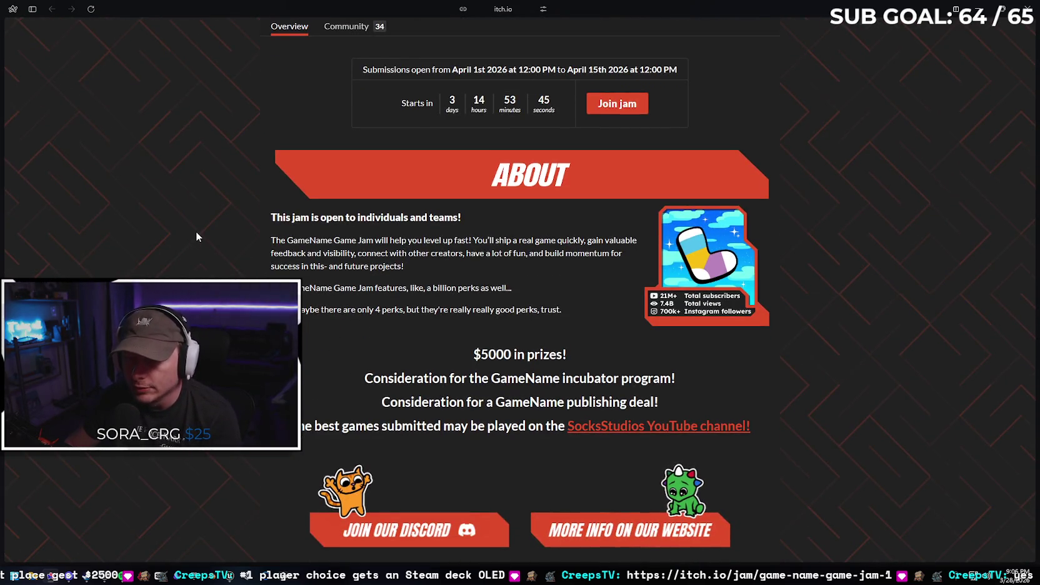
scroll(194, 225, "down", 1)
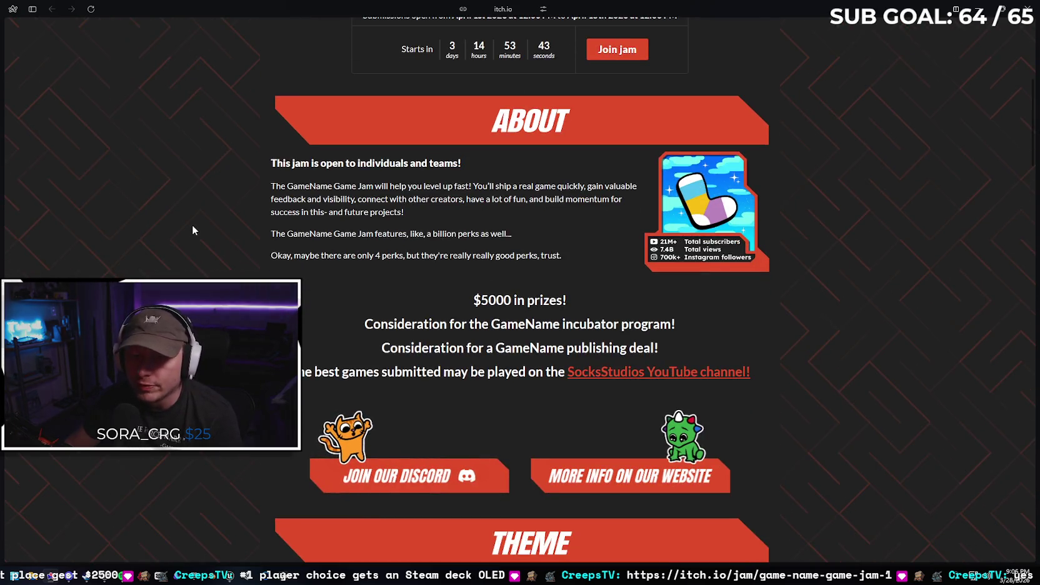
scroll(192, 226, "down", 1)
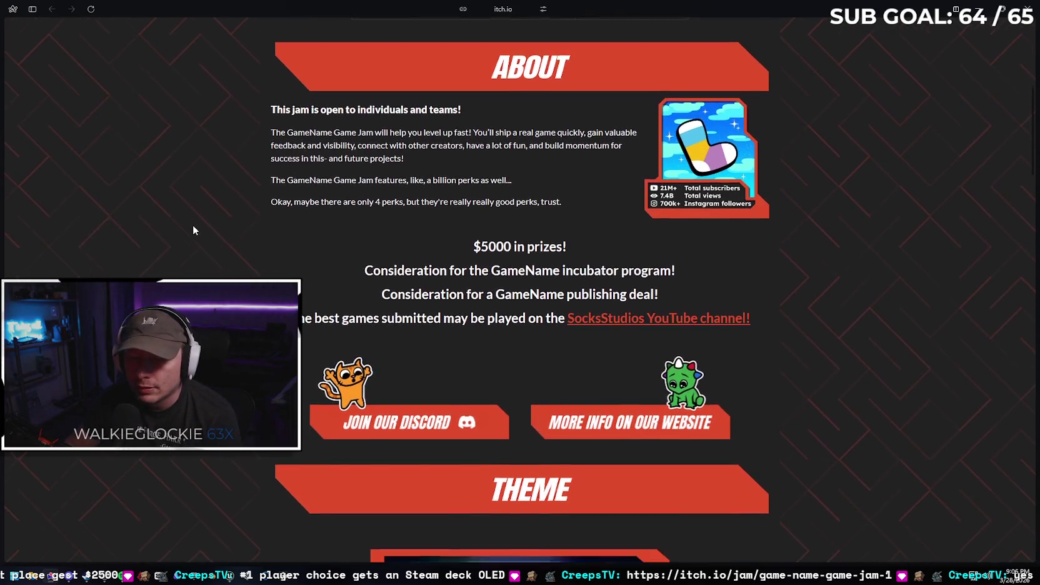
scroll(322, 215, "down", 2)
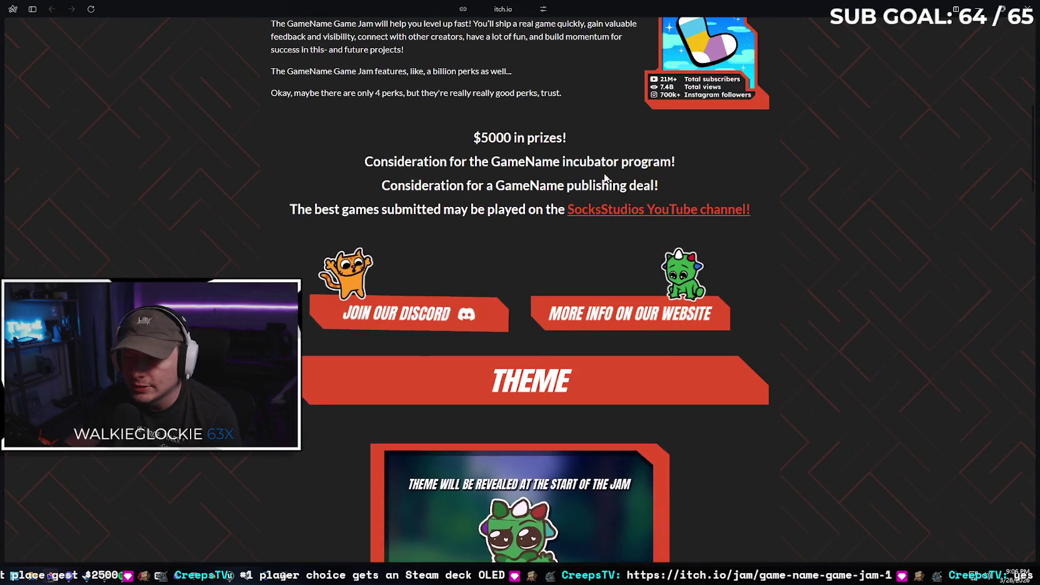
scroll(268, 164, "down", 1)
scroll(211, 168, "down", 2)
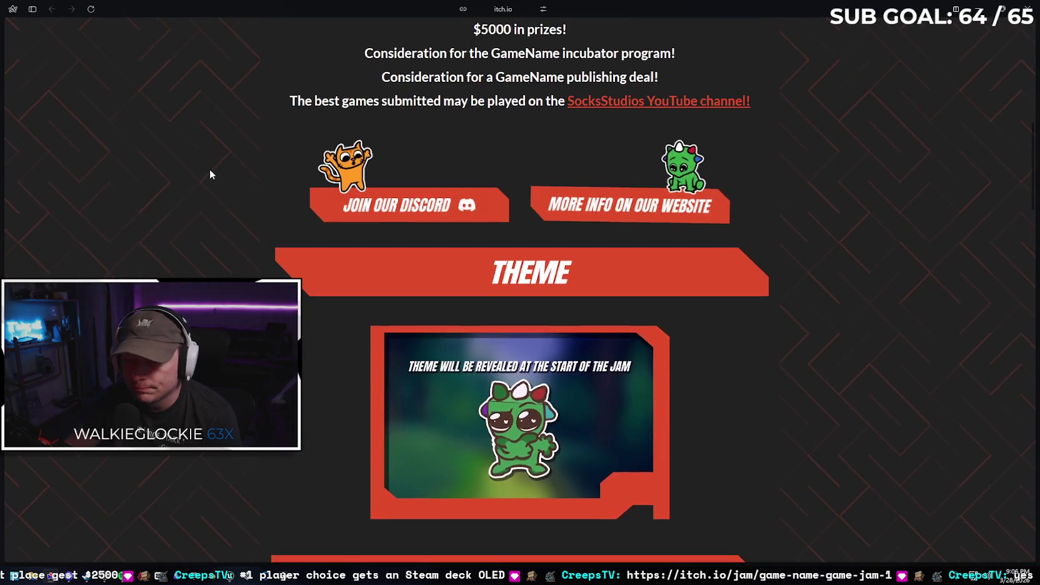
scroll(205, 180, "down", 1)
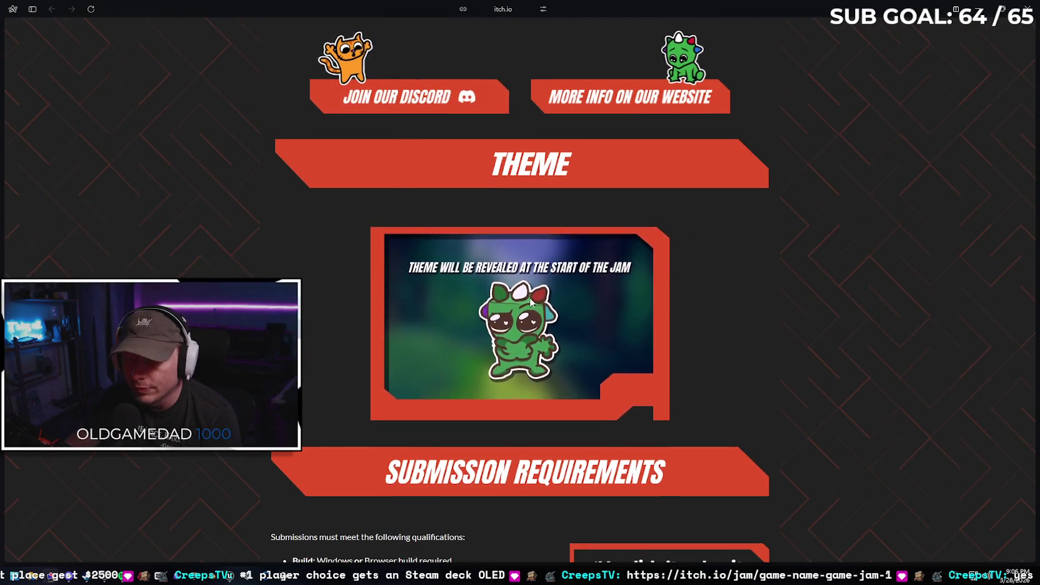
scroll(421, 231, "down", 5)
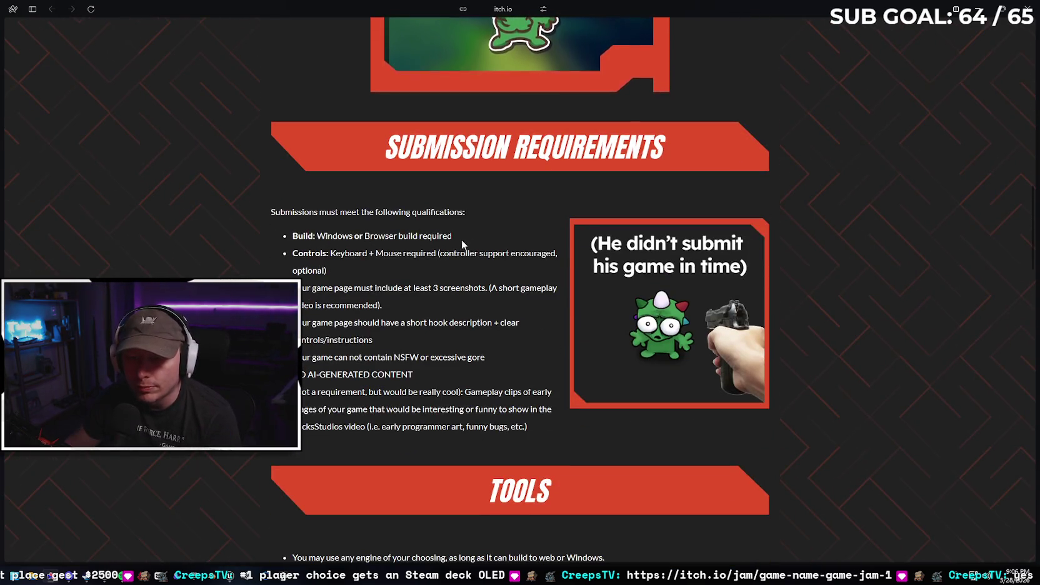
left_click_drag(352, 236, 323, 235)
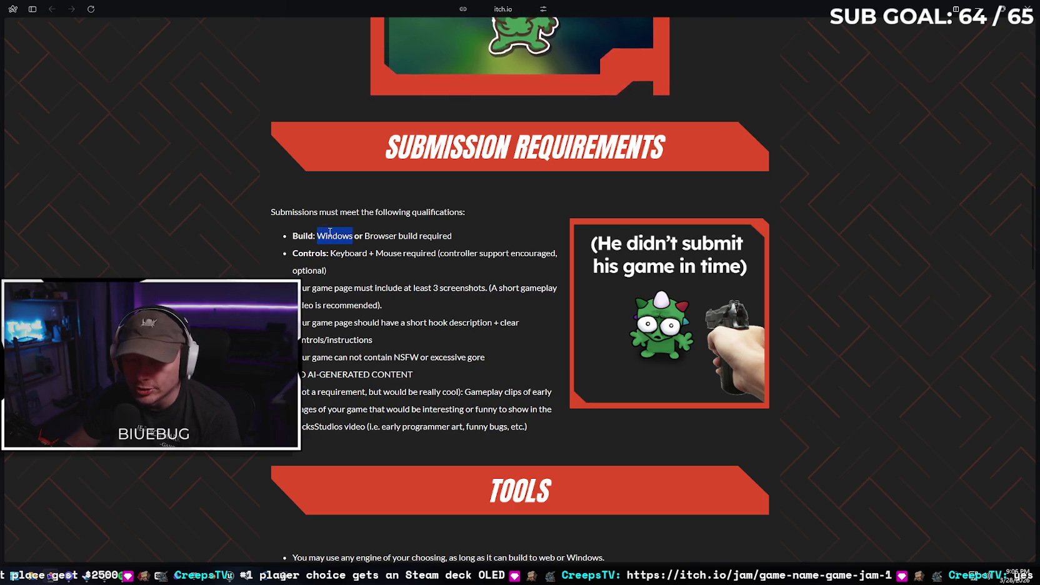
left_click(323, 234)
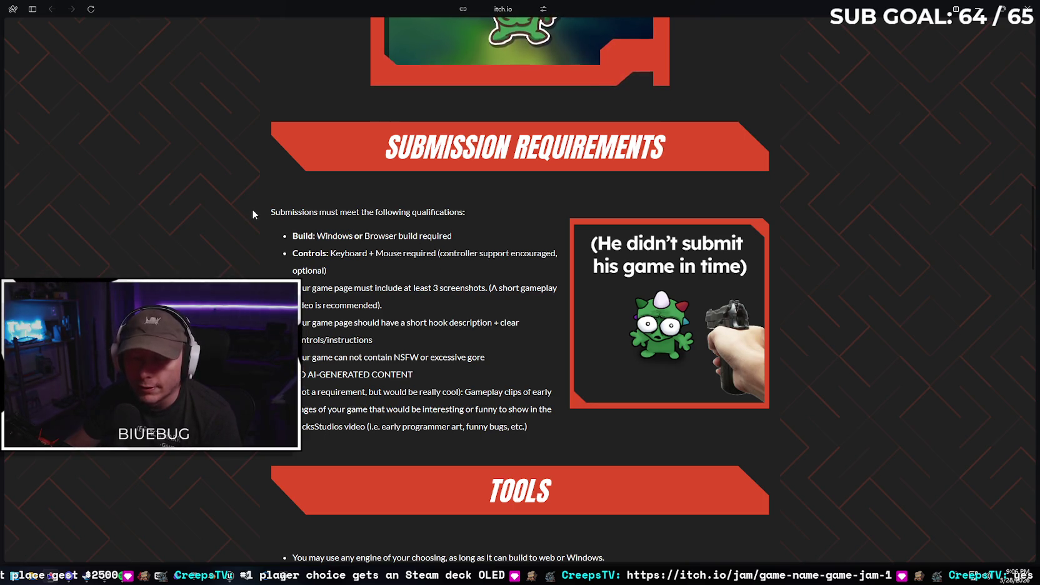
scroll(379, 248, "down", 1)
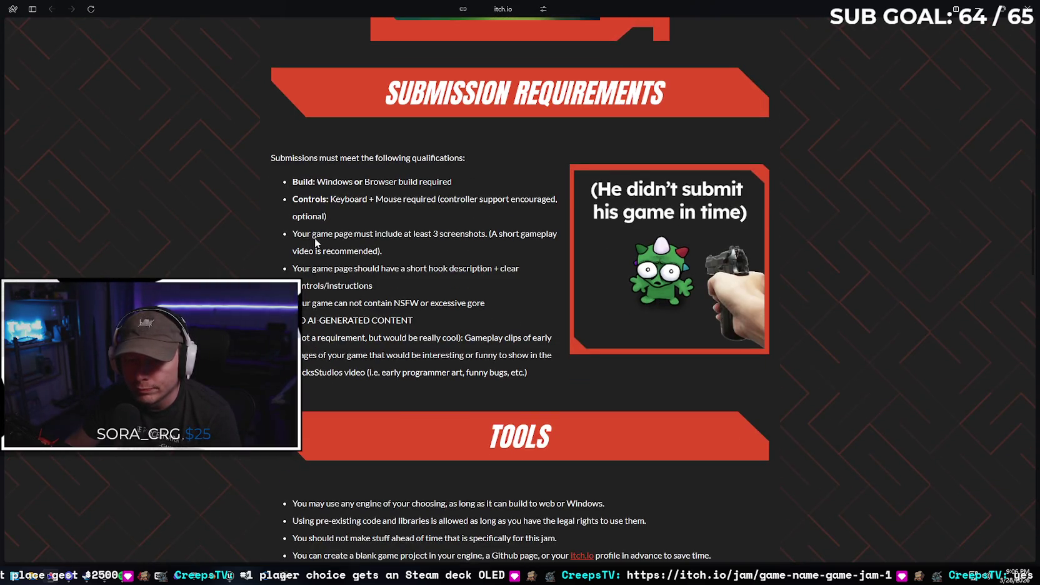
scroll(282, 229, "down", 1)
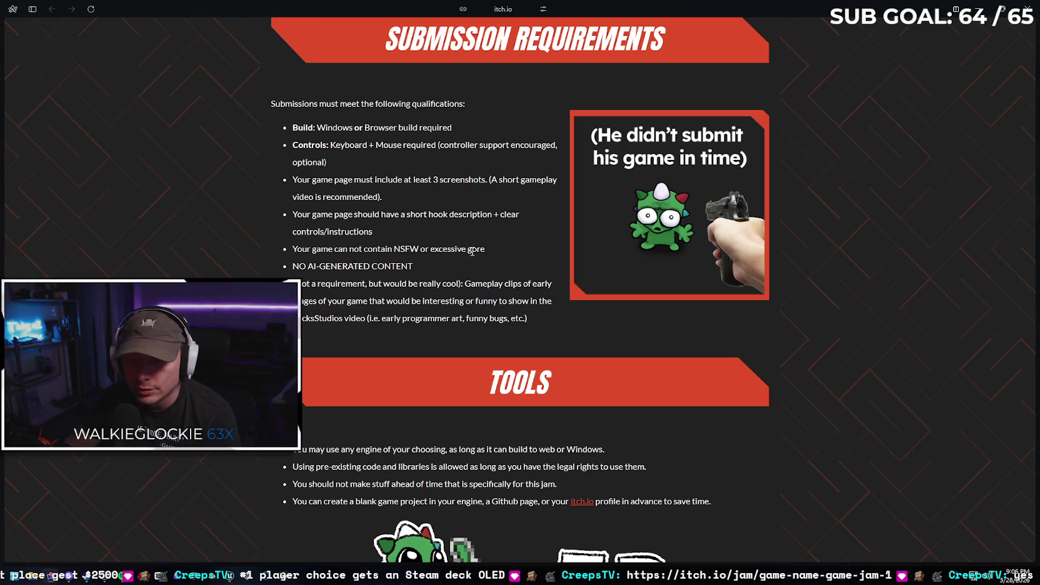
scroll(282, 244, "down", 1)
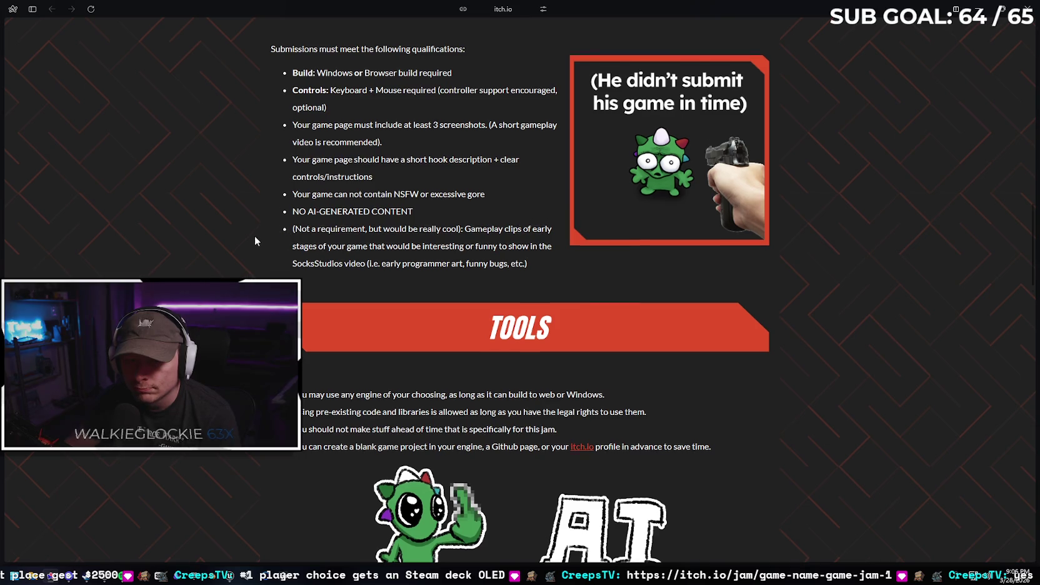
scroll(255, 235, "down", 3)
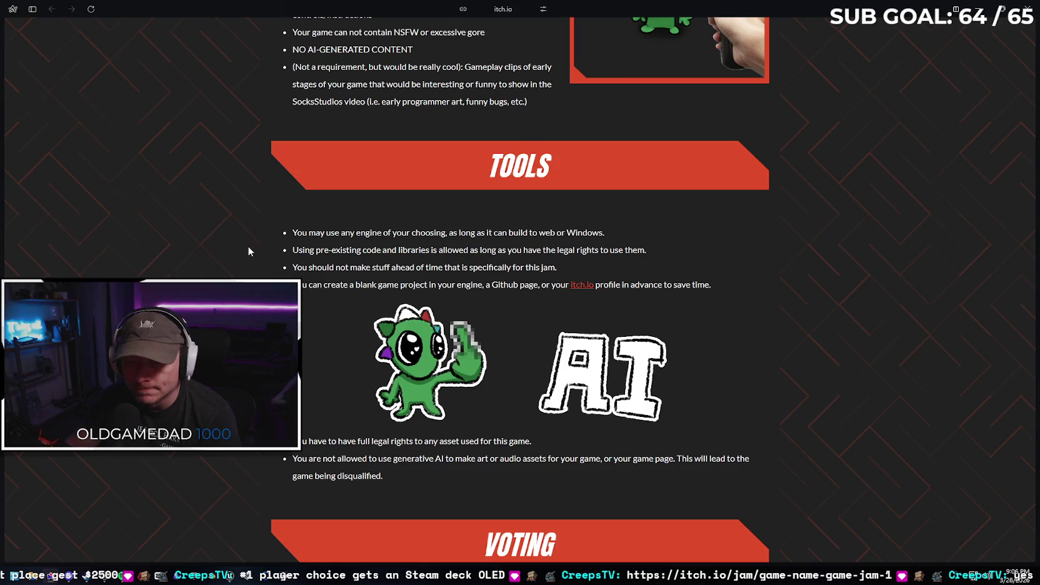
Scroll past the Tools and Voting rules to the Prizes table and FAQ
scroll(248, 246, "down", 3)
scroll(246, 245, "up", 2)
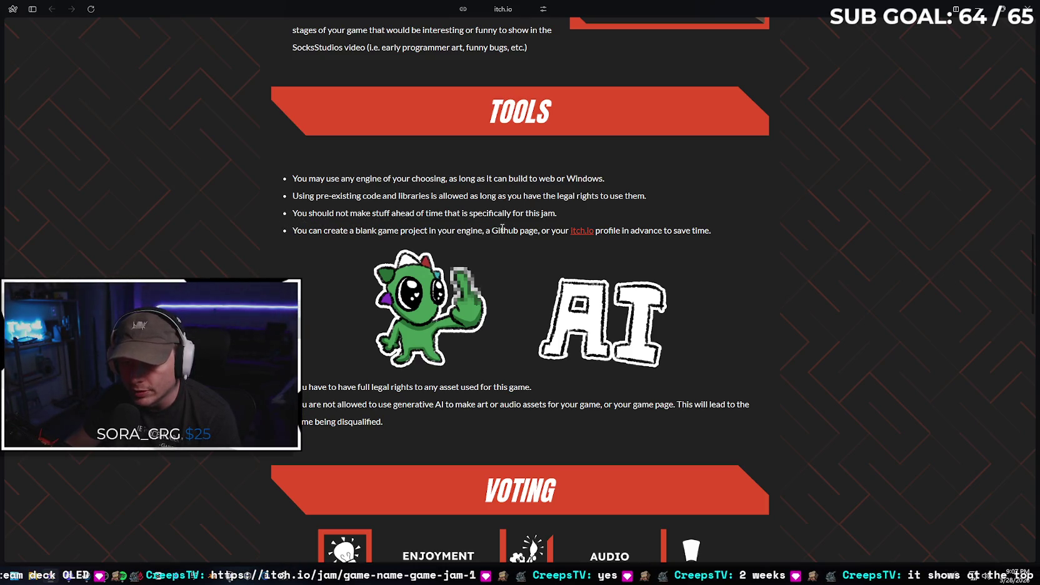
scroll(372, 224, "down", 1)
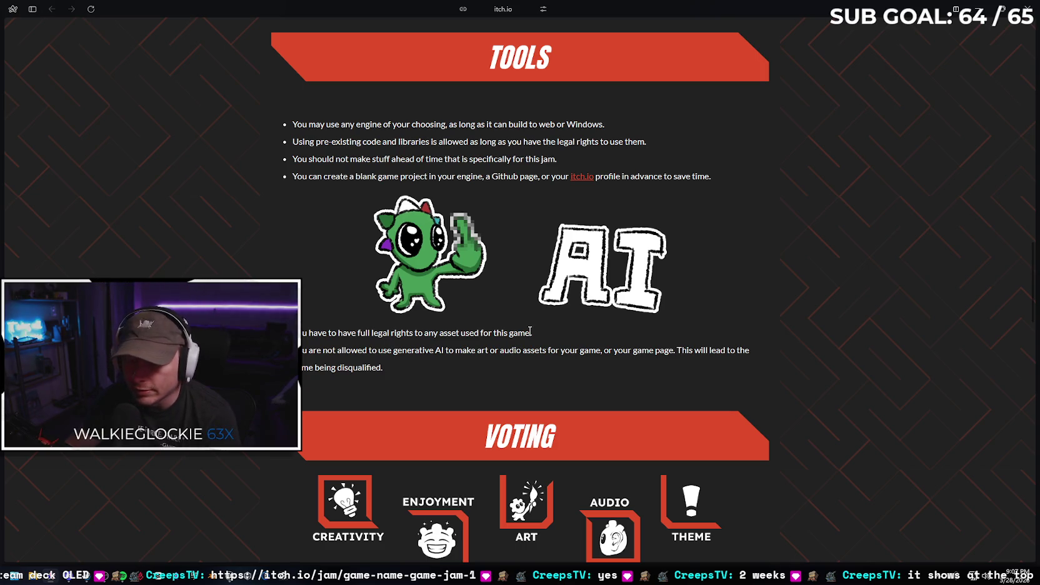
scroll(479, 344, "down", 4)
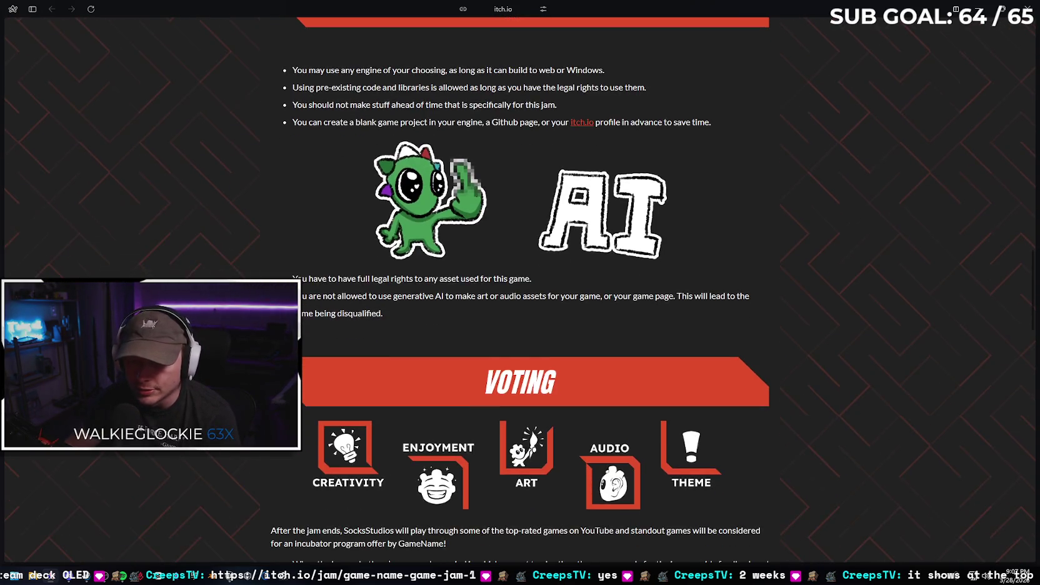
scroll(520, 292, "down", 2)
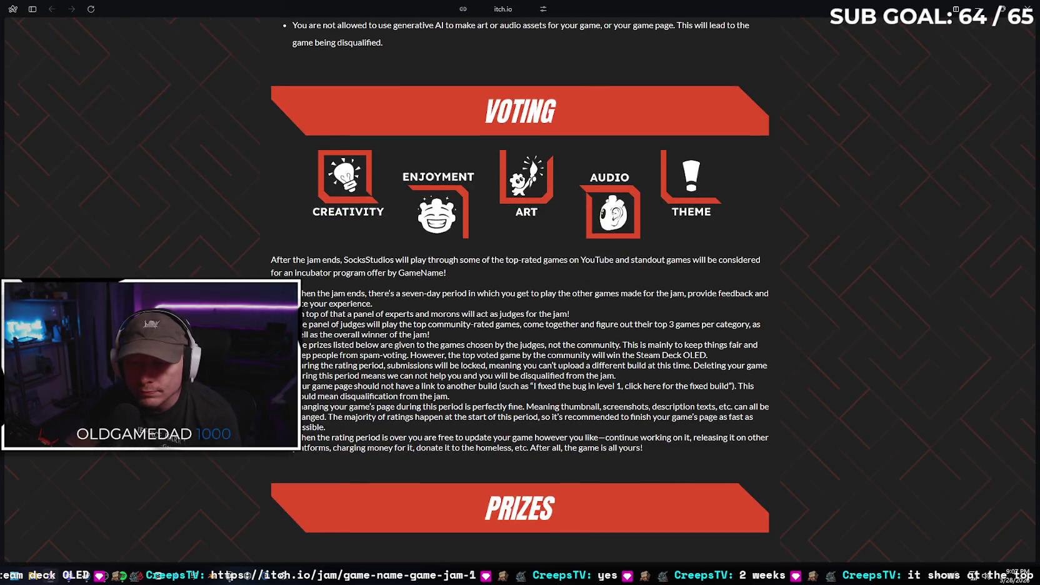
scroll(520, 293, "down", 6)
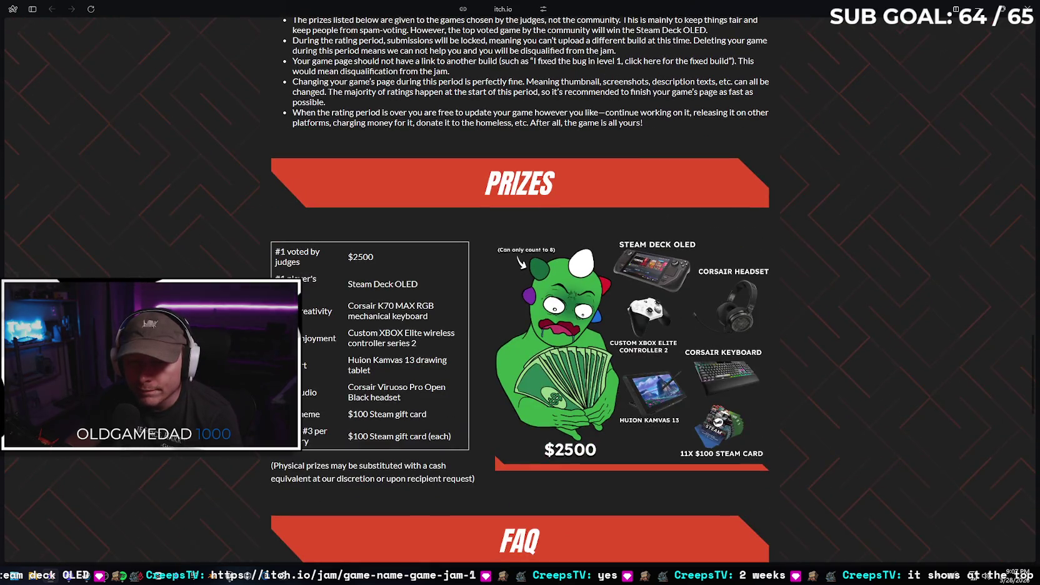
Scroll from the GameName Game Jam header down through Theme, Prizes, FAQ and Legal Stuff
scroll(520, 293, "down", 4)
scroll(520, 292, "up", 20)
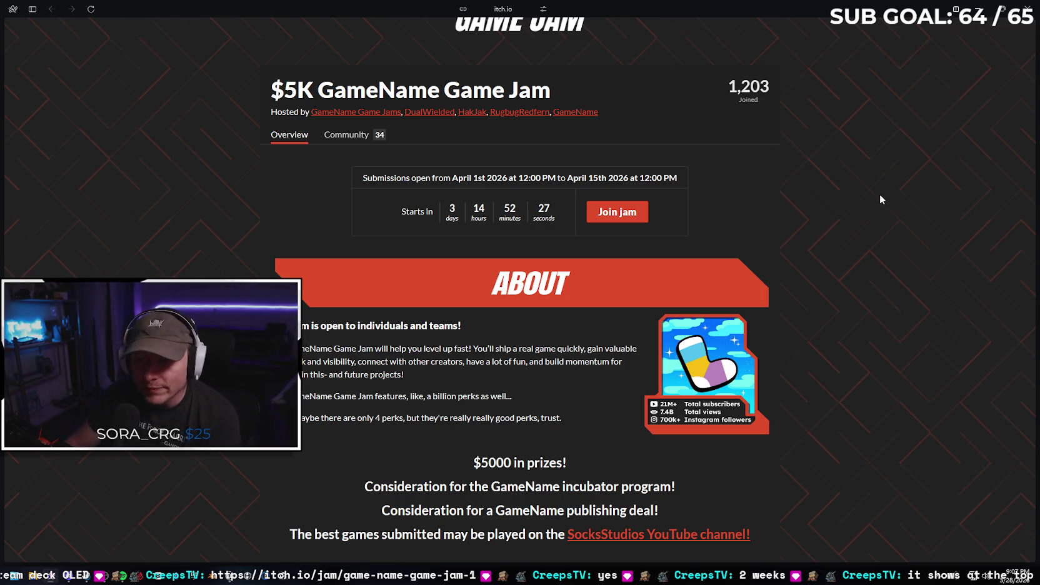
scroll(847, 187, "down", 4)
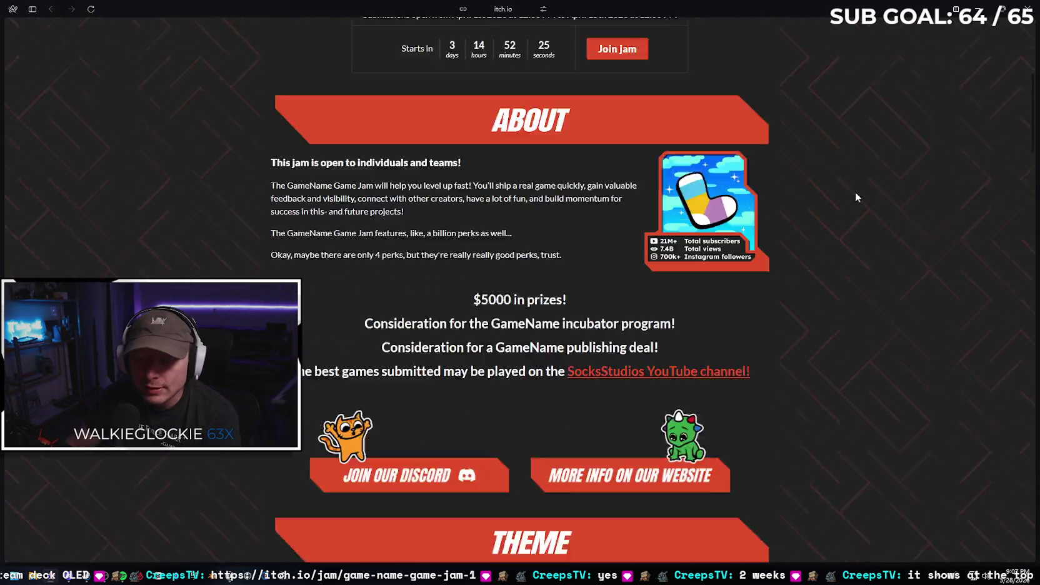
scroll(858, 193, "down", 1)
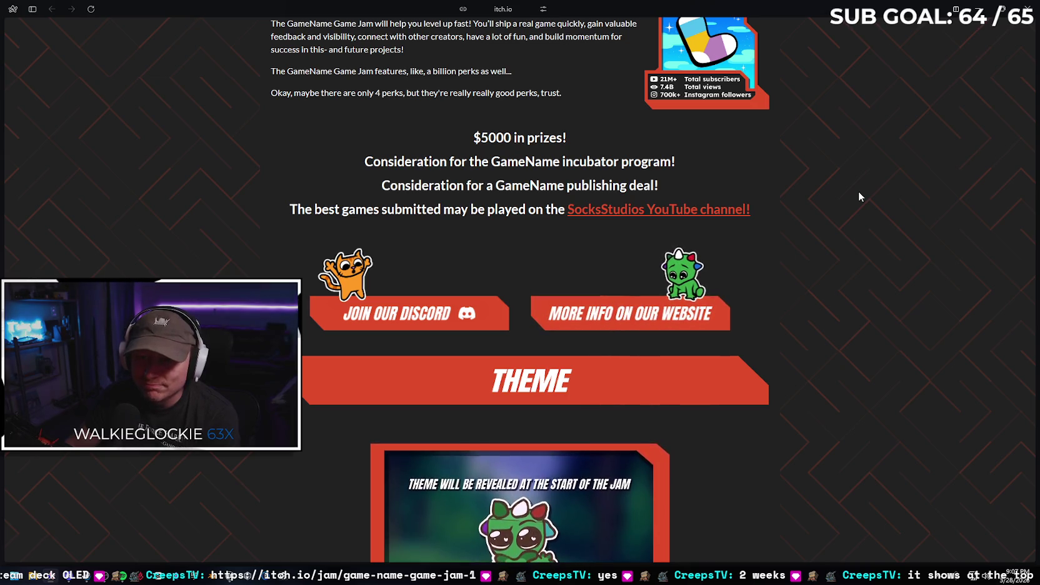
scroll(858, 196, "down", 5)
scroll(857, 199, "down", 4)
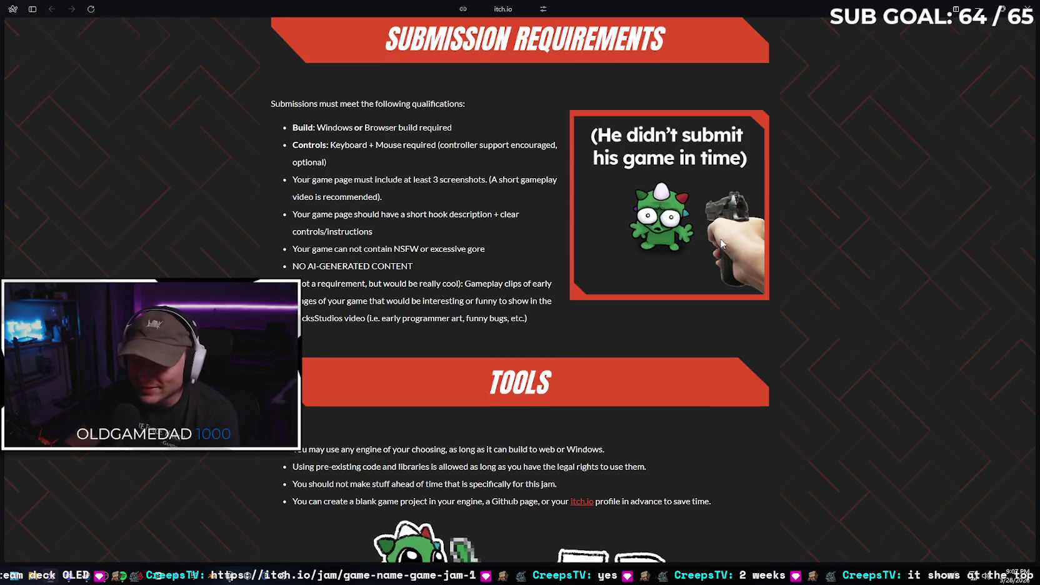
scroll(857, 191, "down", 5)
scroll(860, 192, "down", 5)
scroll(898, 175, "down", 4)
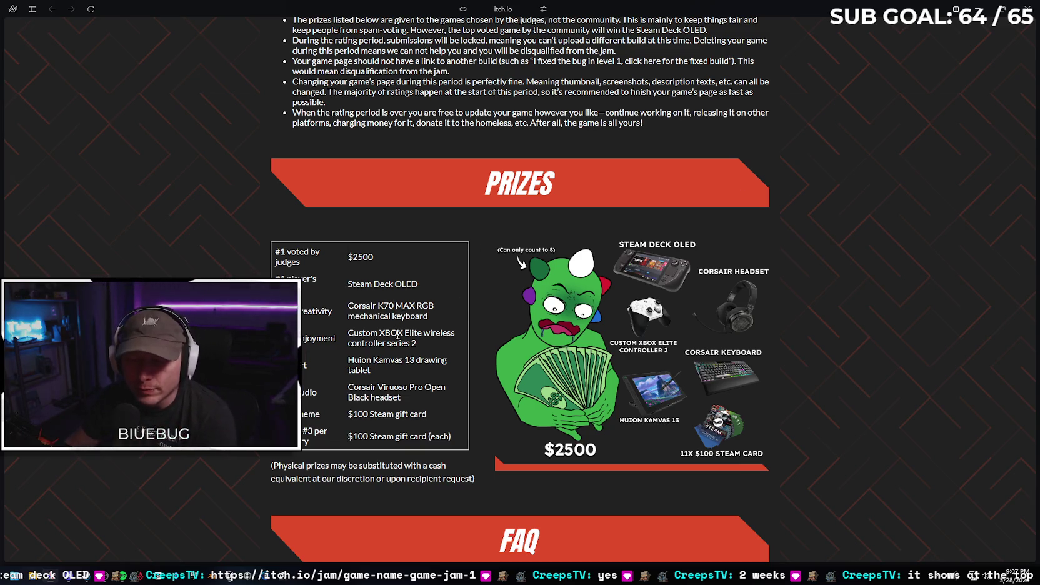
scroll(375, 237, "down", 2)
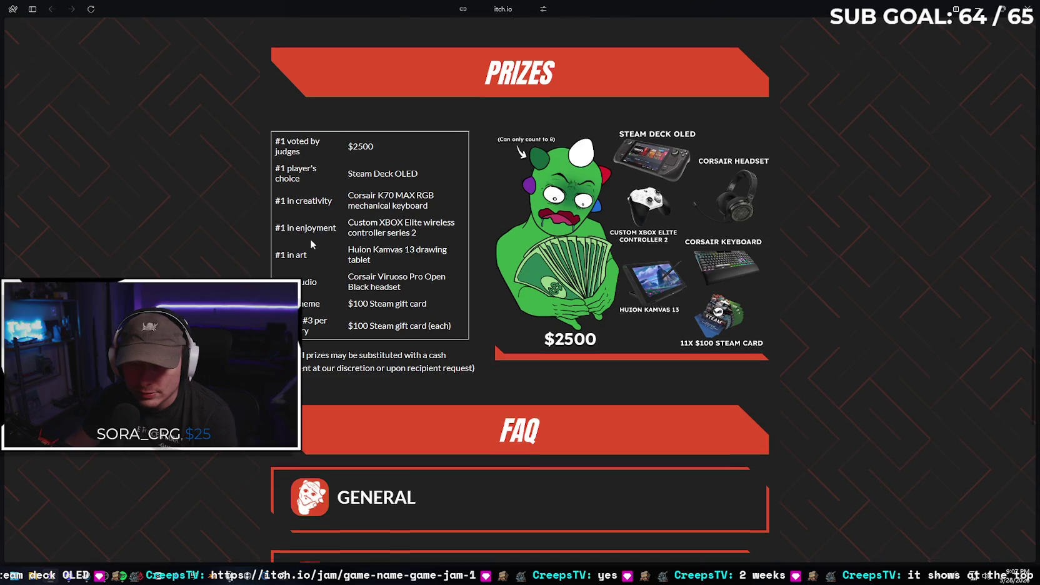
scroll(312, 240, "down", 1)
scroll(182, 229, "down", 3)
scroll(167, 235, "down", 10)
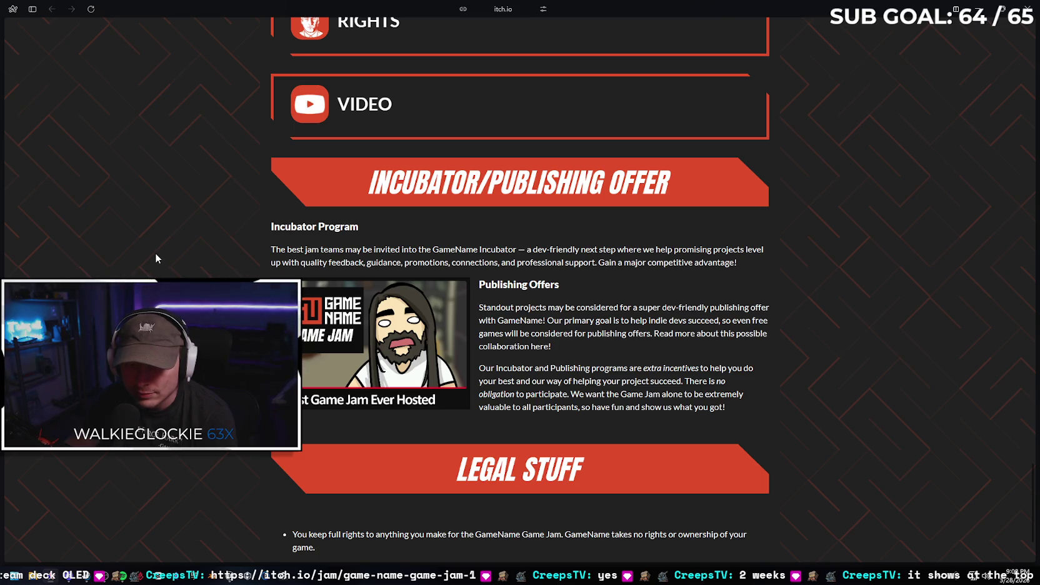
scroll(151, 260, "down", 1)
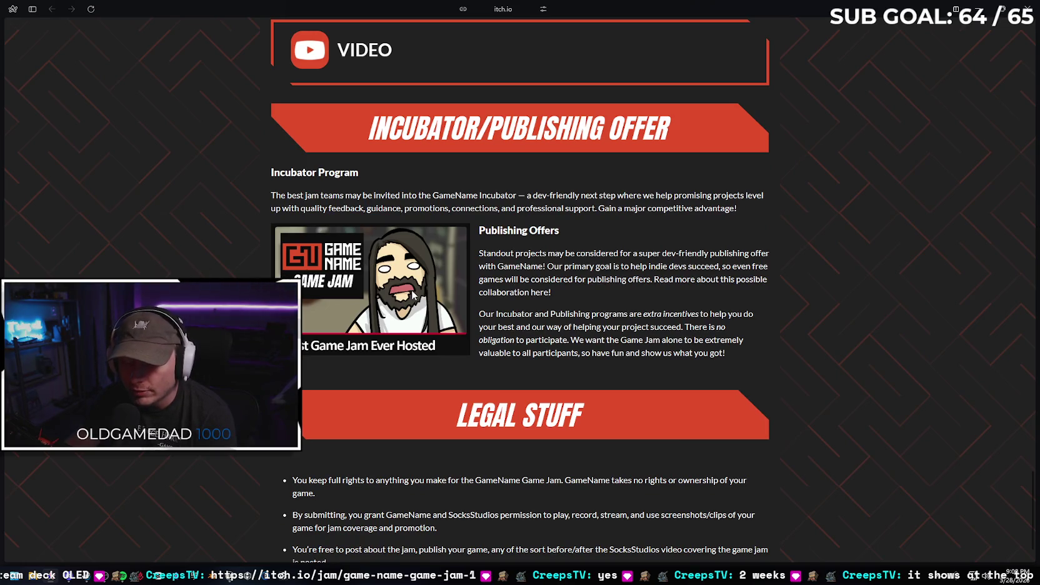
scroll(401, 269, "down", 1)
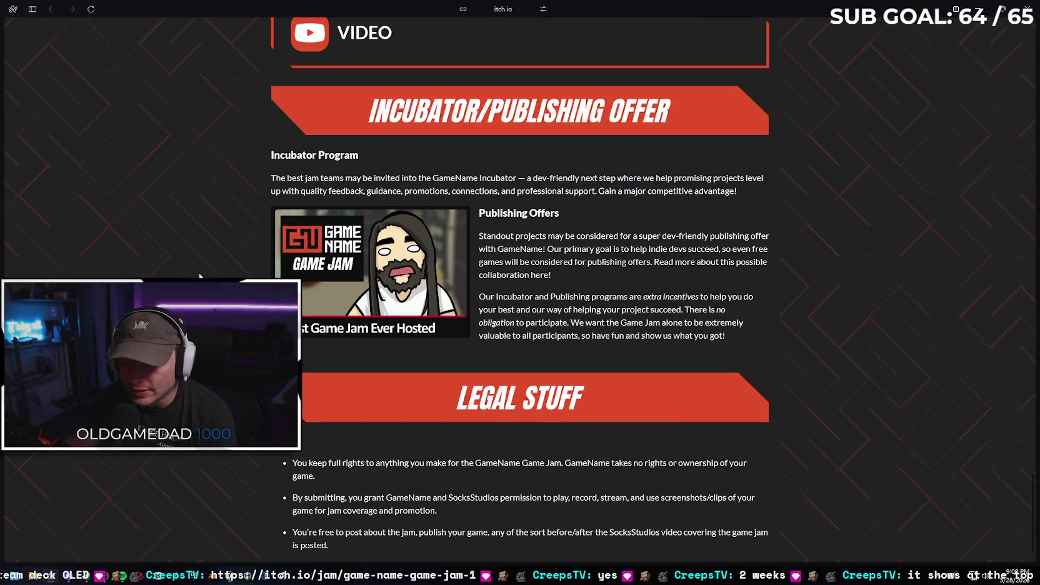
Return to the top of the jam page and copy its URL with Ctrl+Shift+C
scroll(401, 270, "up", 1)
scroll(520, 290, "up", 20)
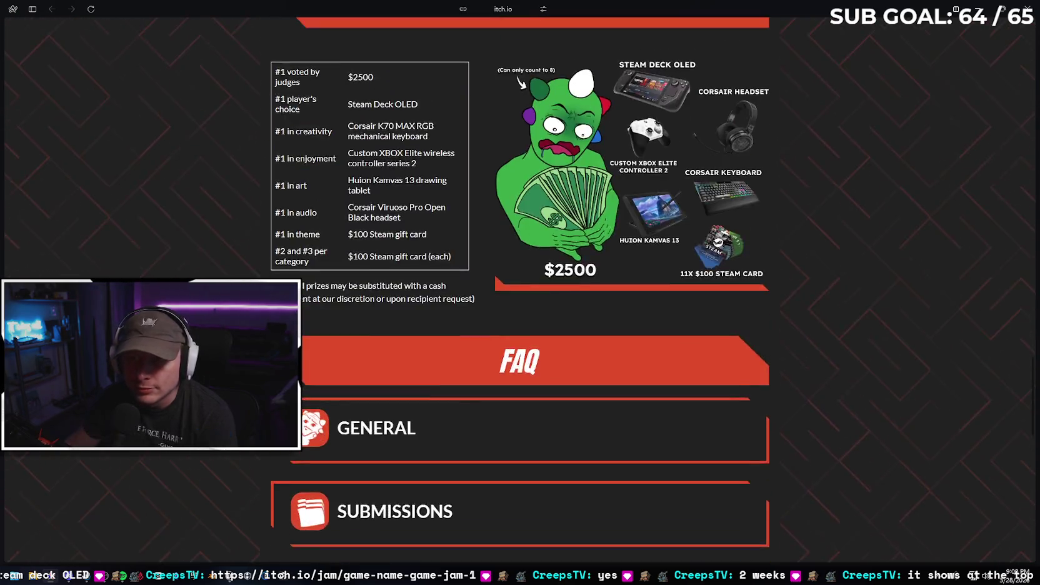
scroll(520, 290, "up", 5)
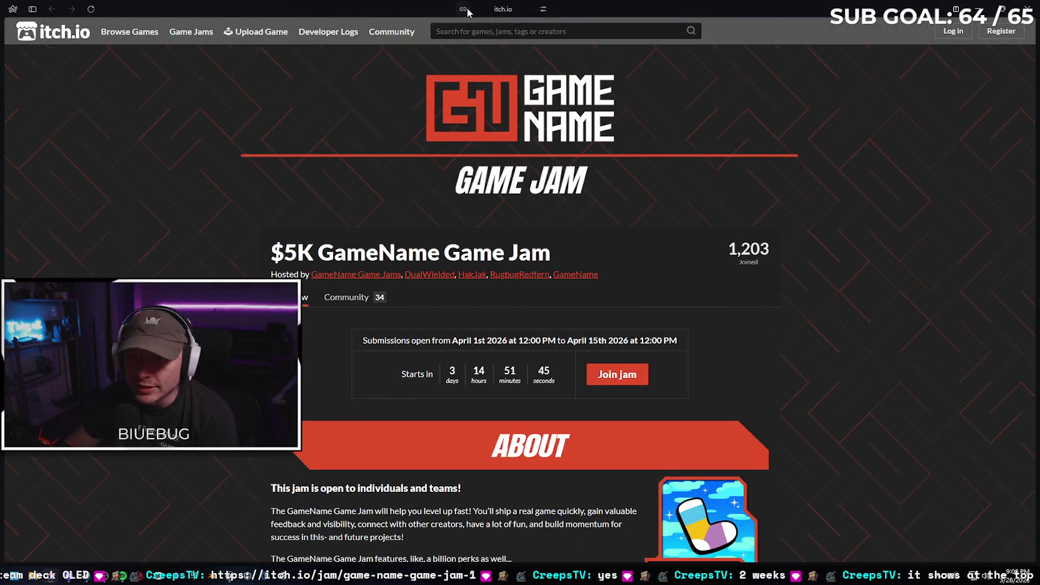
key("ctrl+shift+c")
key("alt+Tab")
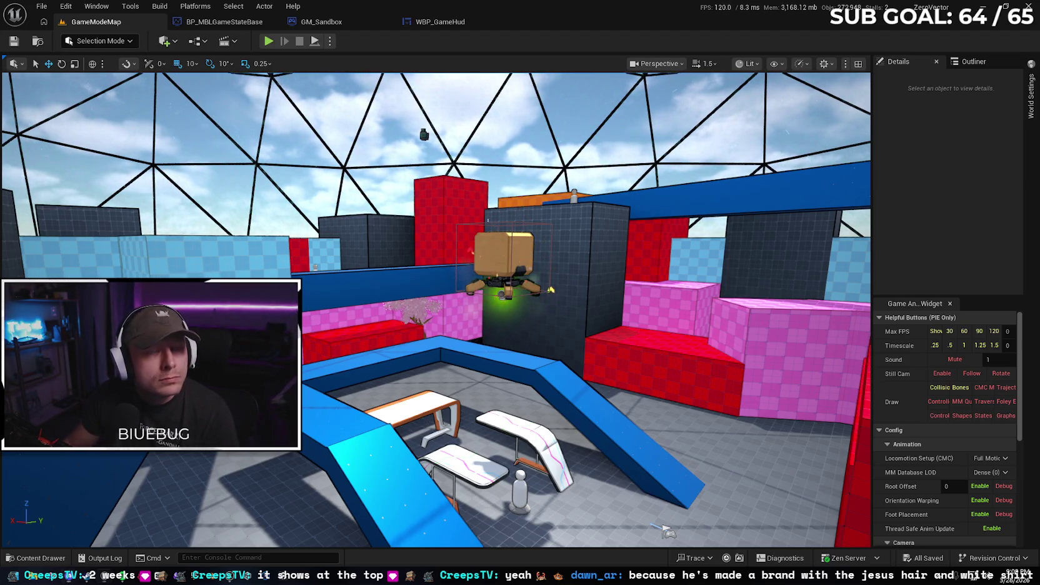
Orbit the GameModeMap viewport camera to the right to look around the arena
left_click_drag(319, 323, 364, 372)
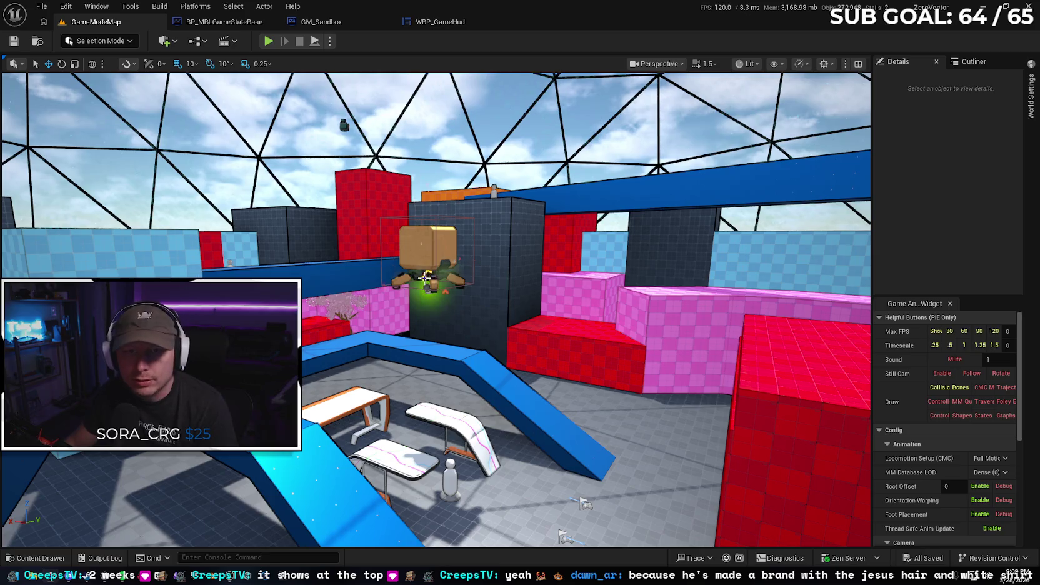
left_click(38, 557)
key("alt+Left")
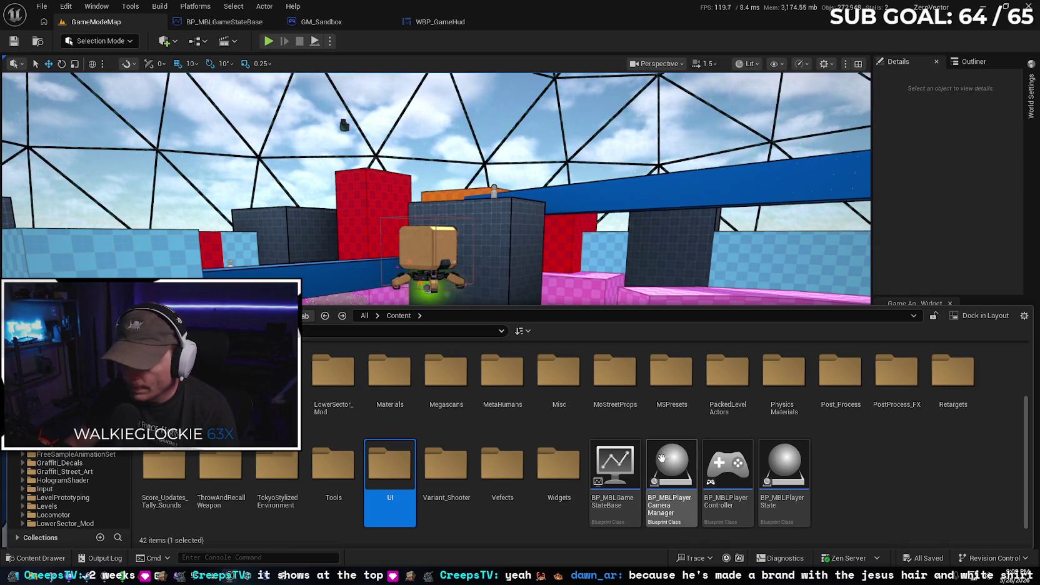
mouse_move(637, 464)
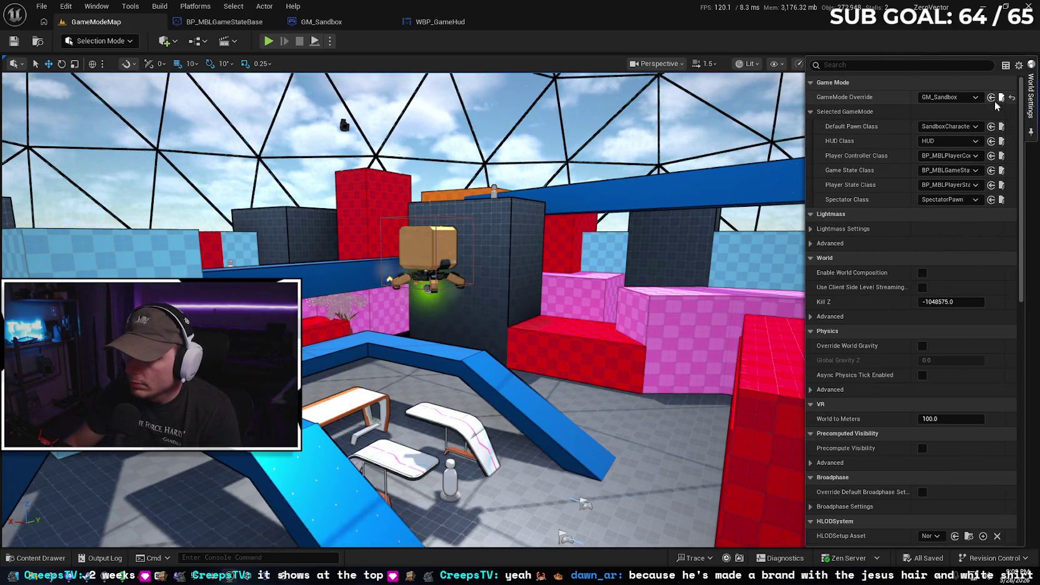
left_click(325, 25)
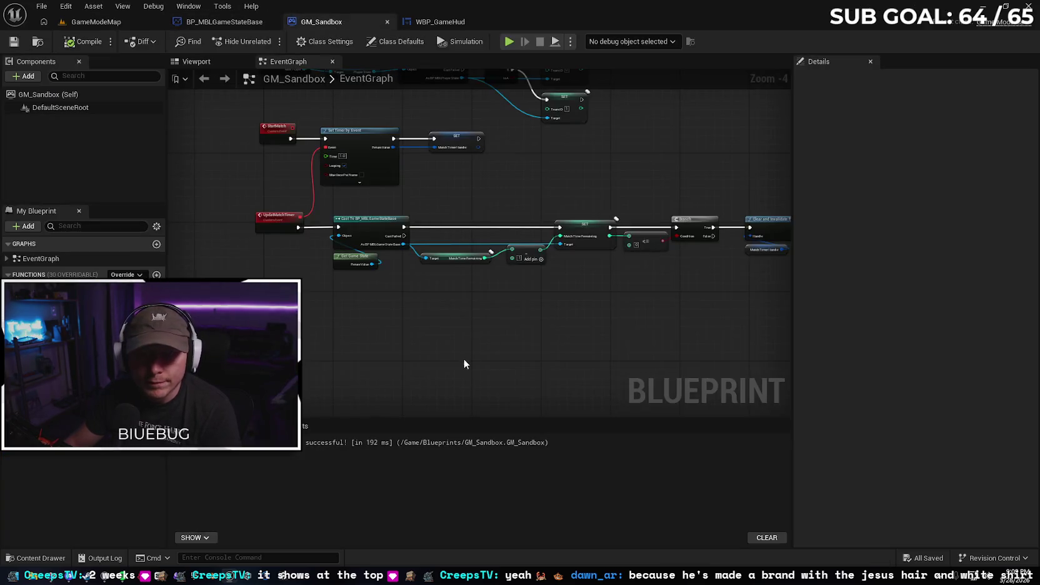
scroll(352, 342, "up", 2)
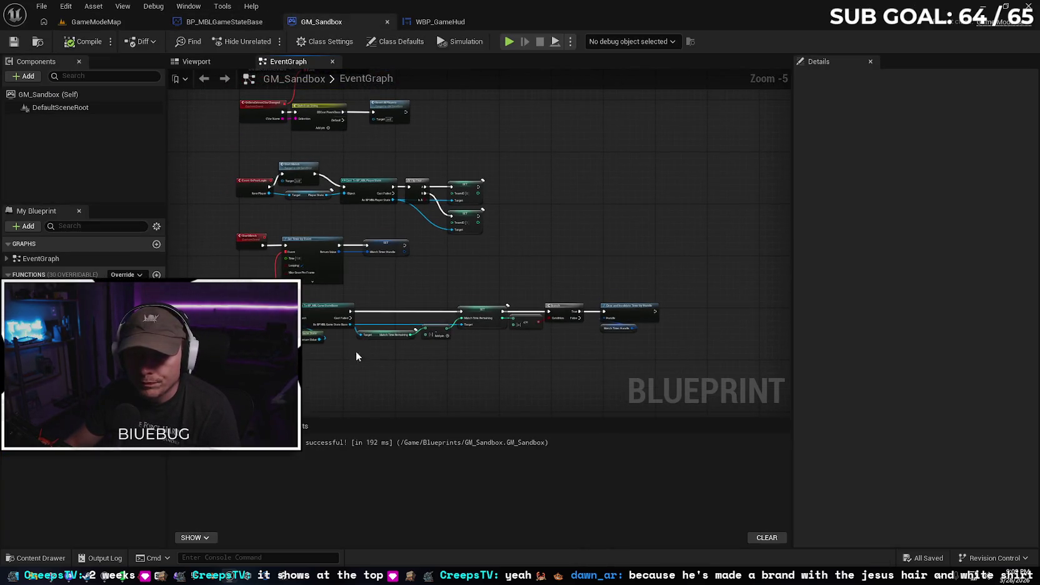
scroll(361, 264, "up", 2)
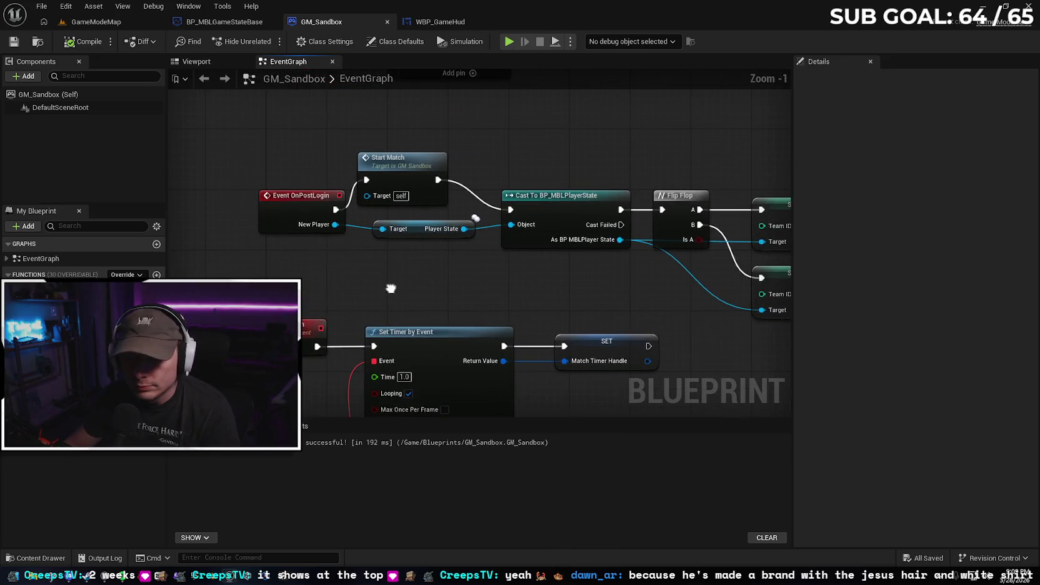
left_click_drag(416, 230, 407, 276)
left_click_drag(409, 160, 422, 191)
left_click_drag(410, 275, 406, 252)
left_click(477, 291)
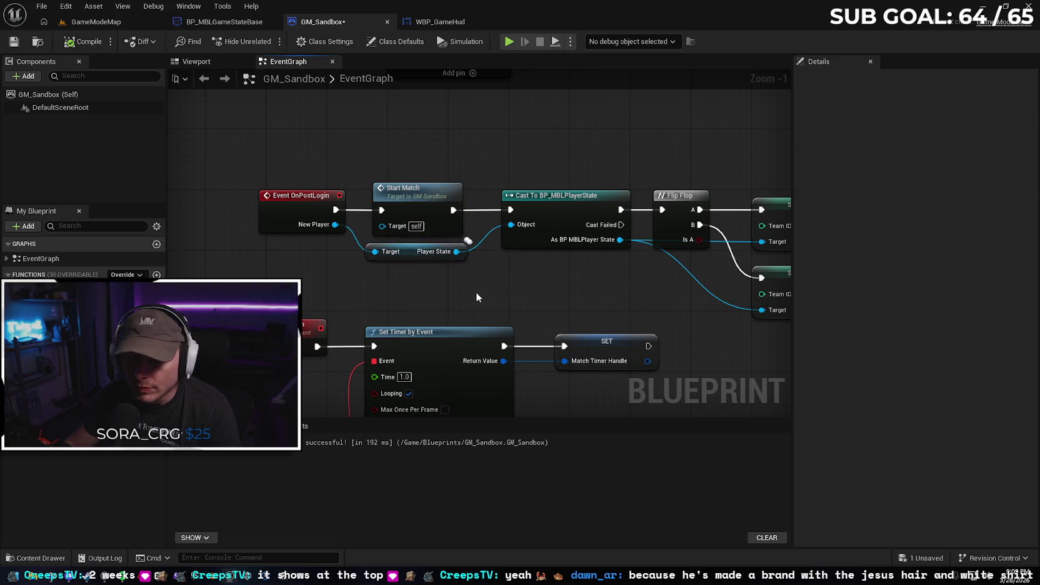
left_click_drag(477, 291, 248, 265)
scroll(390, 283, "down", 3)
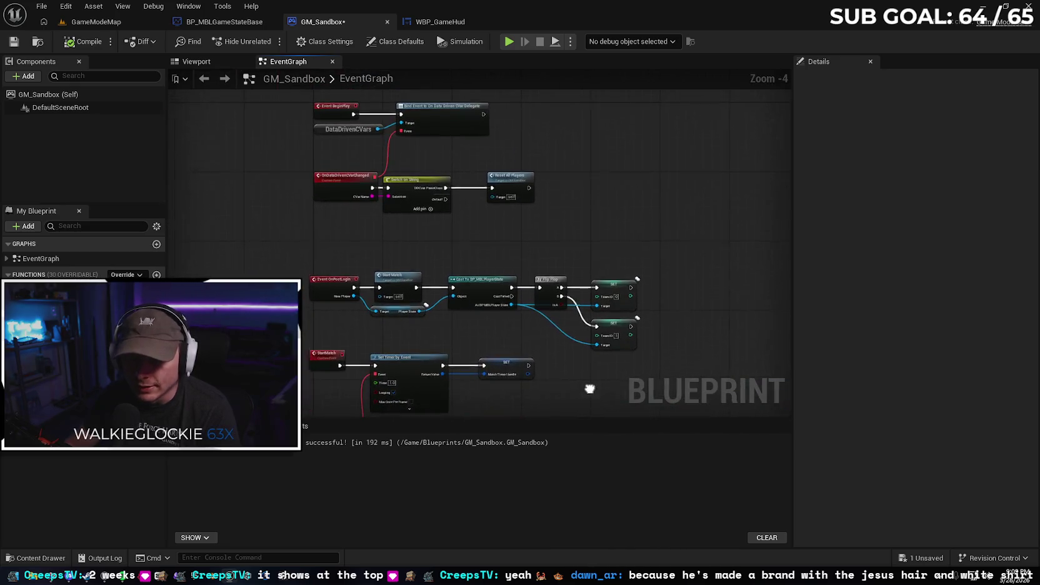
left_click(442, 208)
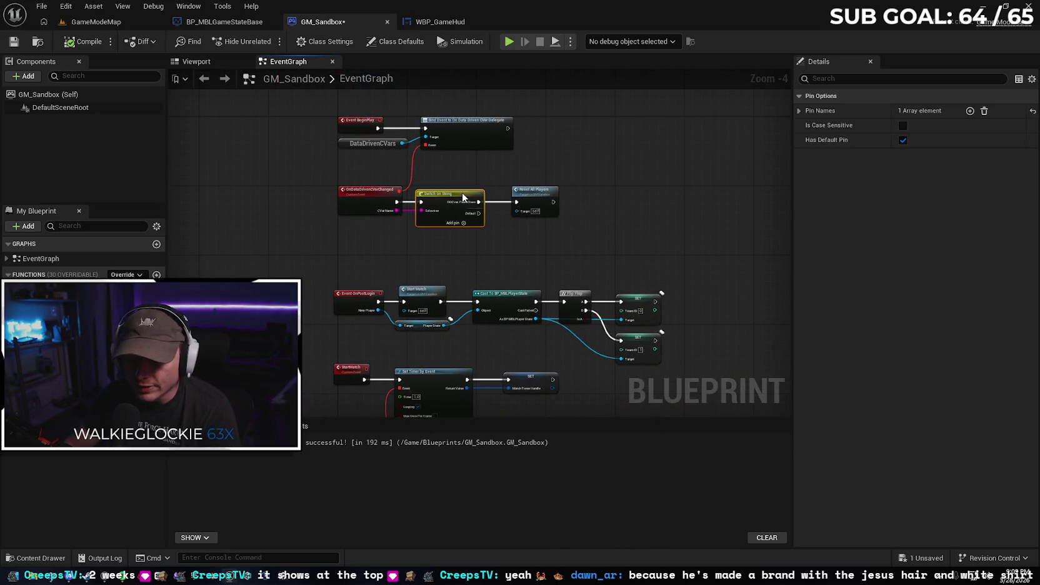
mouse_move(455, 257)
left_mouse_down()
mouse_move(445, 182)
mouse_move(598, 268)
mouse_move(471, 223)
left_mouse_up()
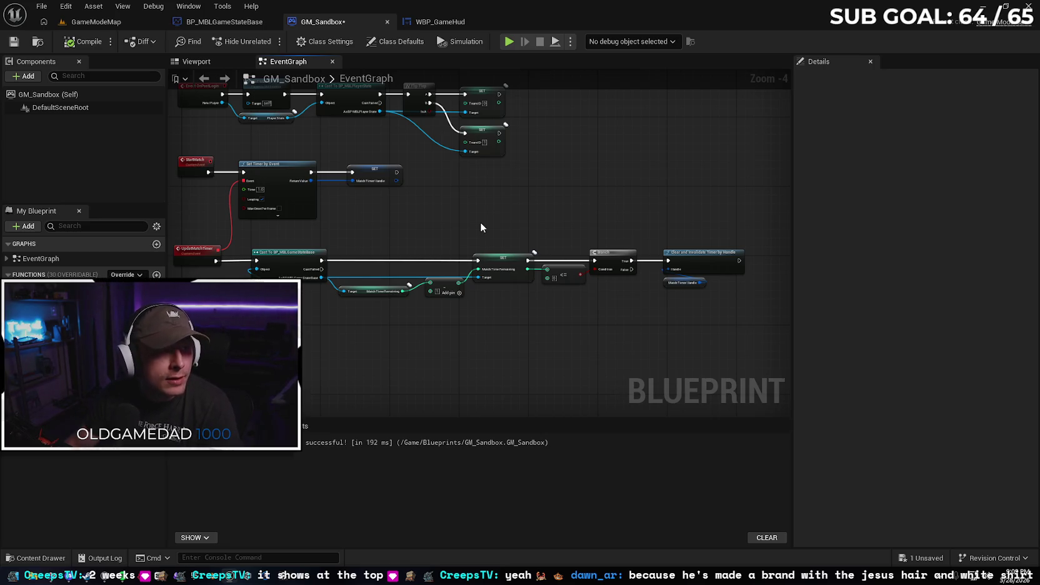
left_click_drag(315, 375, 431, 306)
Add a custom event named HandleMatchEnd to the GM_Sandbox graph
right_click(303, 308)
type("custom")
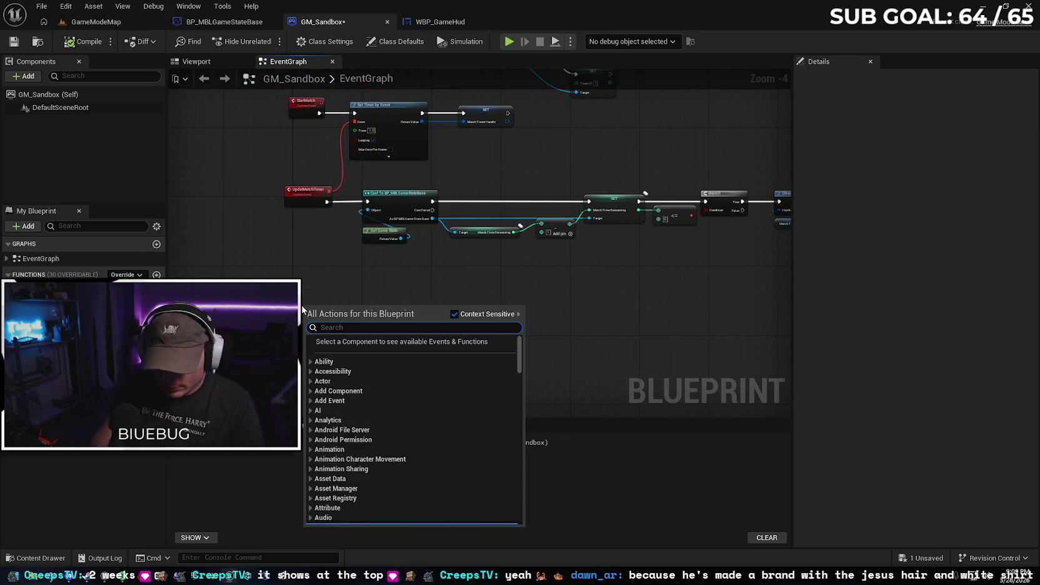
key("Return")
type("HandleMatchEnded")
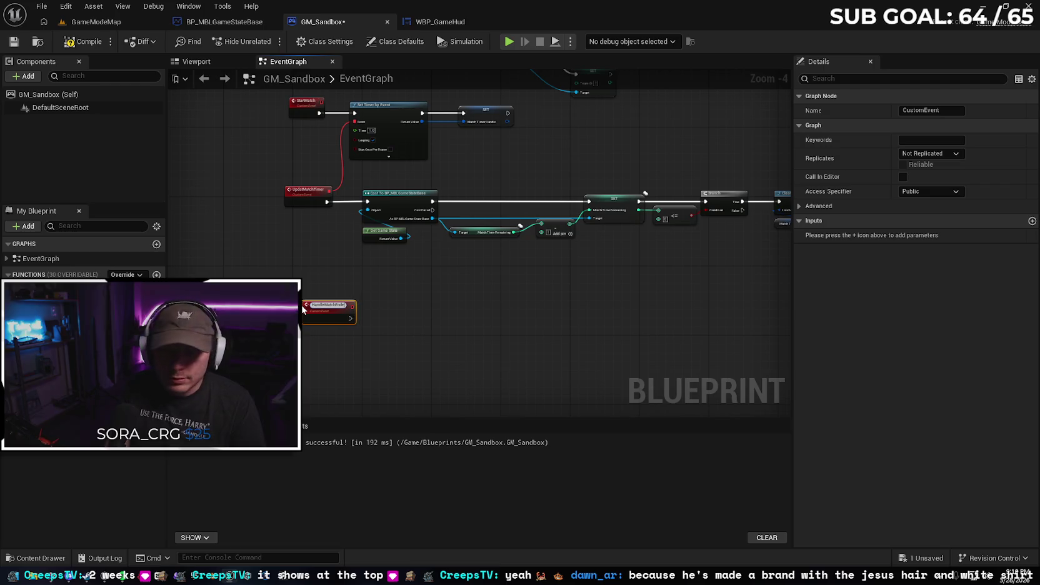
key("BackSpace")
key("BackSpace")
key("Return")
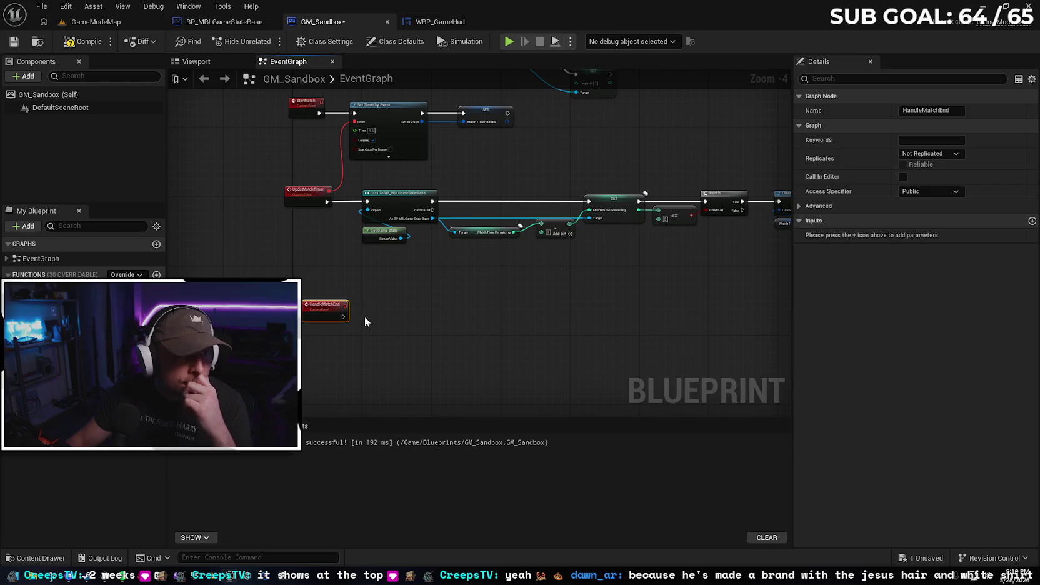
Follow HandleMatchEnd with a Get All Actors Of Class node set to Player Controller
left_click_drag(351, 316, 377, 315)
type("get all acto")
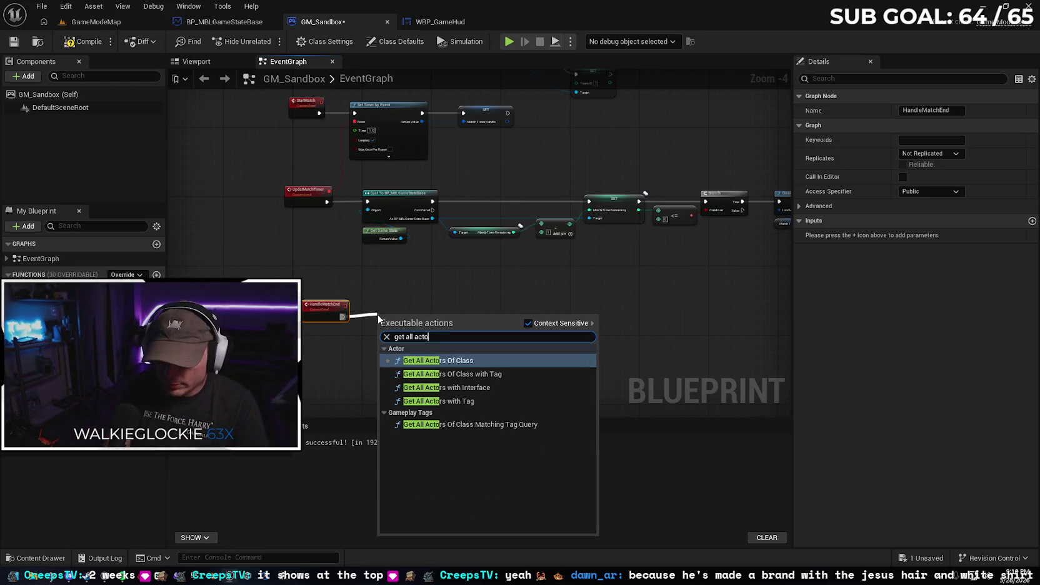
key("Return")
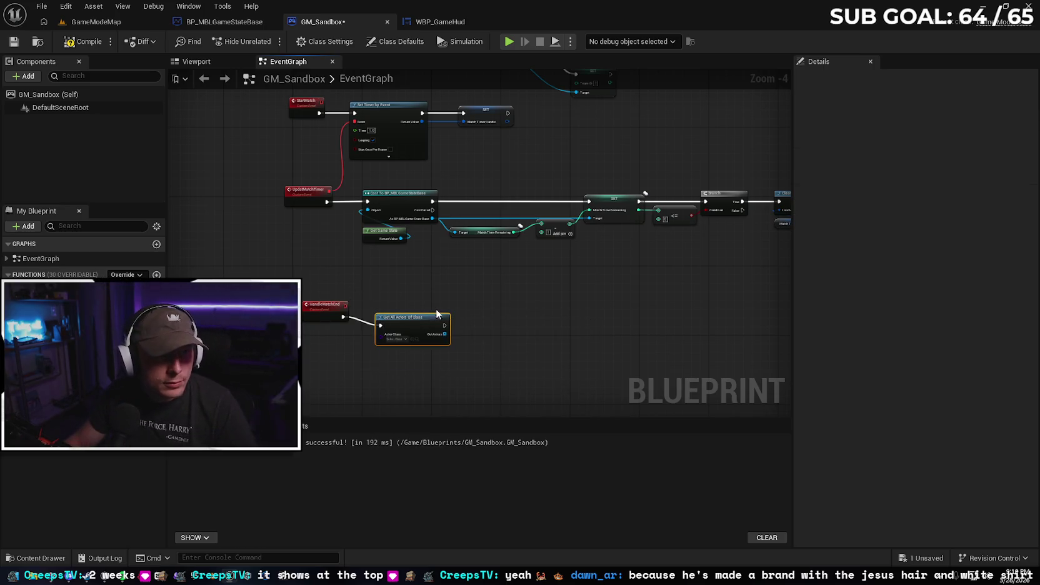
scroll(390, 306, "up", 2)
left_click(403, 355)
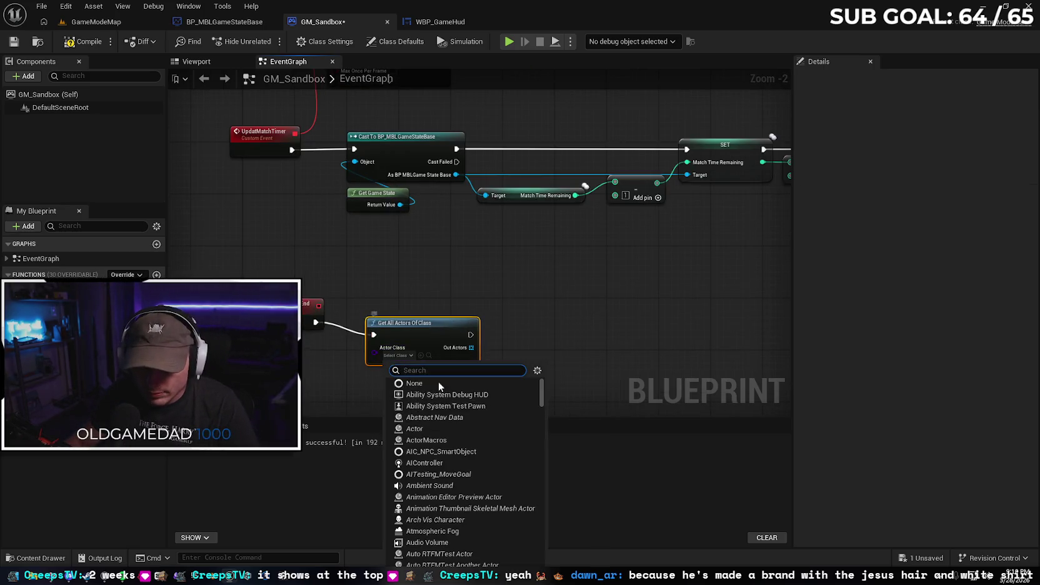
type("playe")
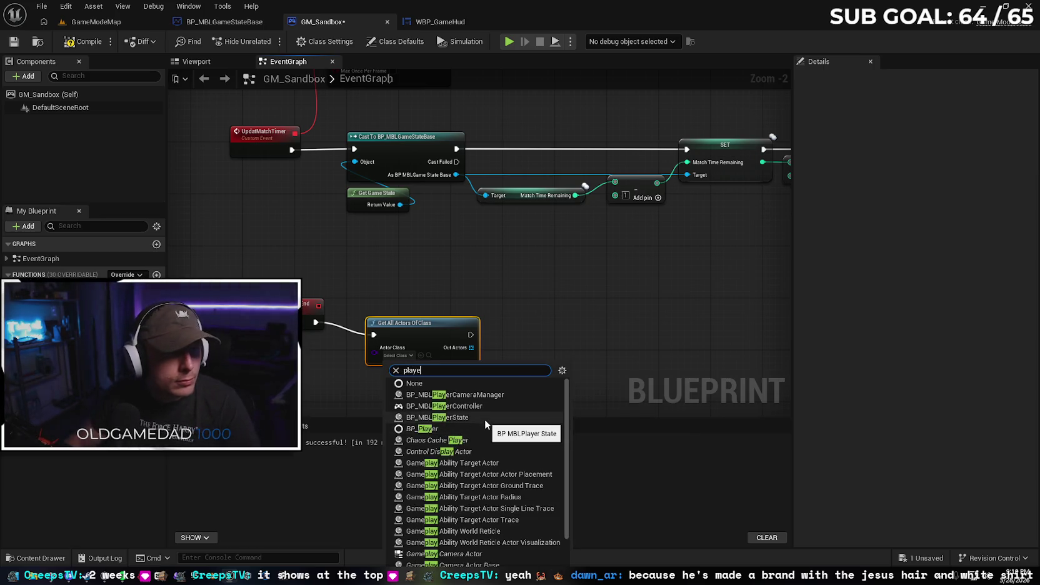
type("r")
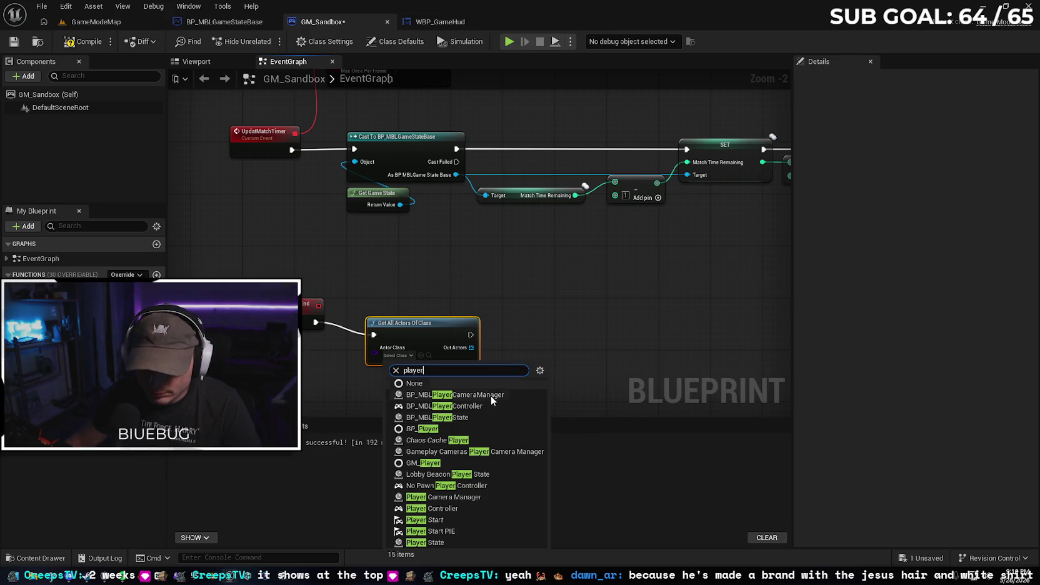
left_click(445, 508)
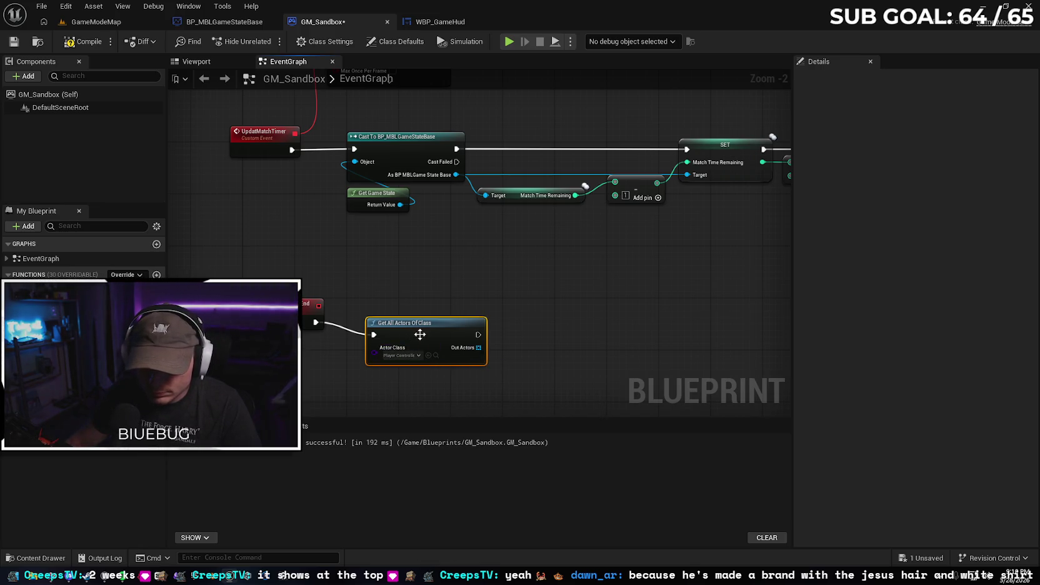
left_click_drag(423, 323, 423, 317)
left_click(548, 326)
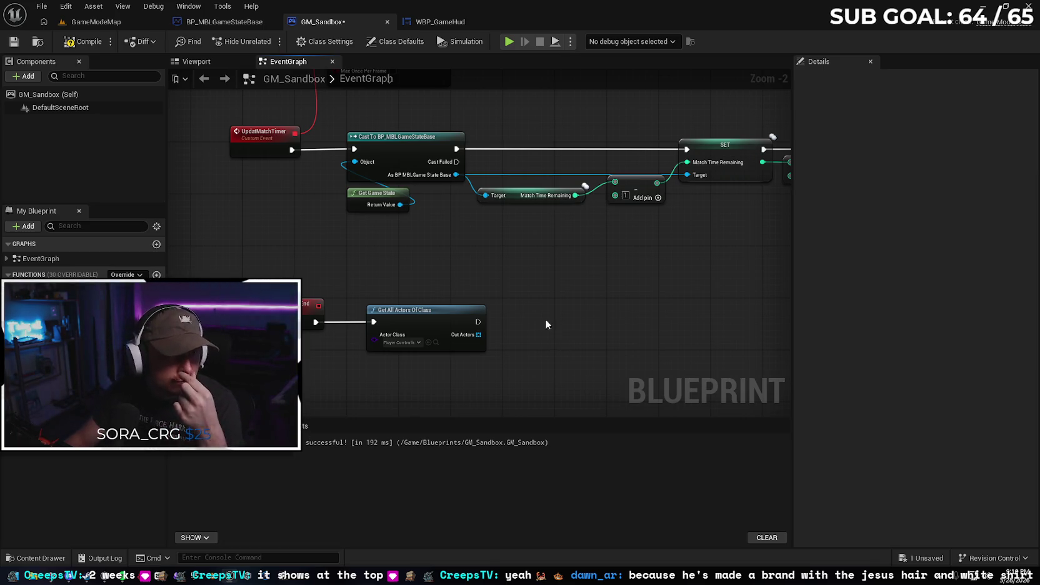
left_click_drag(536, 319, 550, 302)
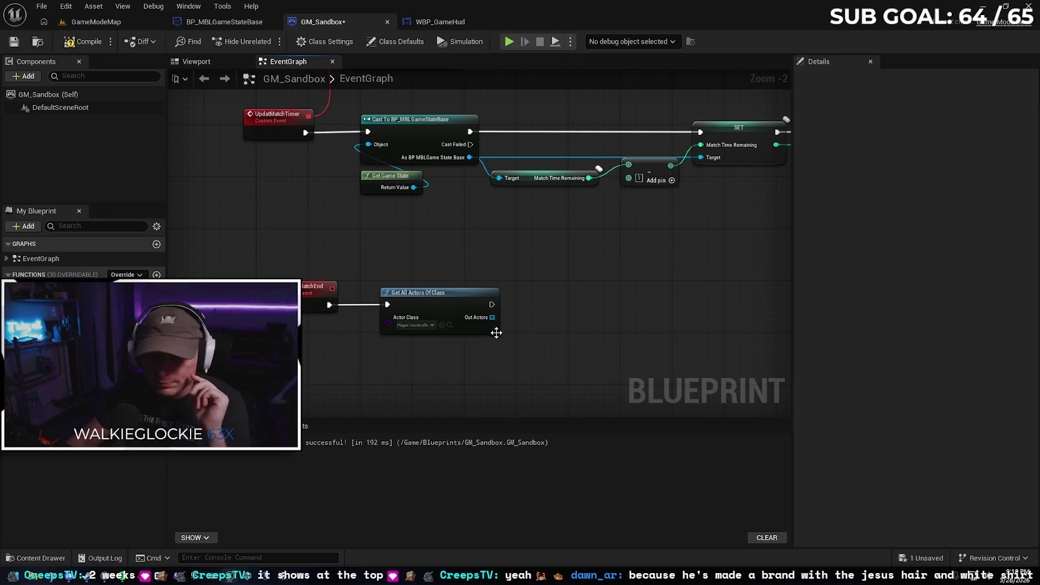
Add a For Each Loop over the Out Actors array and align it with the previous node
left_click_drag(492, 318, 531, 316)
type("f")
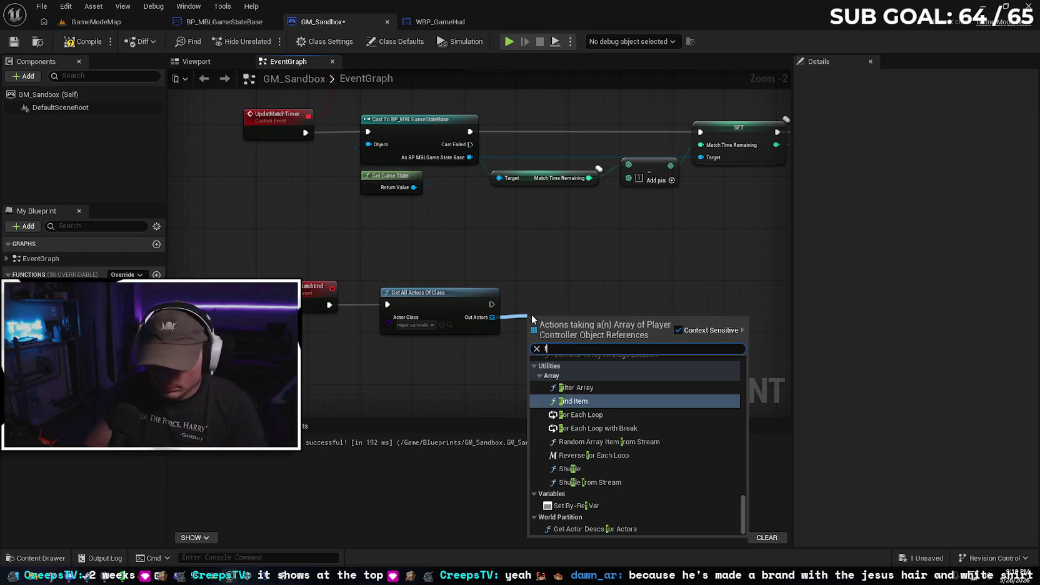
type("or eac")
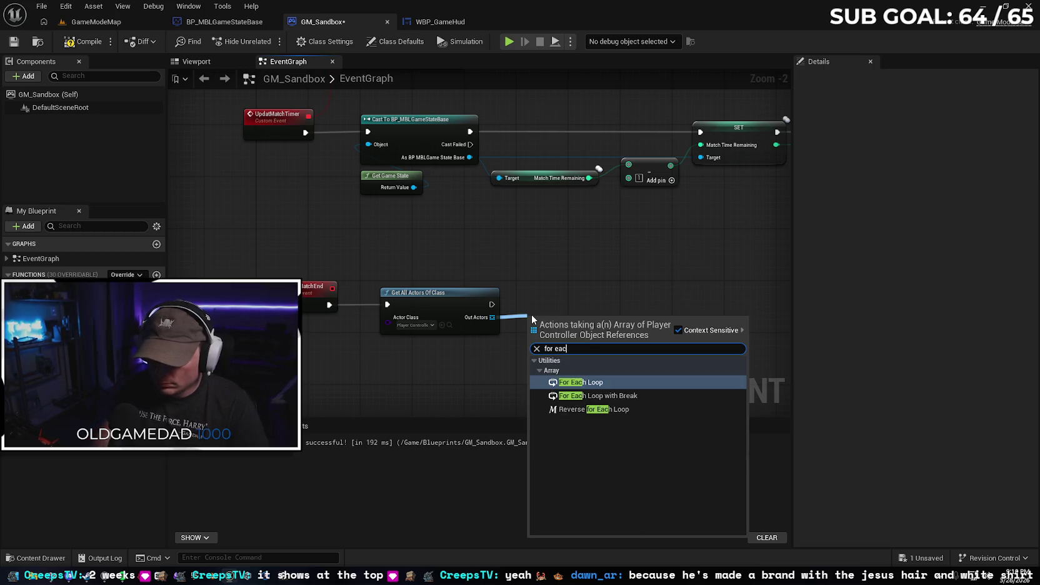
key("Return")
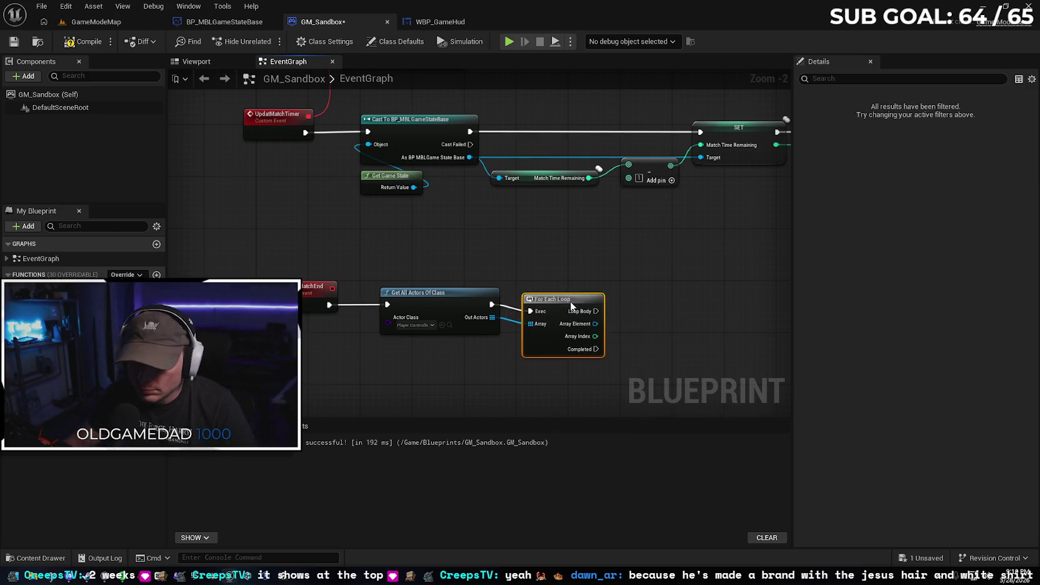
left_click_drag(571, 298, 570, 292)
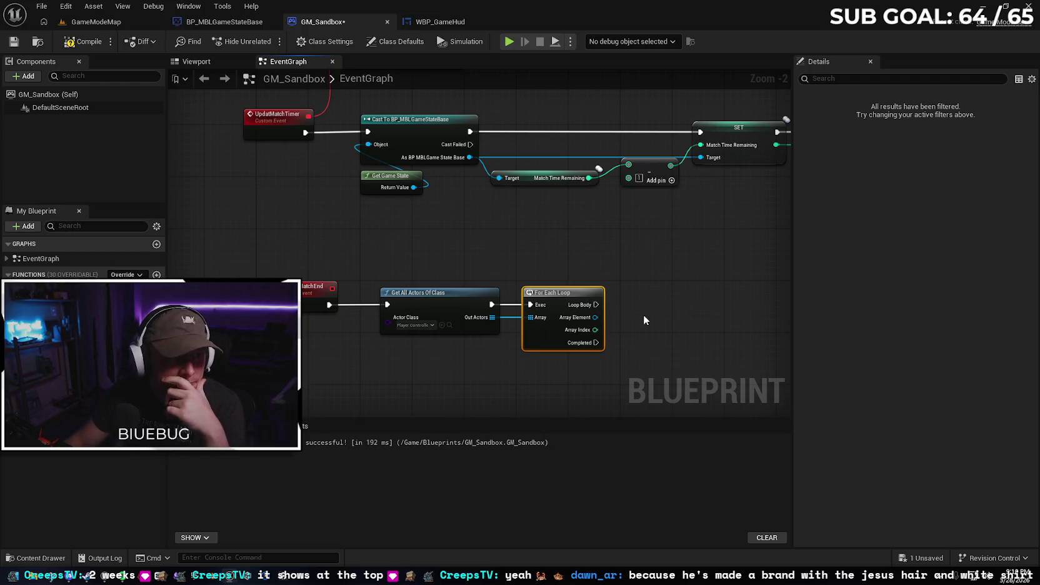
mouse_move(439, 370)
left_mouse_down()
mouse_move(445, 343)
mouse_move(411, 344)
left_mouse_up()
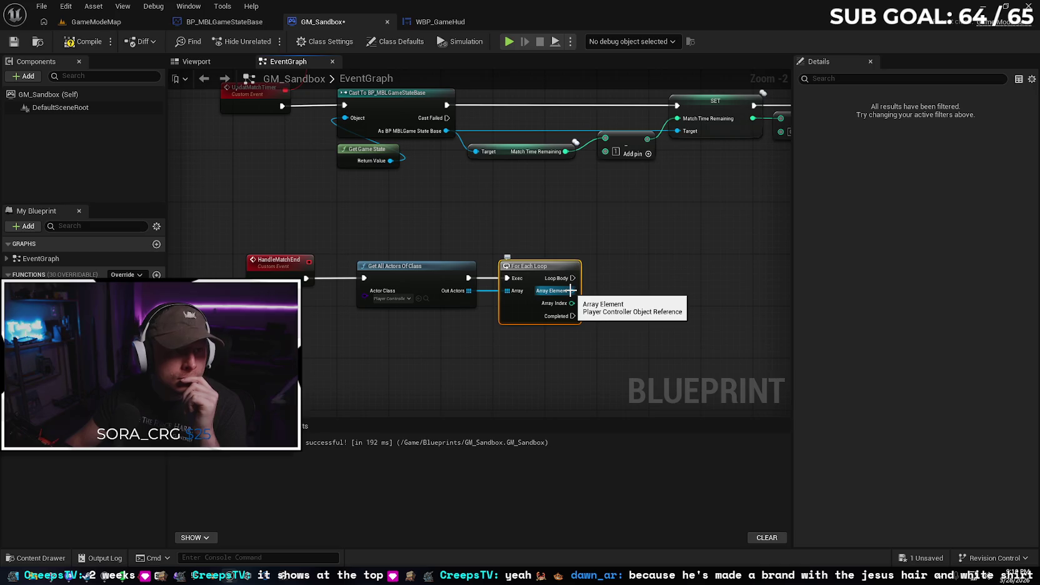
Add a Disable Input node to the loop body, fed by Array Element as Player Controller
left_click_drag(571, 290, 604, 287)
type("diable")
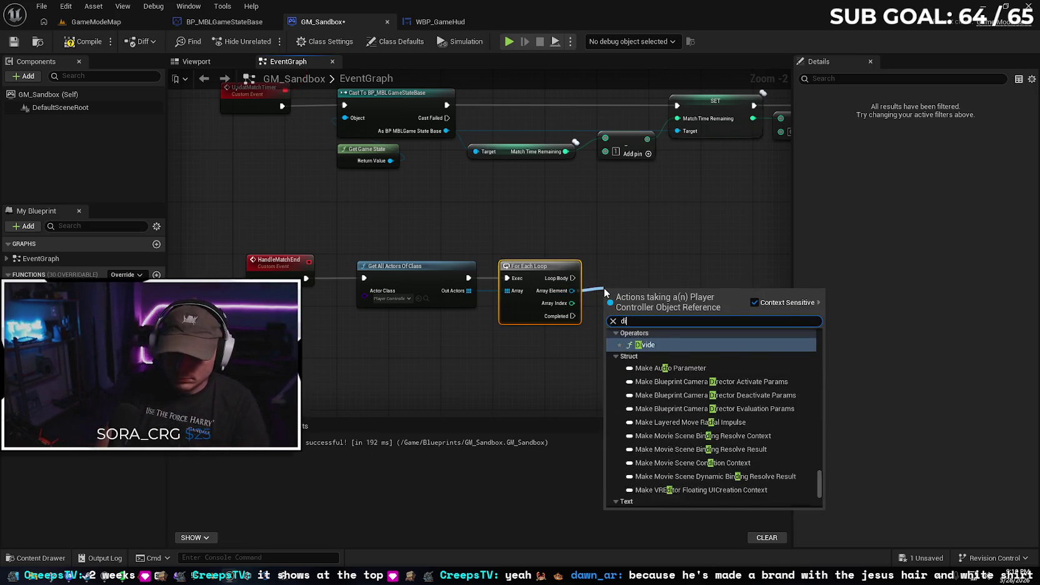
key("BackSpace")
key("BackSpace")
key("BackSpace")
type("sable")
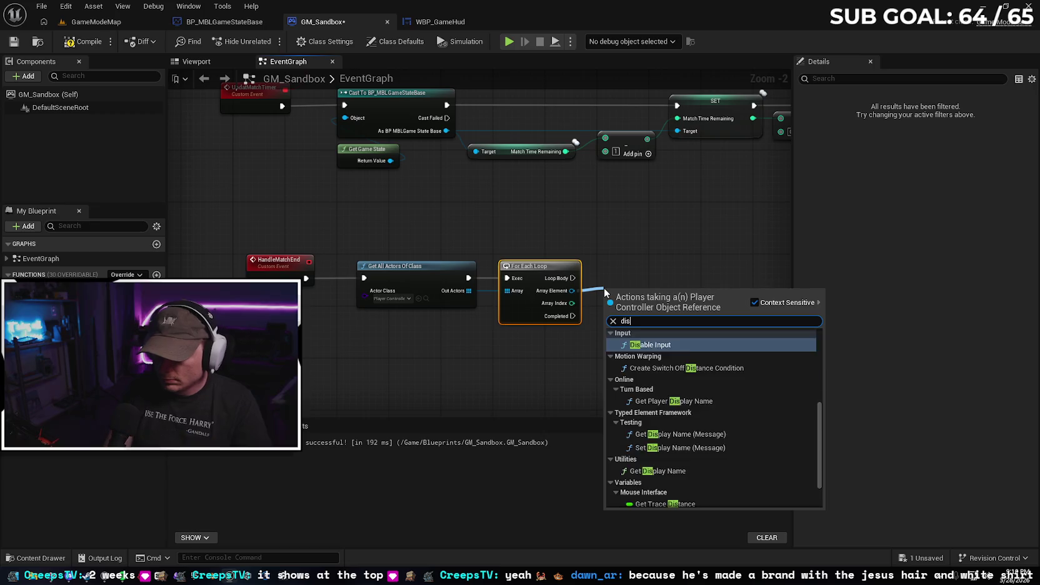
key("Return")
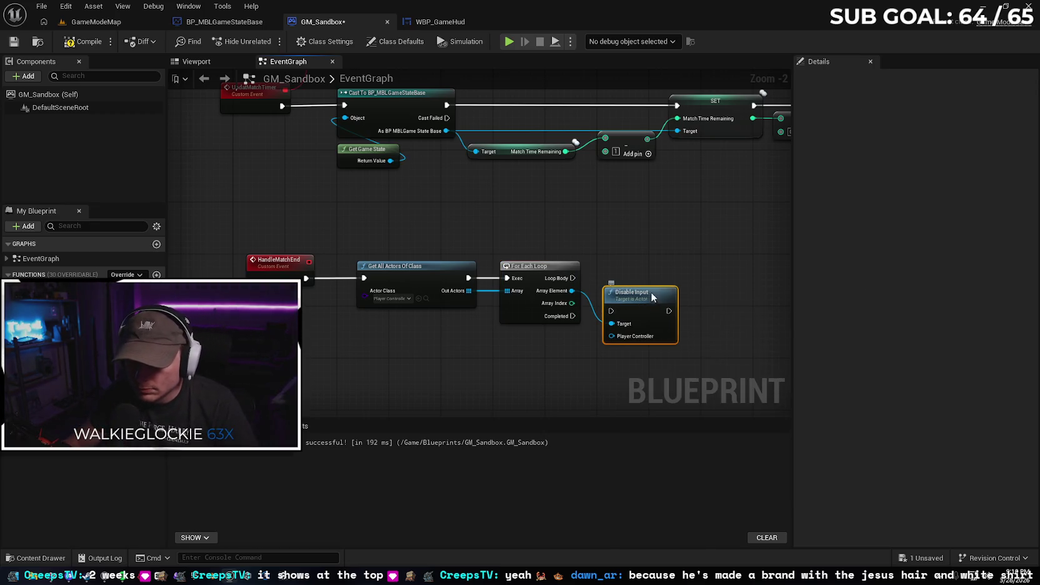
left_click_drag(651, 296, 648, 265)
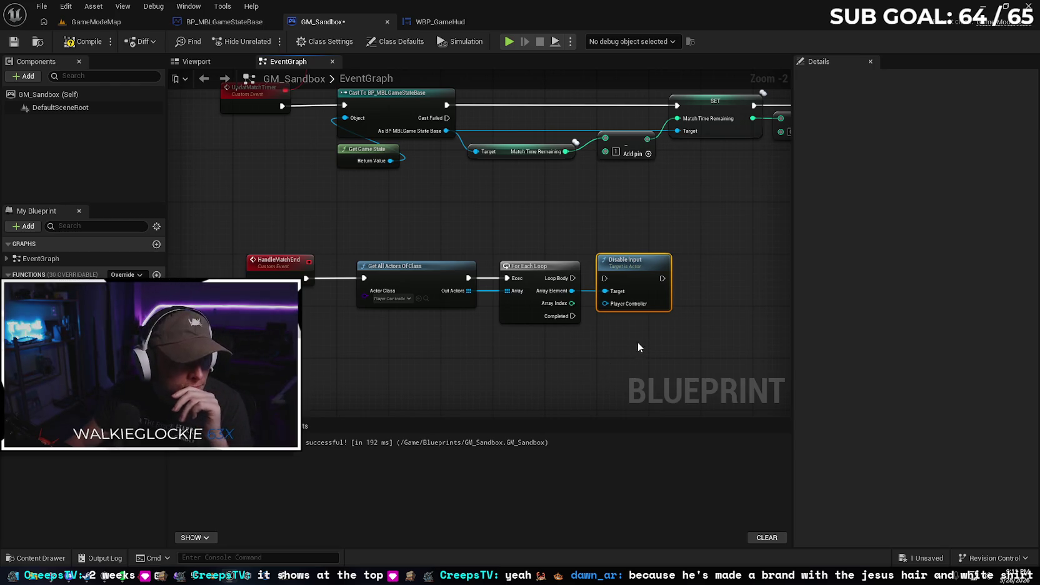
left_click_drag(648, 345, 605, 339)
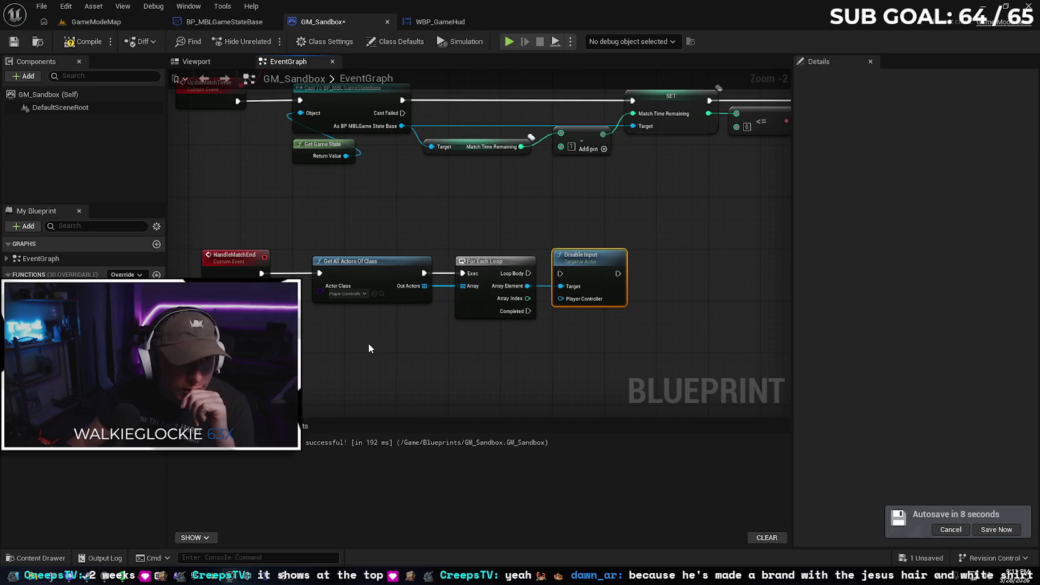
left_click_drag(528, 286, 564, 305)
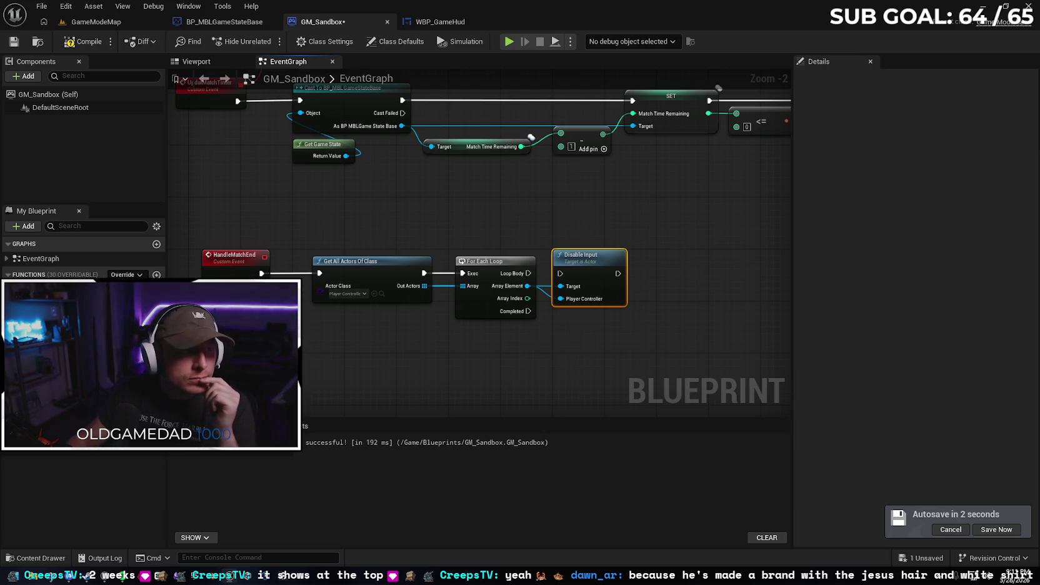
Add a Create Widget node after Disable Input, then bring up the Content Drawer
left_click_drag(691, 243, 566, 213)
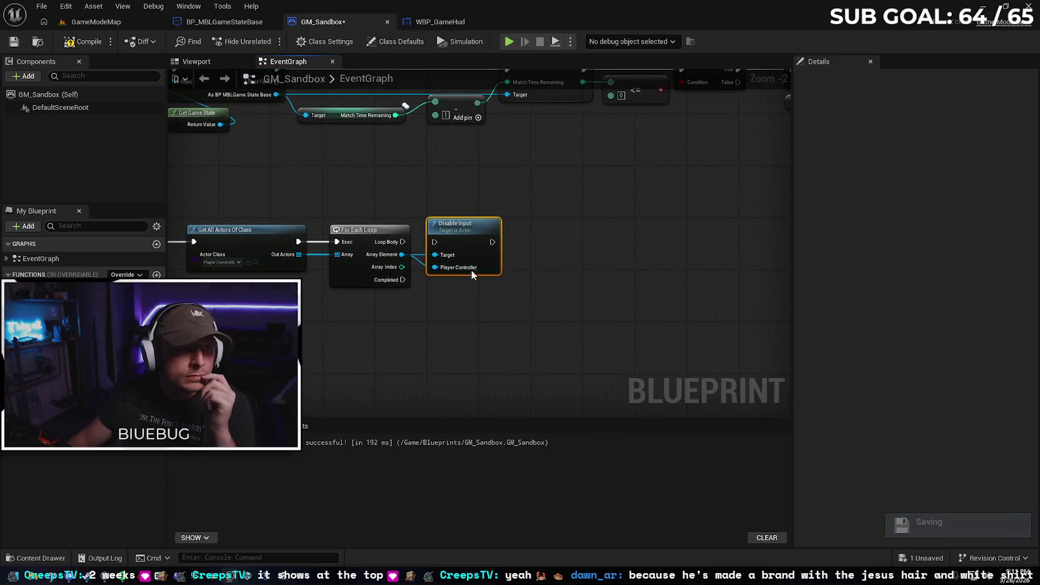
left_click_drag(493, 241, 550, 241)
type("cre")
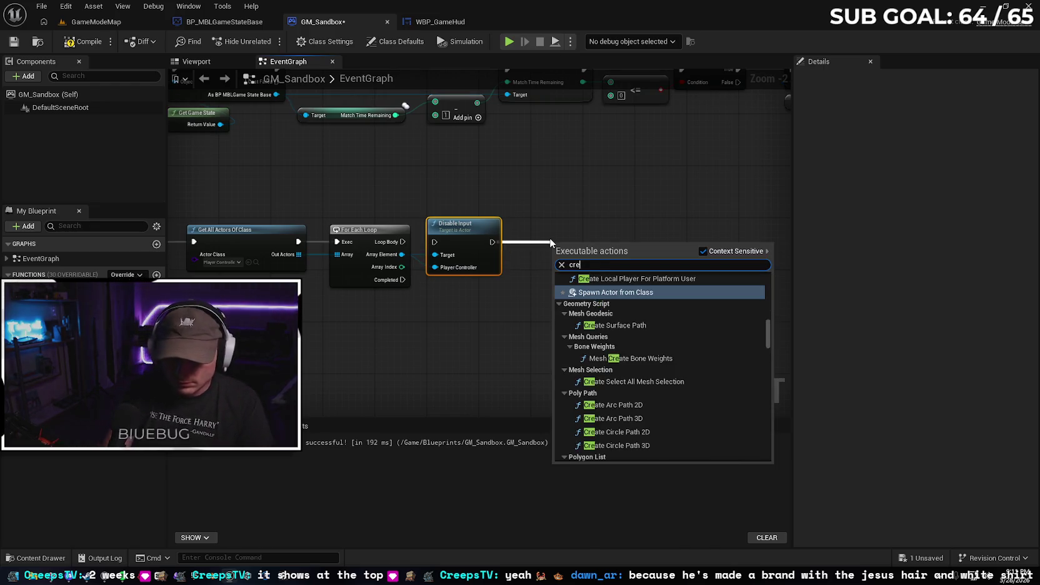
type("ate widget")
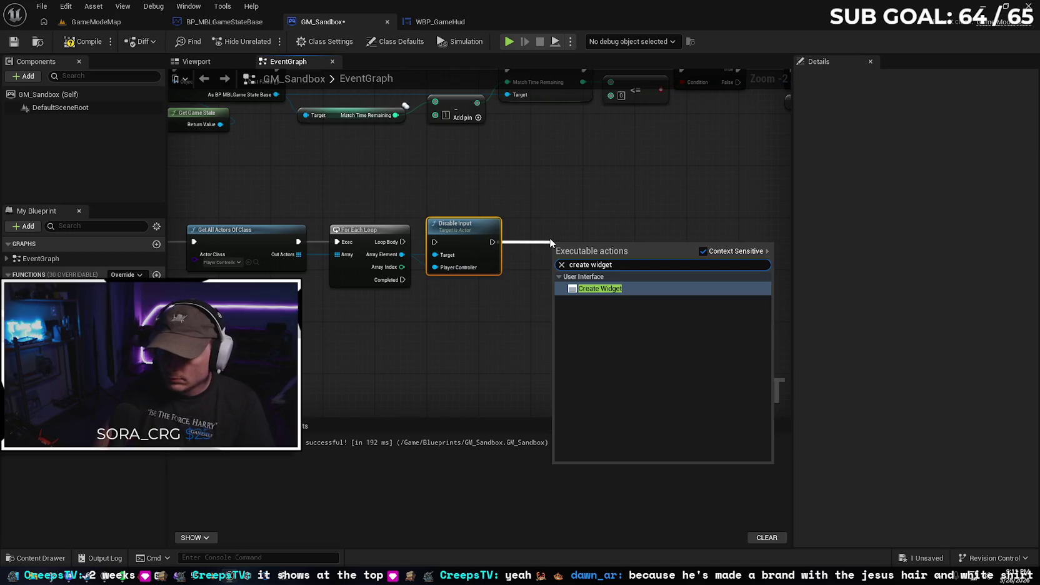
key("Return")
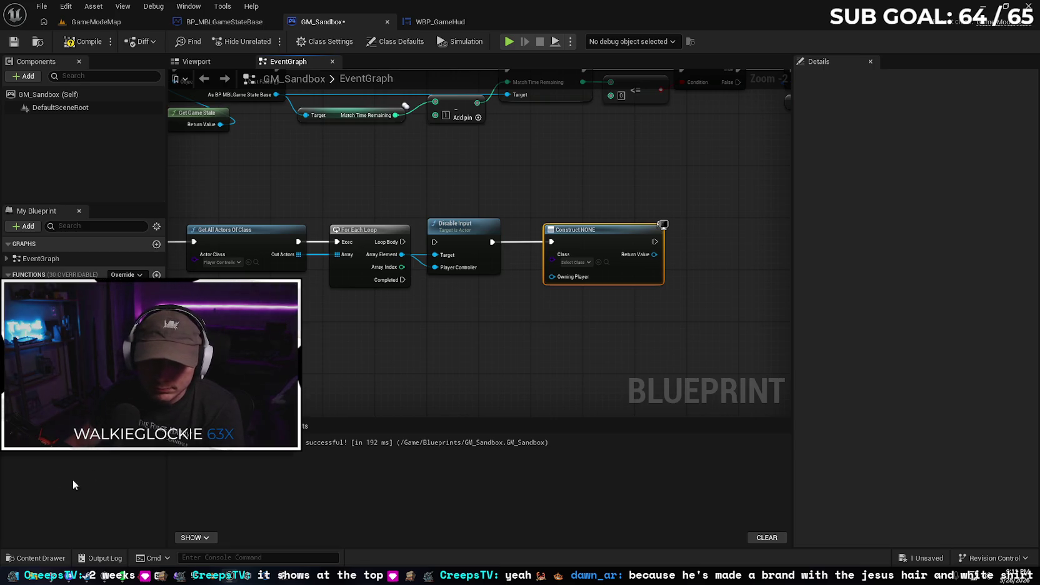
key("ctrl+space")
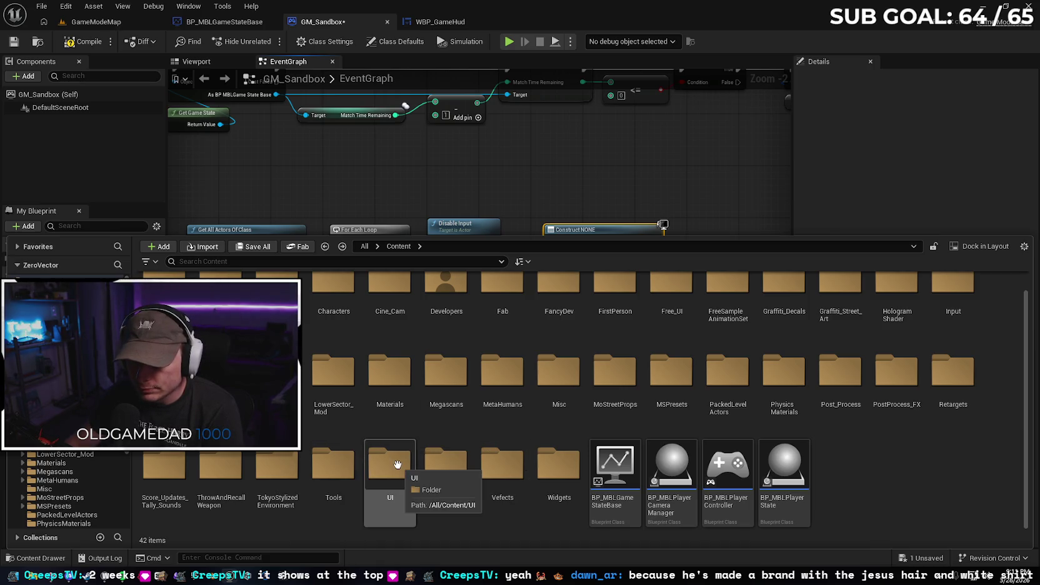
In the UI folder, create User Widget blueprint WBP_End_Of_Match and open it
double_click(397, 465)
right_click(333, 417)
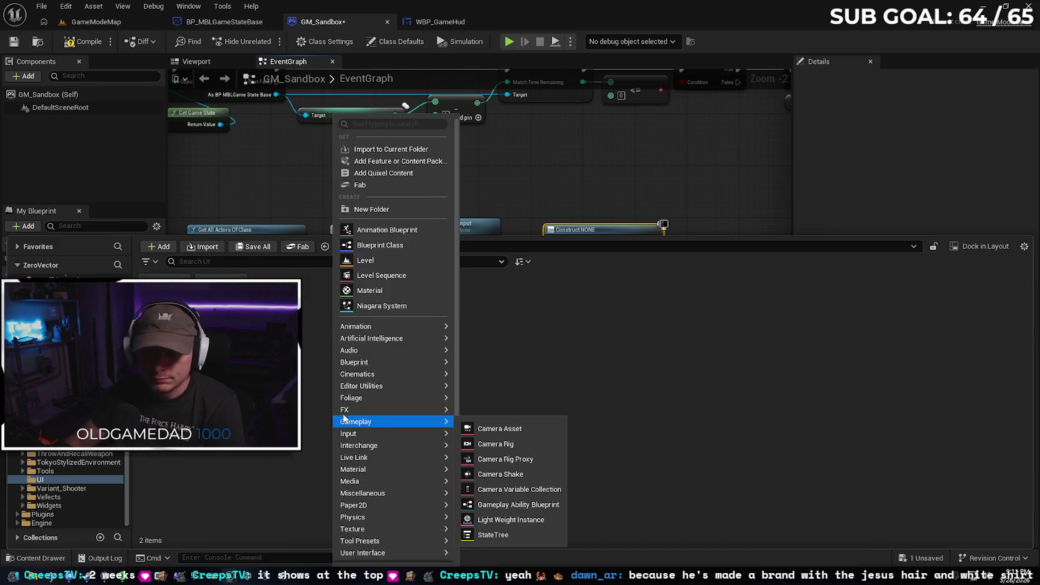
mouse_move(394, 338)
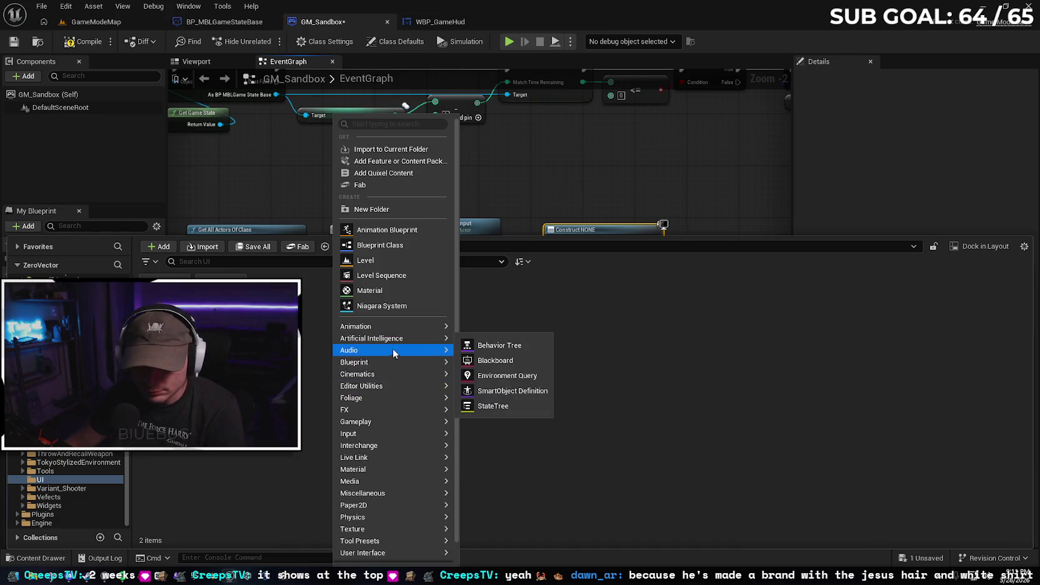
mouse_move(409, 553)
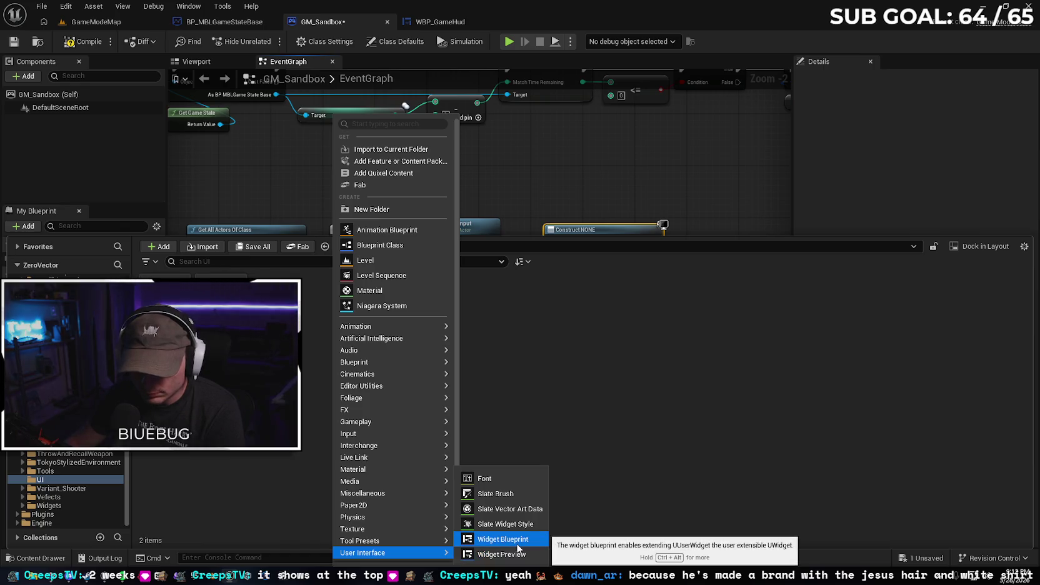
left_click(503, 539)
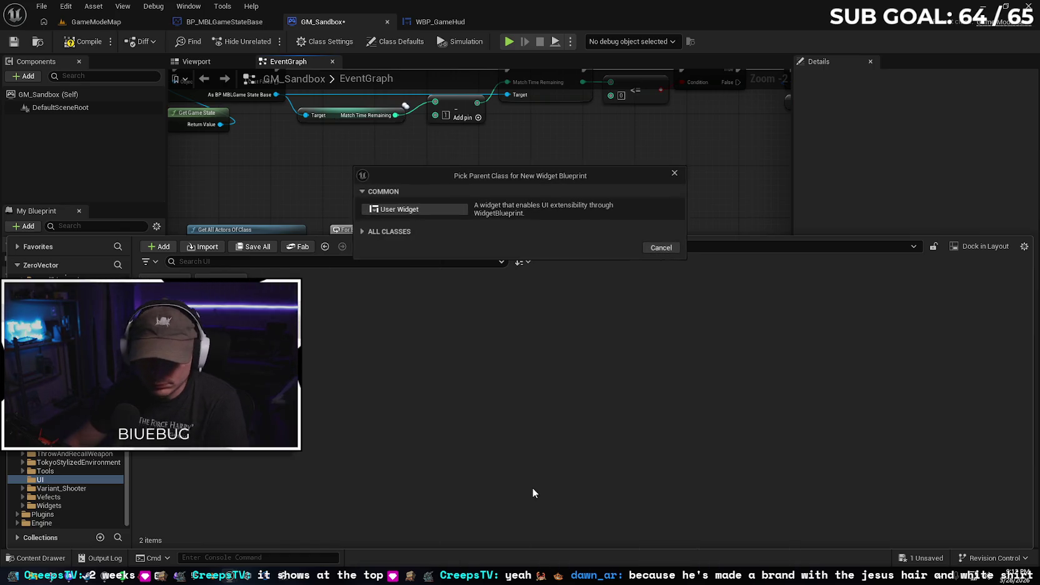
left_click(400, 210)
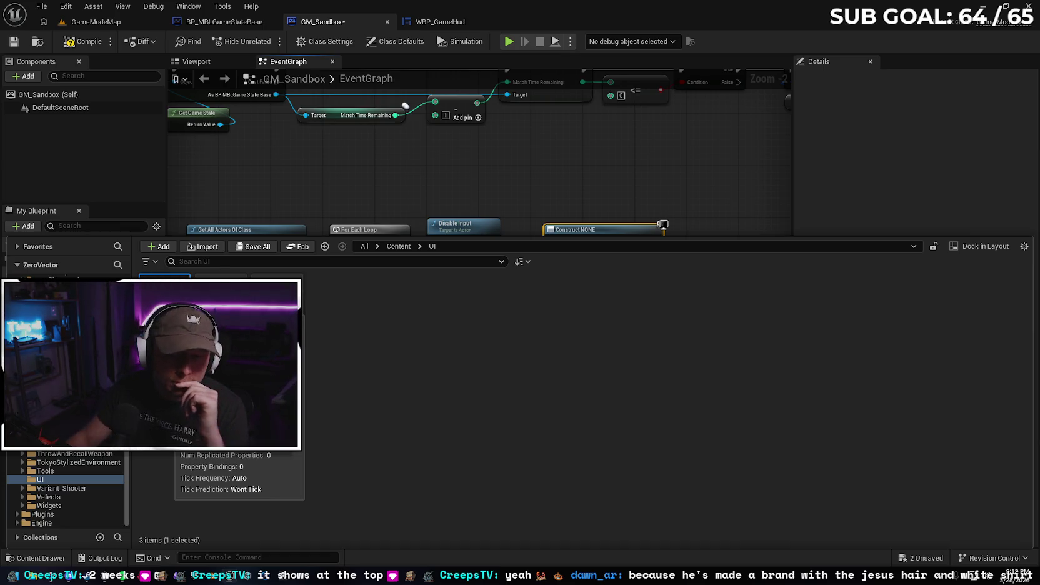
double_click(168, 306)
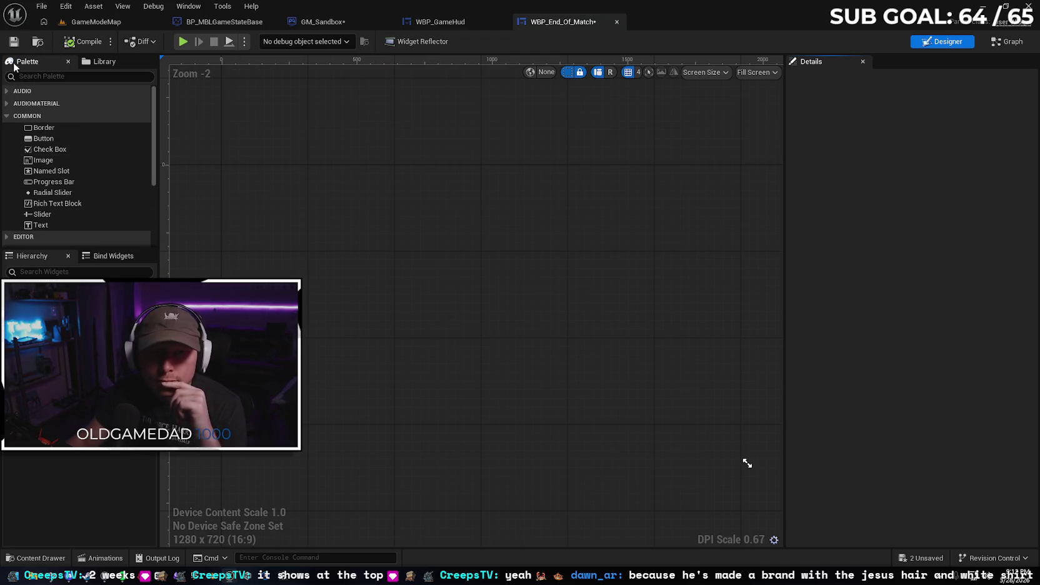
Add a Canvas Panel filling the WBP_End_Of_Match design area
left_click(31, 76)
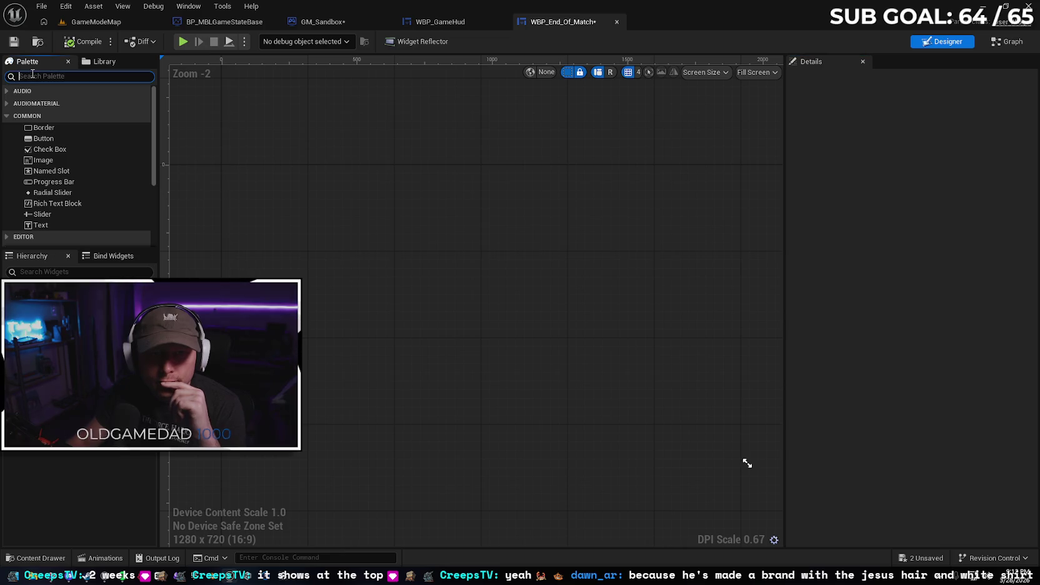
type("canvas")
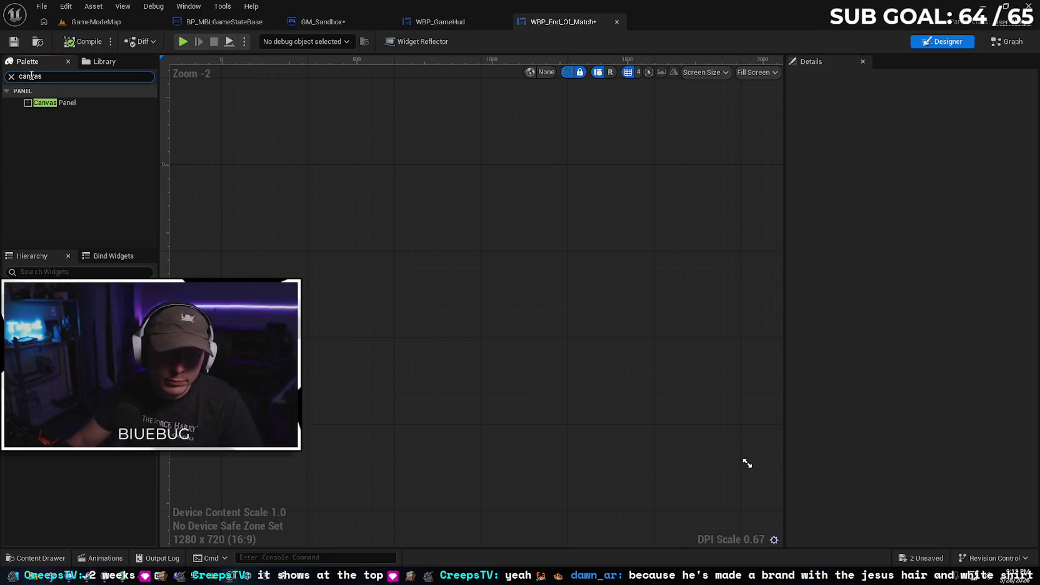
left_click(67, 103)
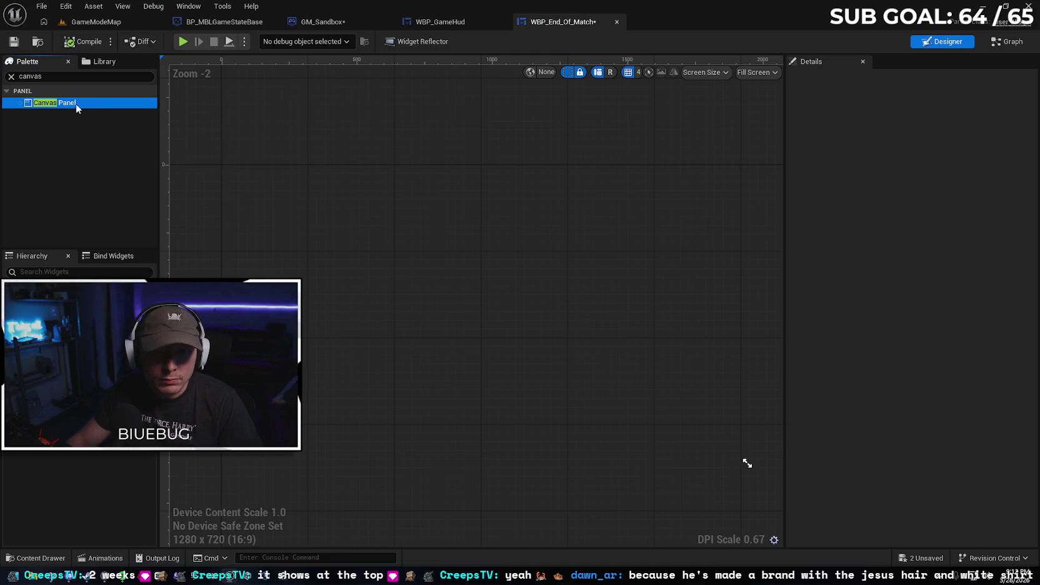
left_click_drag(77, 108, 331, 236)
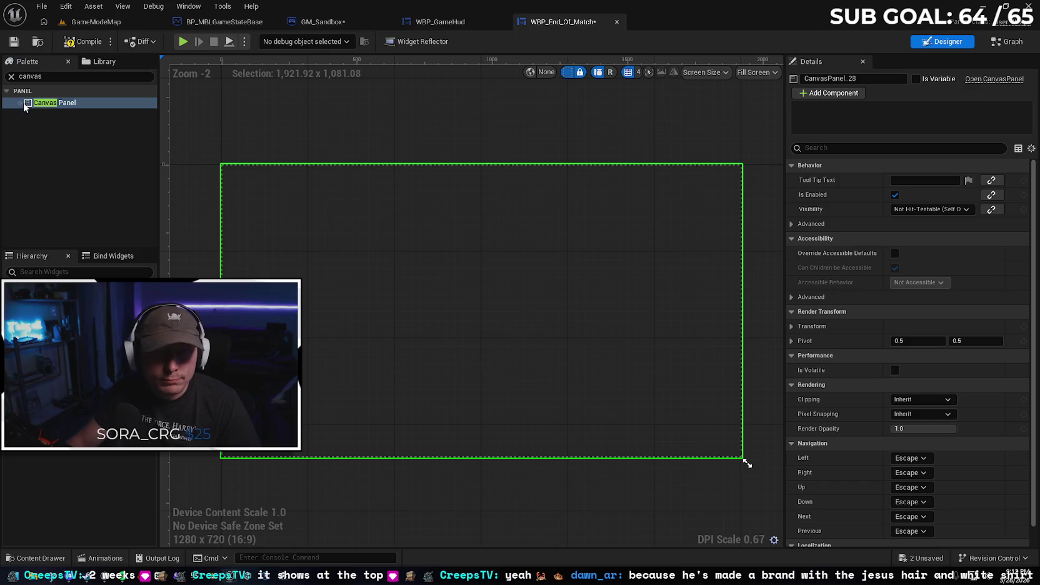
Place a Text Block at the canvas's top-left corner and select it
left_click(11, 76)
type("t")
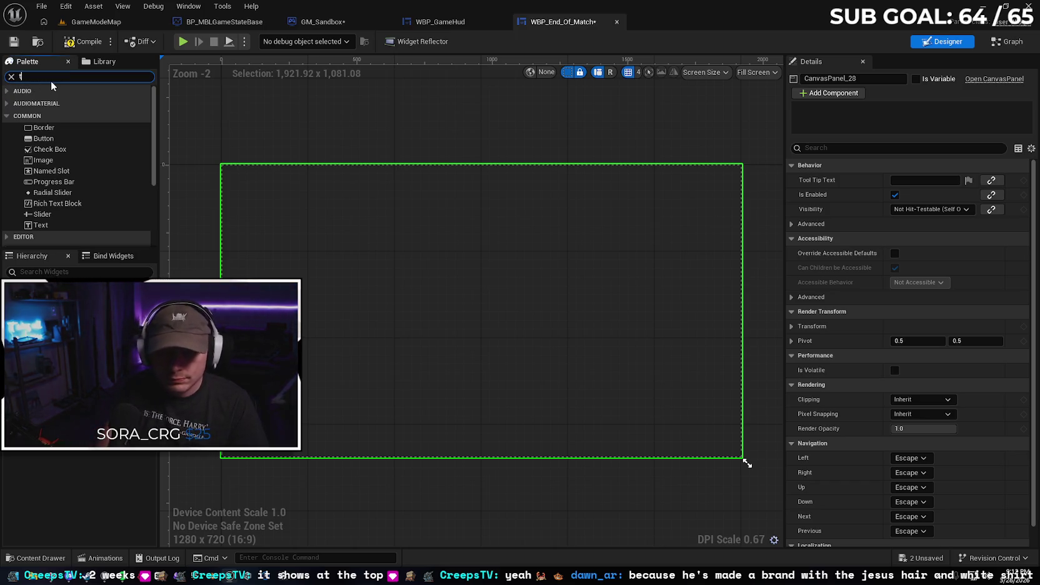
type("ext")
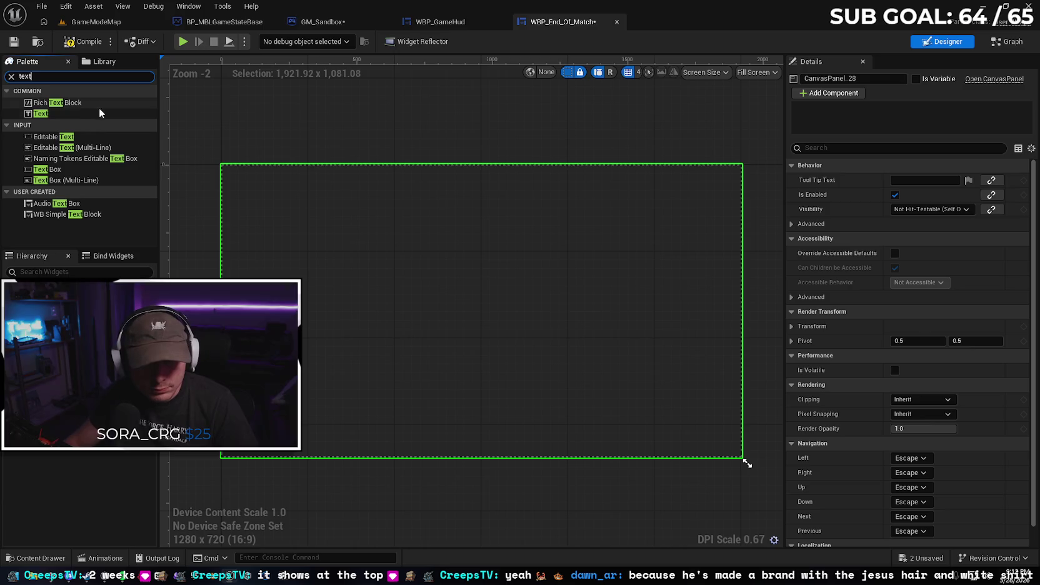
left_click(90, 113)
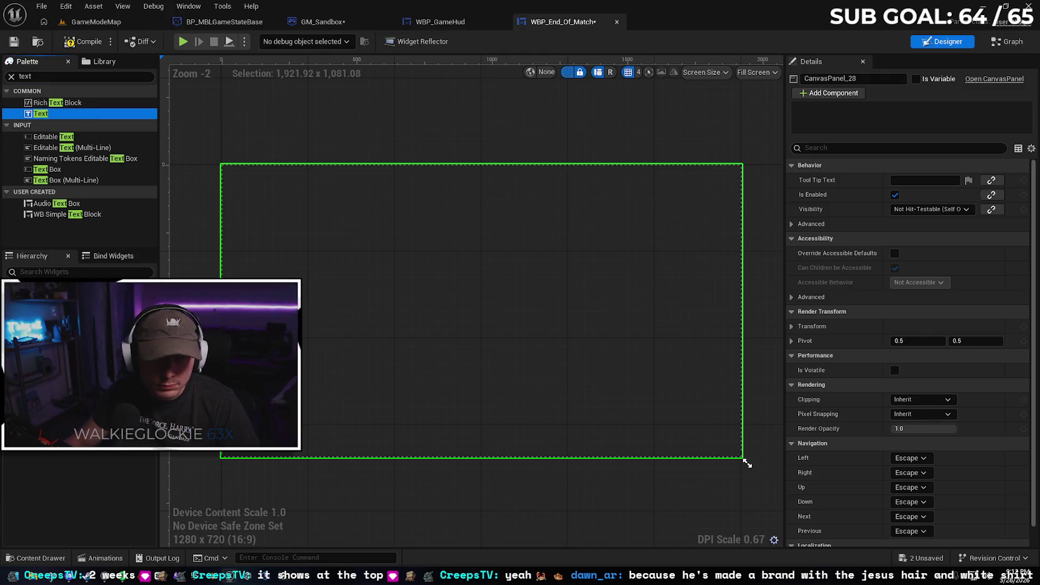
left_click_drag(81, 275, 69, 294)
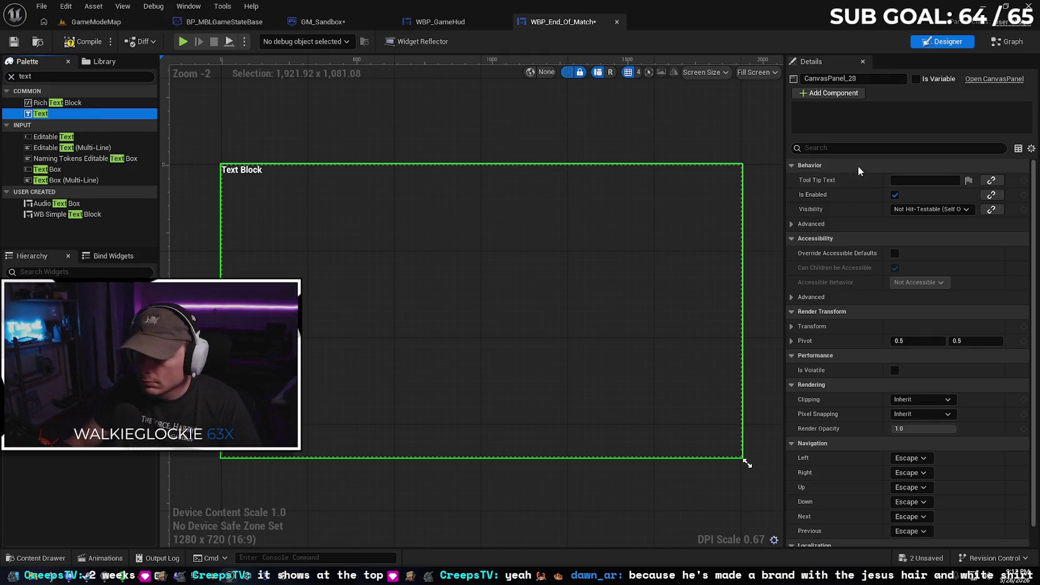
left_click(234, 175)
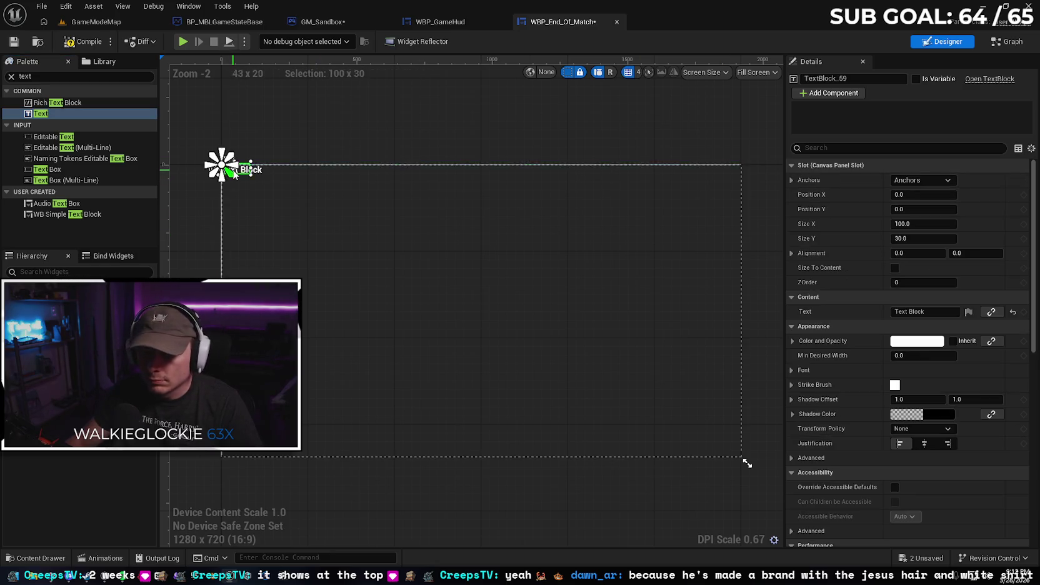
Make the text read GAME OVER, anchored to the centre and moved to the canvas middle
left_click(929, 311)
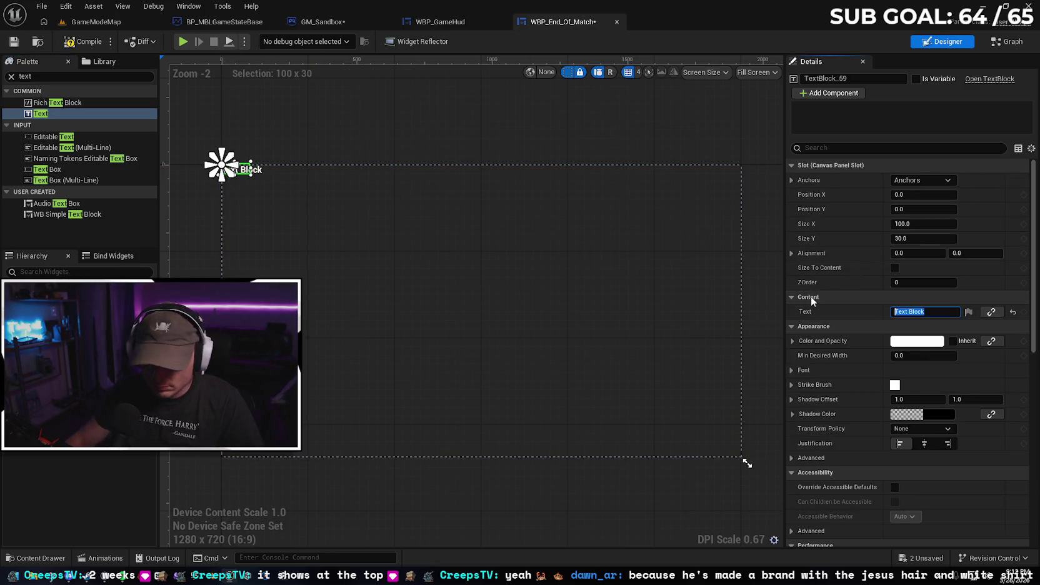
type("GAME OVER")
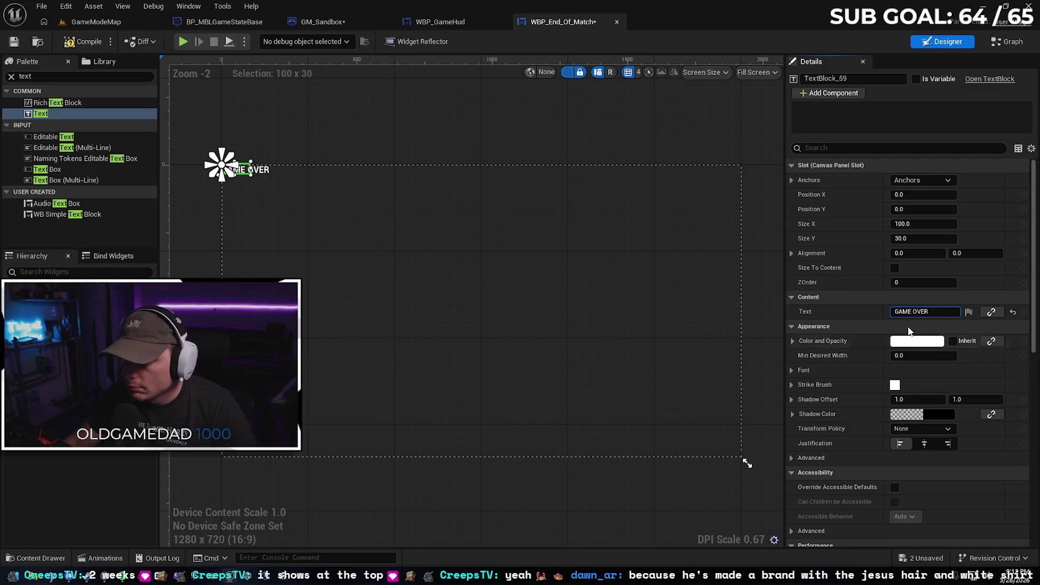
left_click(791, 180)
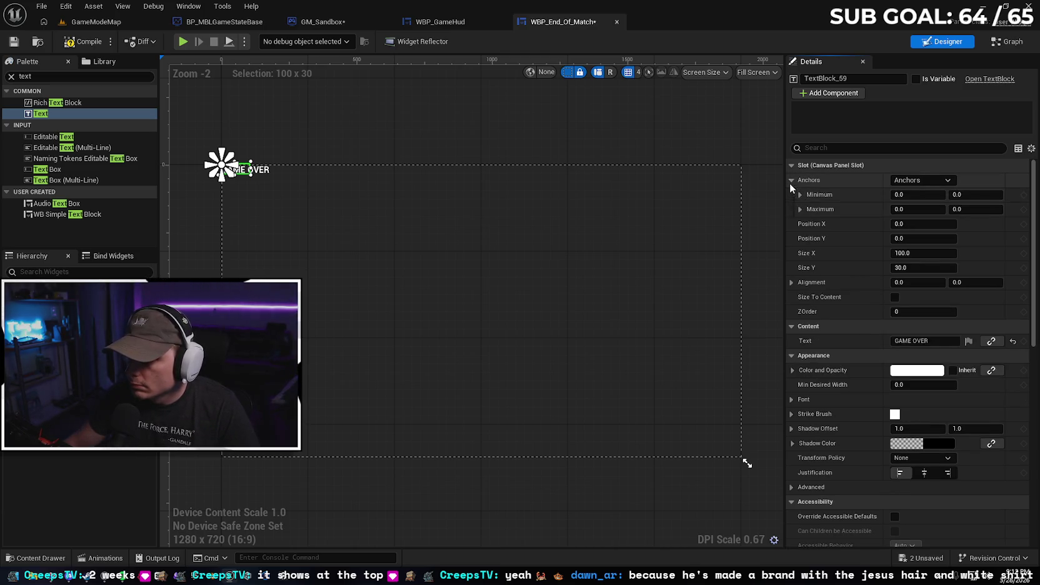
left_click(791, 180)
left_click(918, 180)
left_click(950, 245)
mouse_move(241, 167)
left_mouse_down()
mouse_move(256, 187)
mouse_move(474, 292)
left_mouse_up()
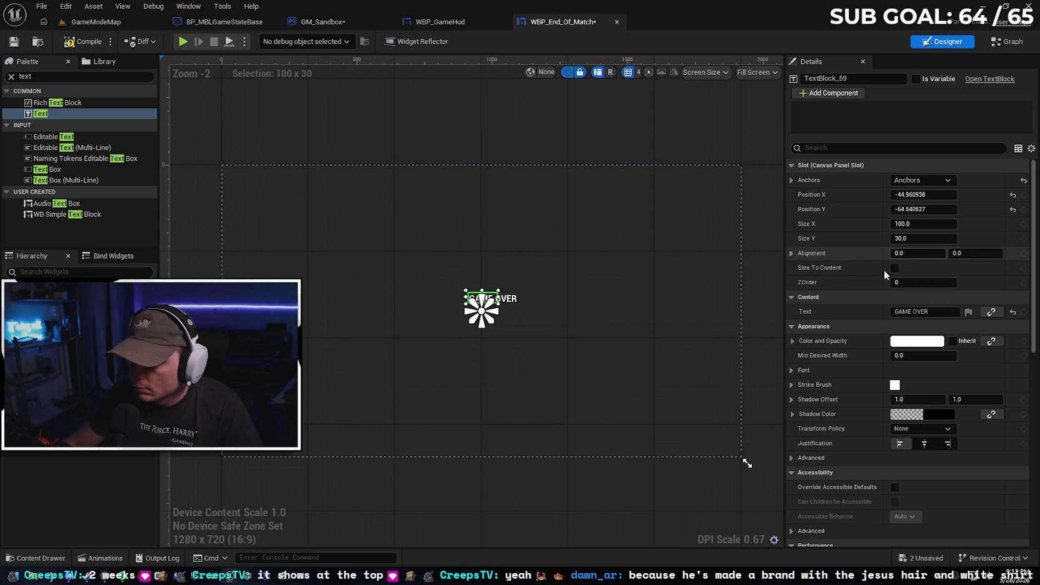
Set the GAME OVER font size to 122, then resize and recentre the text block
left_click(791, 370)
left_click(900, 414)
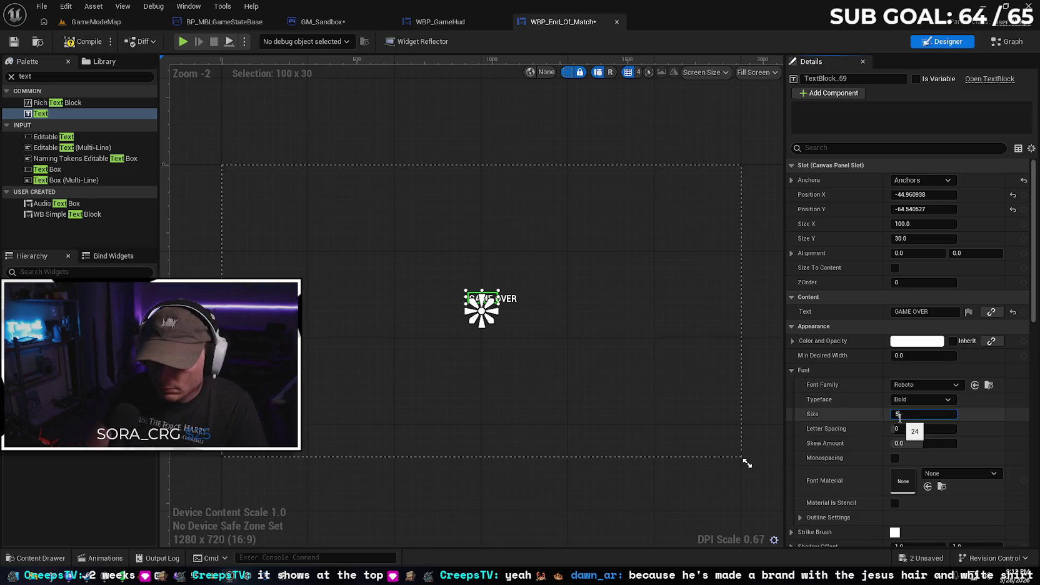
type("0")
key("Return")
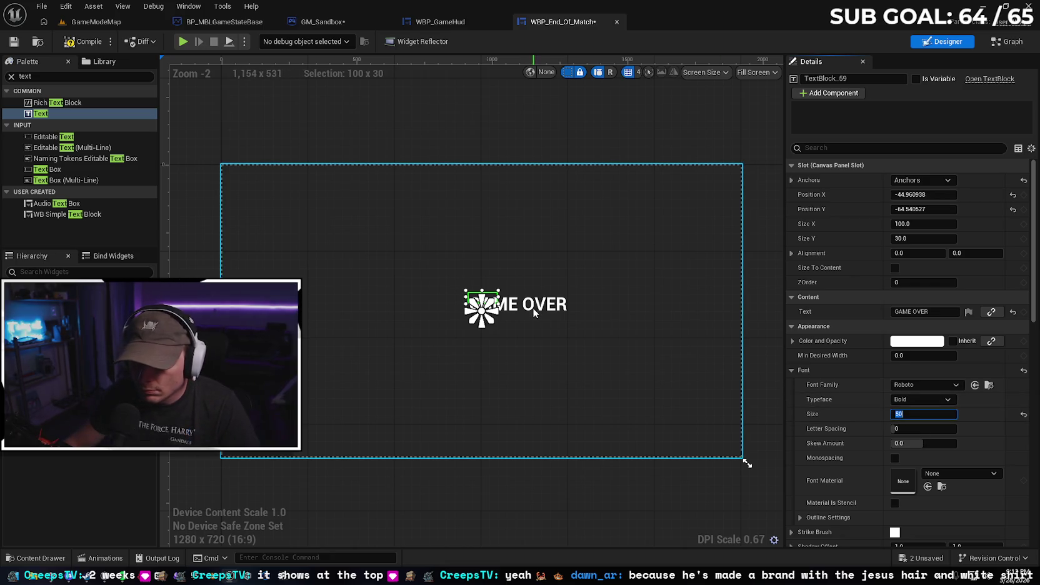
left_click(508, 306)
key("ctrl+z")
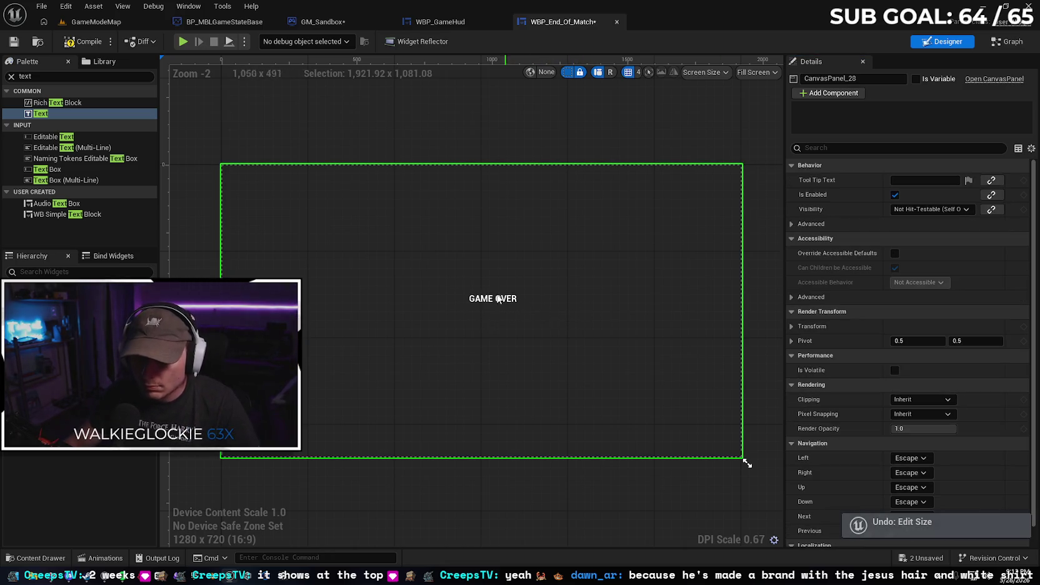
left_click(66, 7)
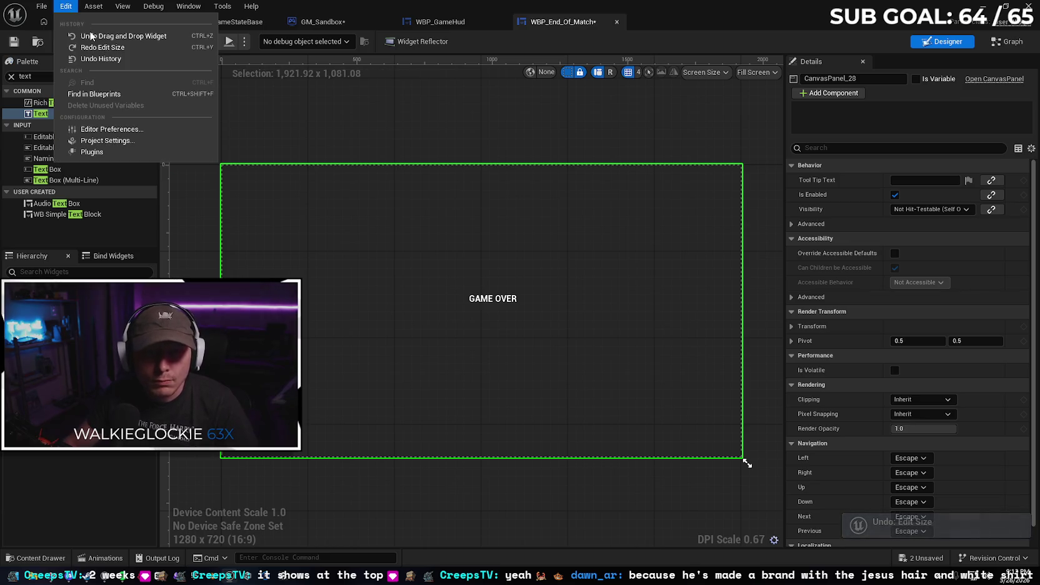
left_click(103, 47)
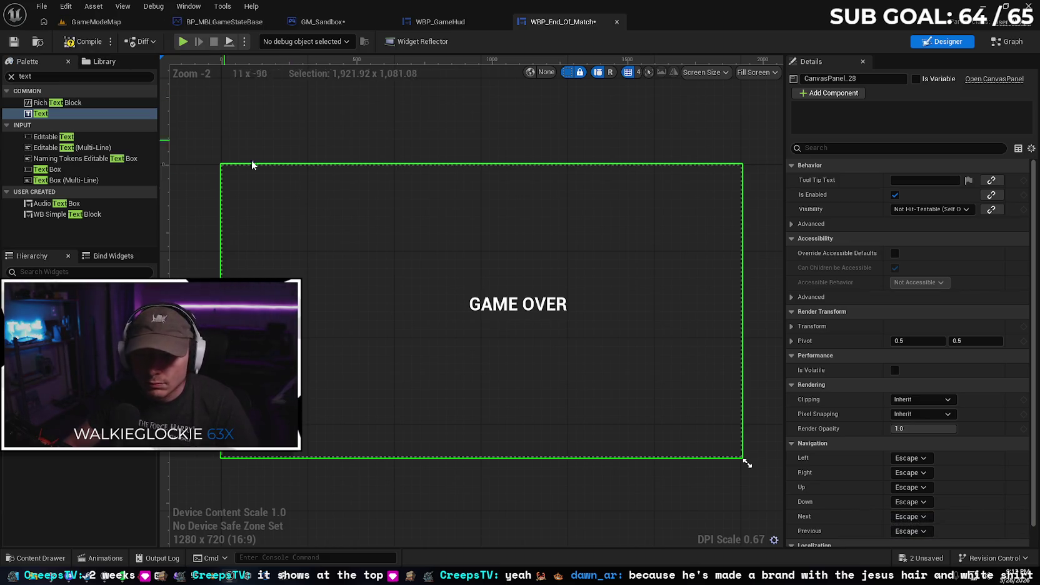
left_click(500, 305)
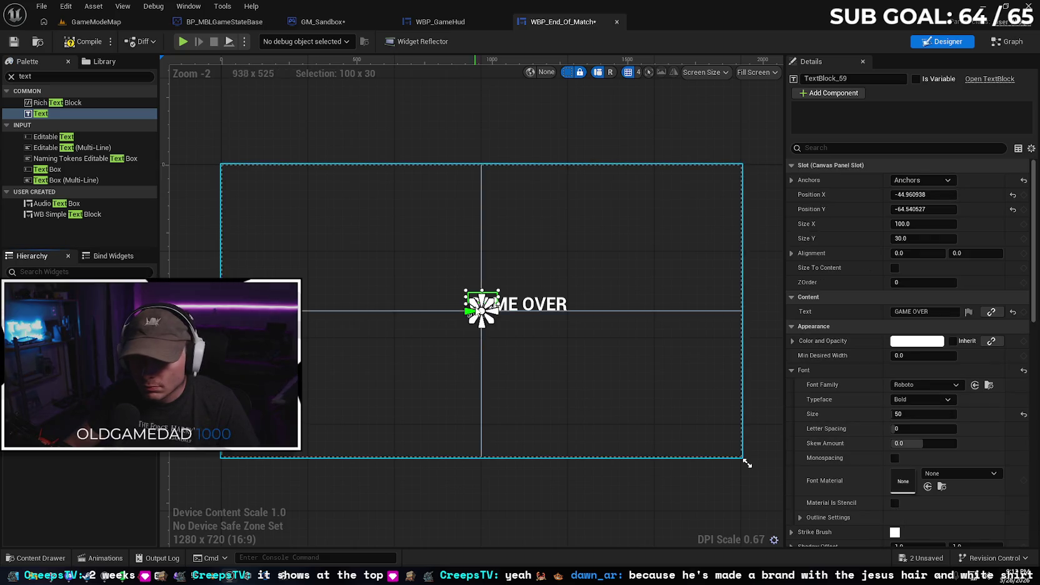
mouse_move(555, 327)
left_mouse_down()
mouse_move(585, 324)
mouse_move(527, 305)
mouse_move(510, 323)
mouse_move(510, 309)
left_mouse_up()
left_click_drag(904, 415, 949, 415)
left_click_drag(538, 327, 686, 353)
mouse_move(619, 333)
left_mouse_down()
mouse_move(547, 316)
mouse_move(556, 320)
left_mouse_up()
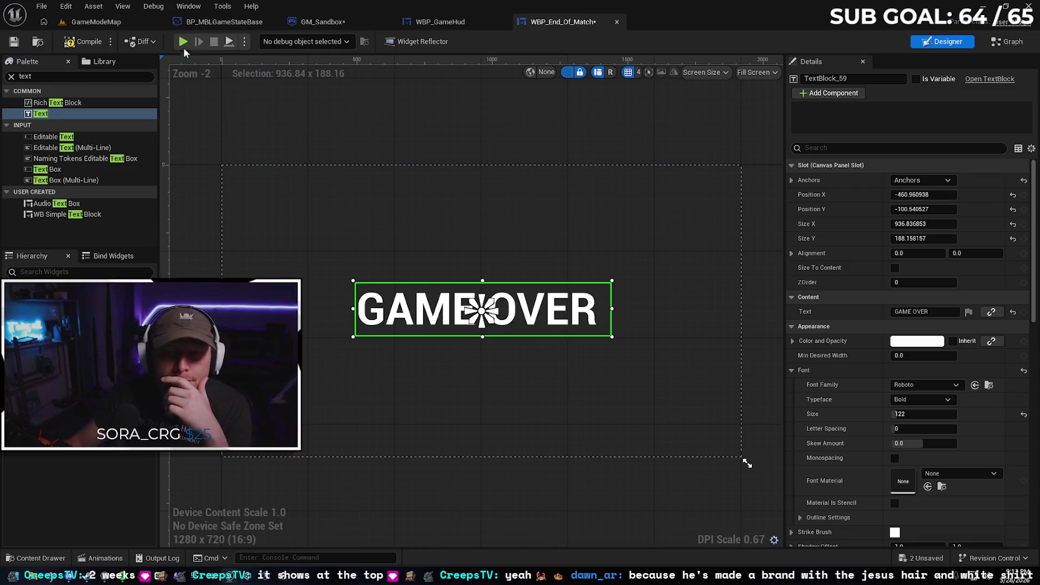
Save WBP_End_Of_Match and return to the GameModeMap level
left_click(16, 45)
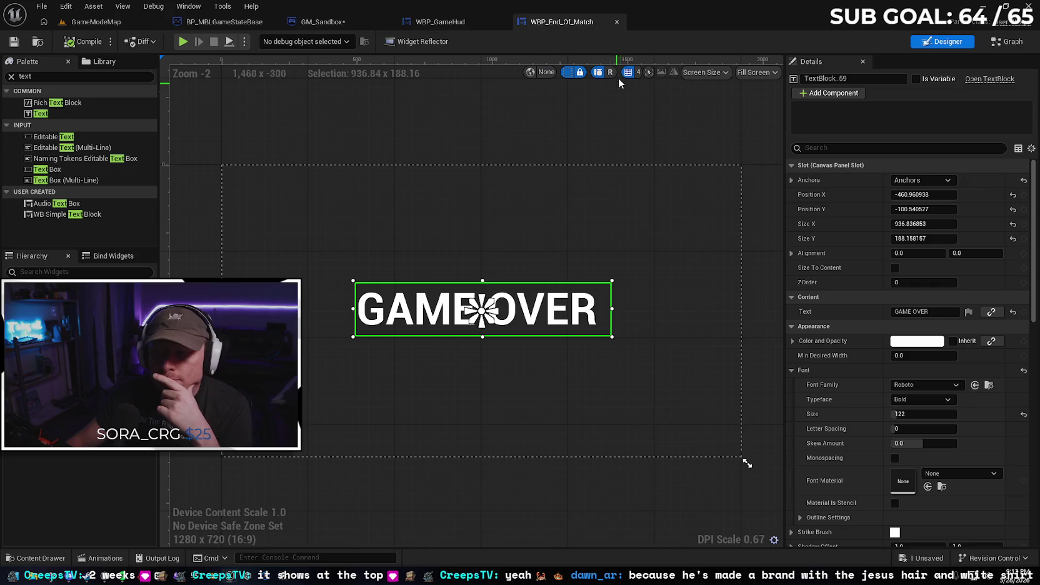
left_click(616, 22)
left_click(97, 22)
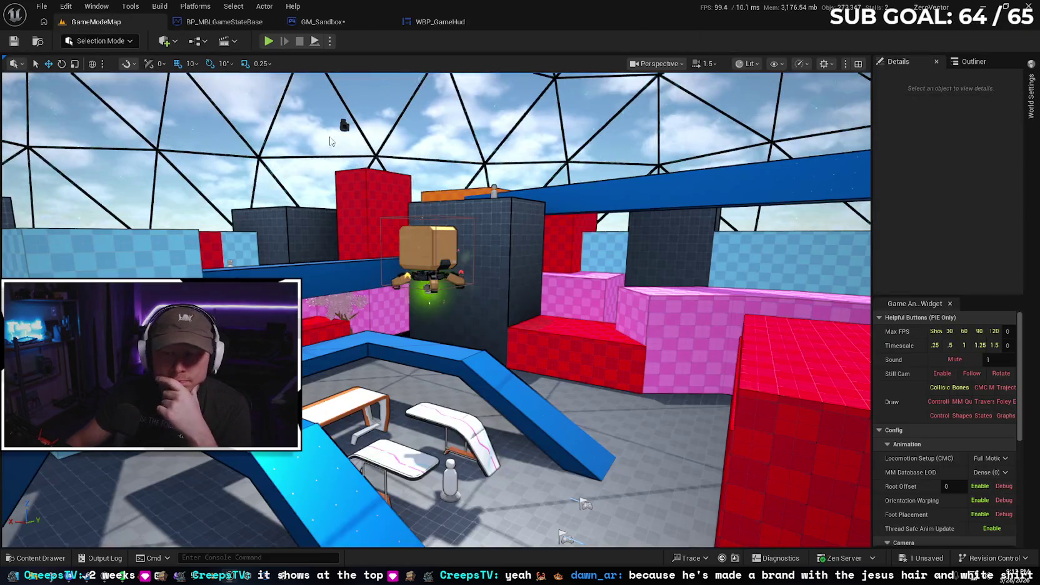
In GM_Sandbox, set the Create Widget node's class to WBP_End_Of_Match
left_click(213, 23)
left_click(335, 23)
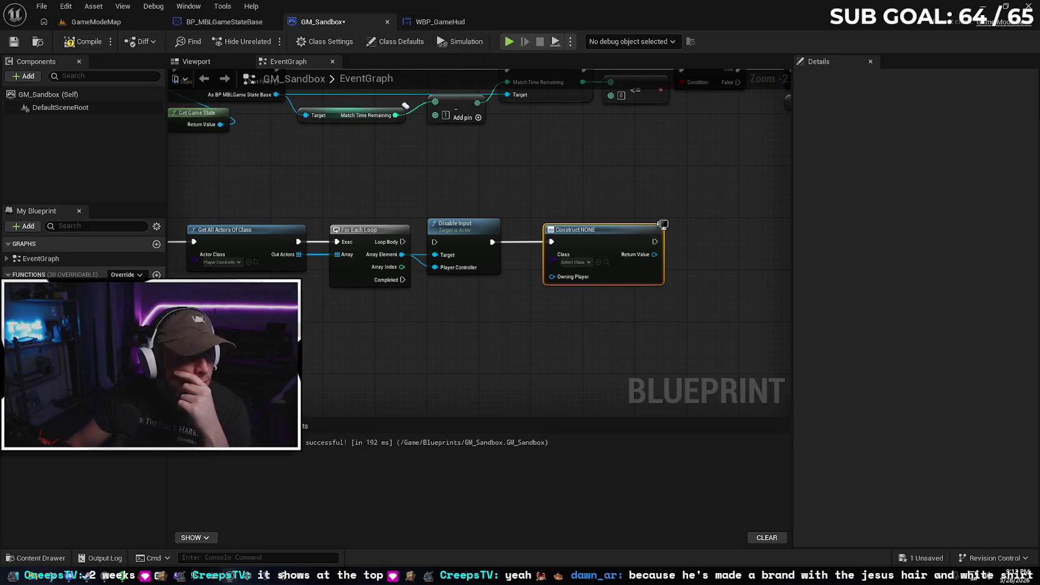
left_click(575, 263)
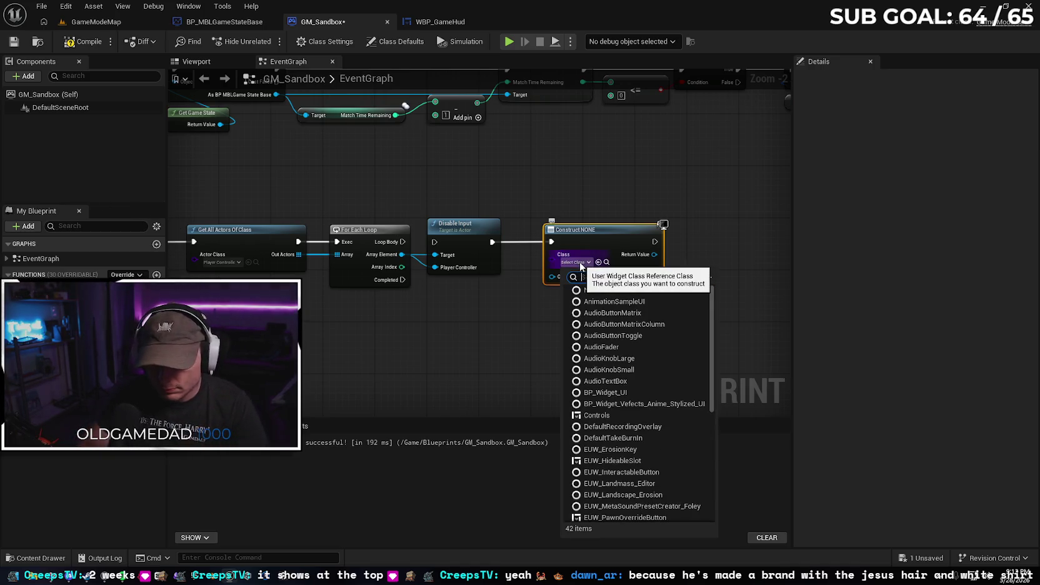
type("end")
left_click(610, 301)
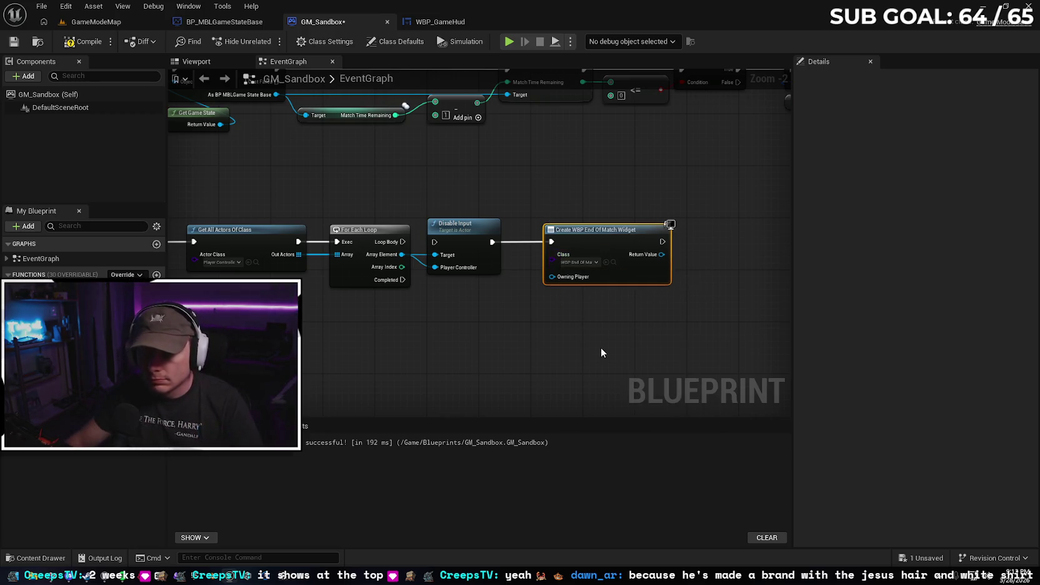
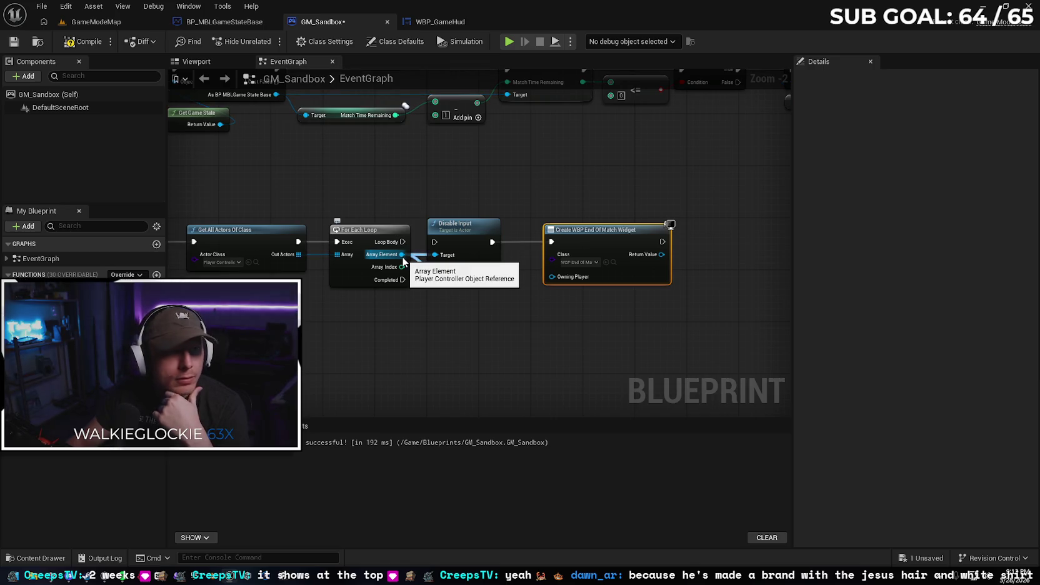
Wire Array Element into Owning Player and feed the created widget into a new Add to Viewport node
mouse_move(401, 255)
left_mouse_down()
mouse_move(565, 283)
mouse_move(552, 277)
left_mouse_up()
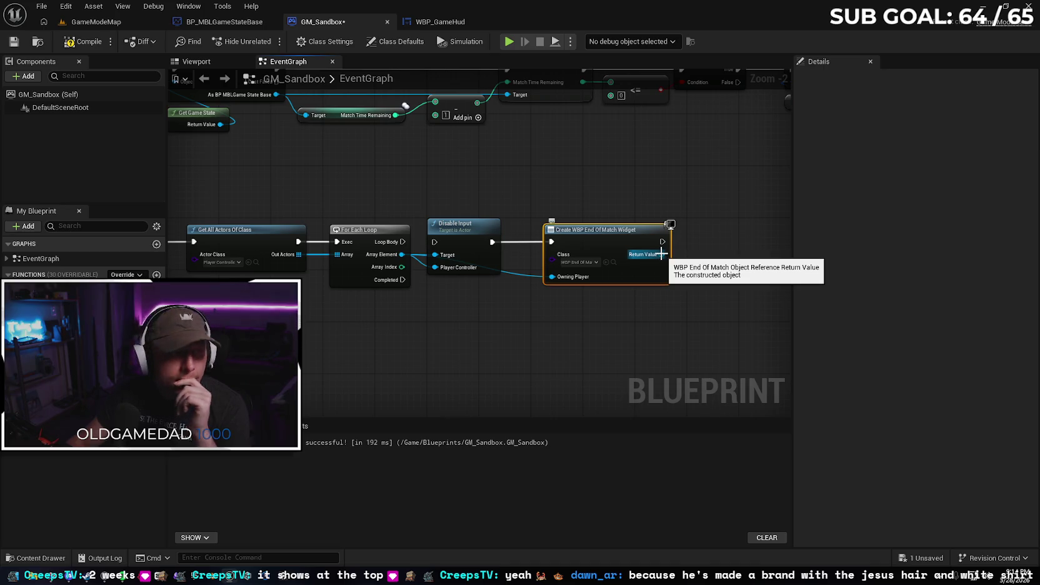
left_click_drag(661, 254, 700, 251)
type("ADD TO")
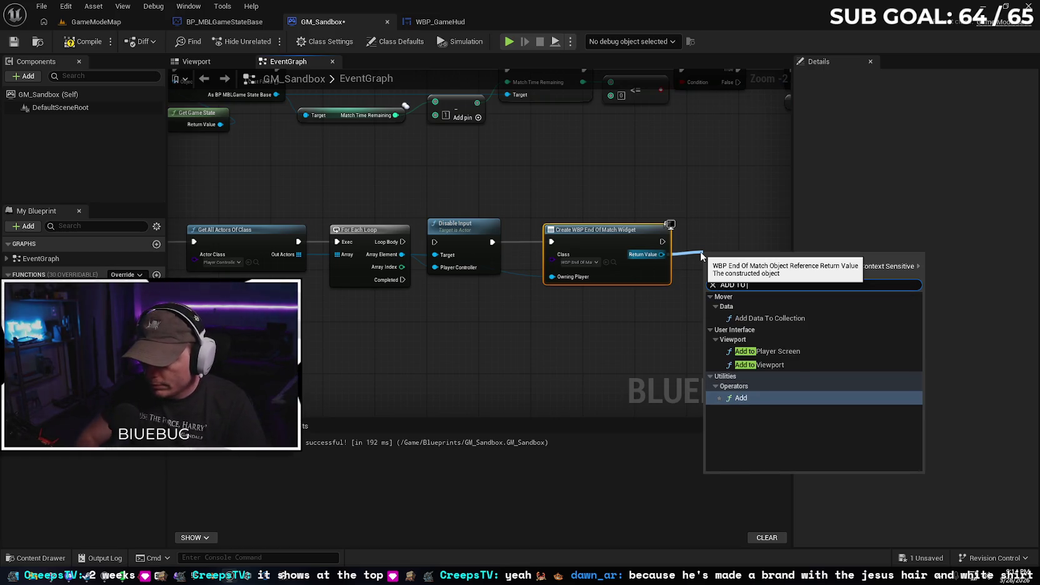
key("Up")
key("Up")
key("Down")
key("Return")
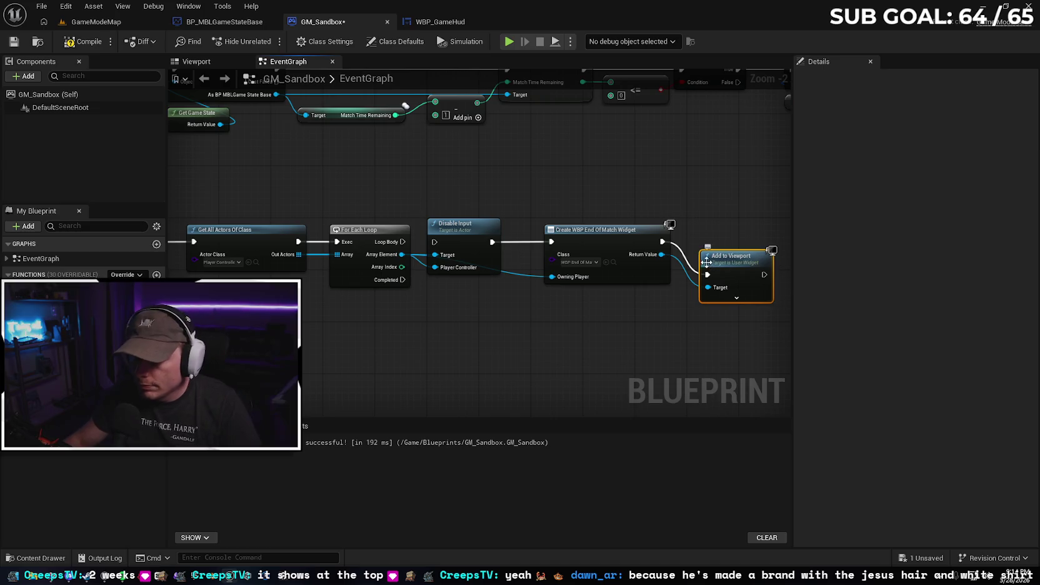
left_click_drag(732, 264, 733, 232)
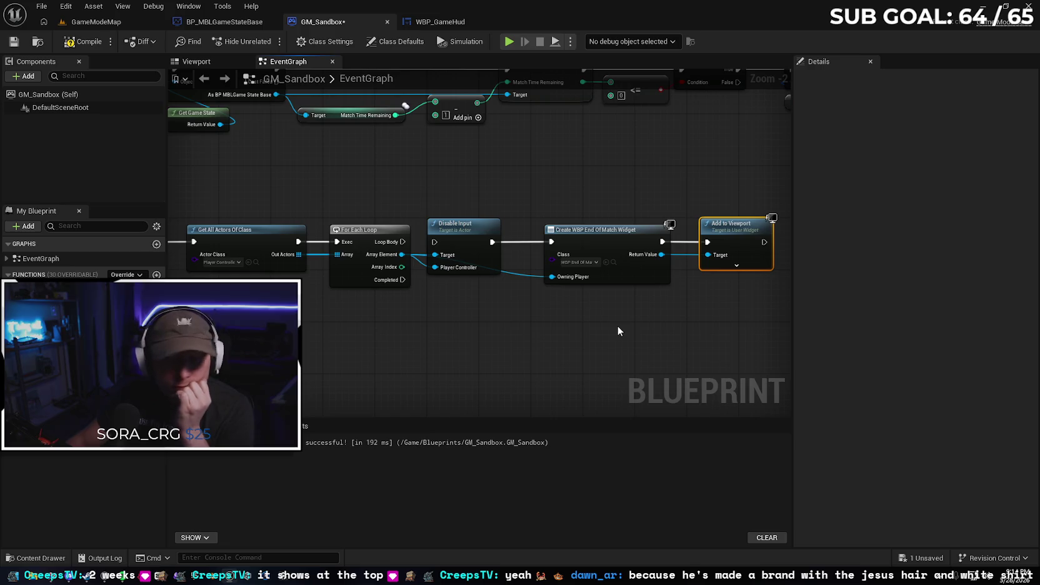
left_click_drag(617, 343, 383, 278)
Compile and save the GM_Sandbox blueprint
left_click(80, 46)
left_click(14, 41)
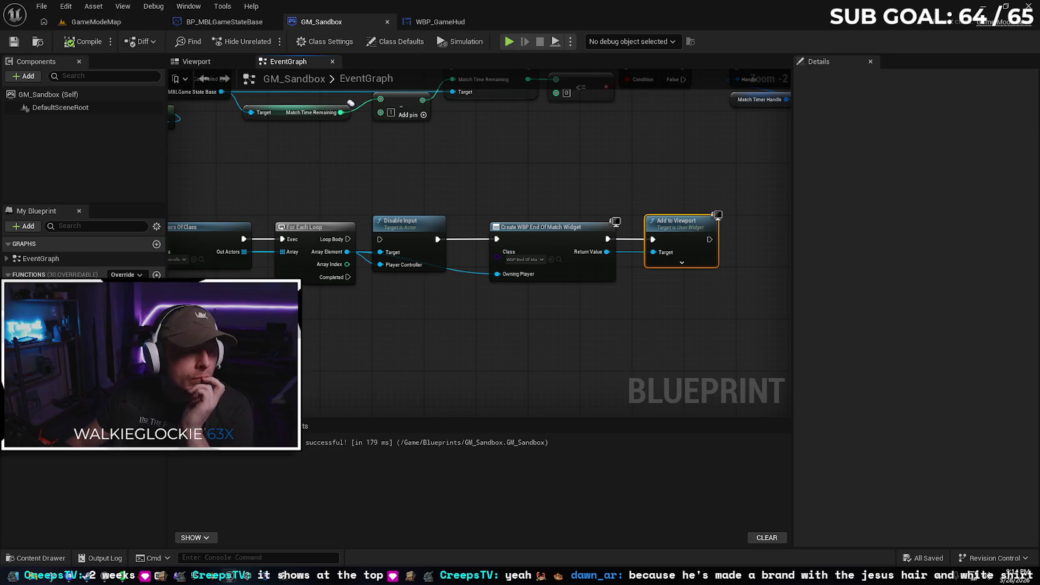
scroll(403, 180, "down", 2)
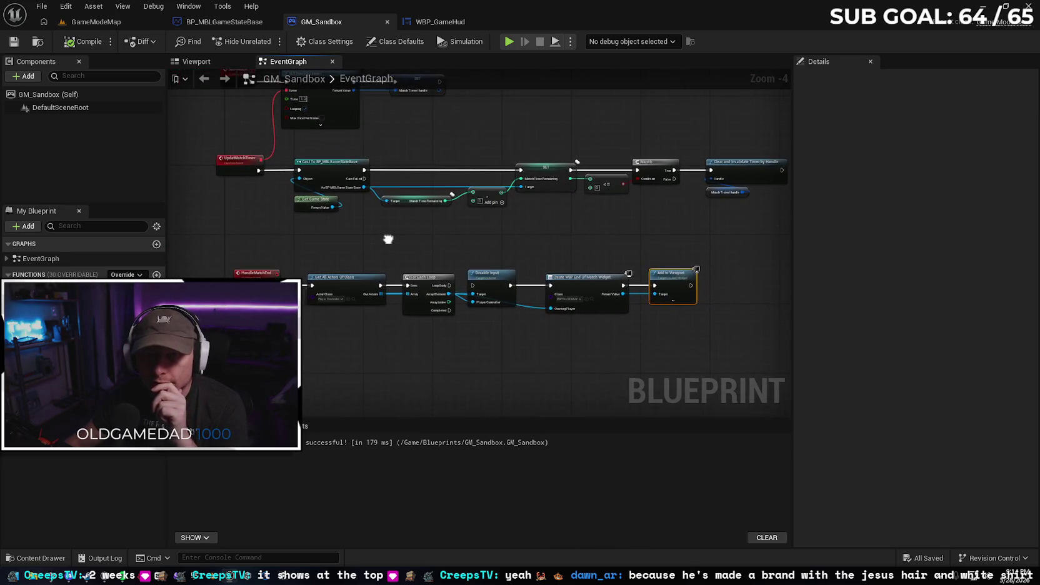
Look over the BP_MBLGameStateBase and WBP_GameHud graphs, then return to GM_Sandbox
left_click(221, 24)
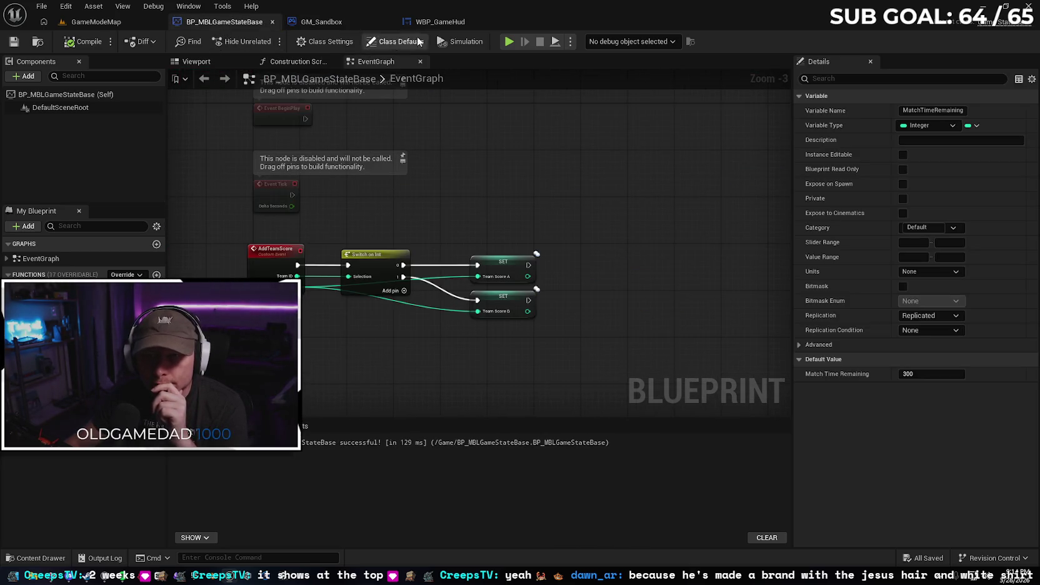
left_click(441, 23)
mouse_move(364, 144)
left_mouse_down()
mouse_move(384, 132)
mouse_move(391, 147)
mouse_move(375, 158)
left_mouse_up()
left_click(321, 22)
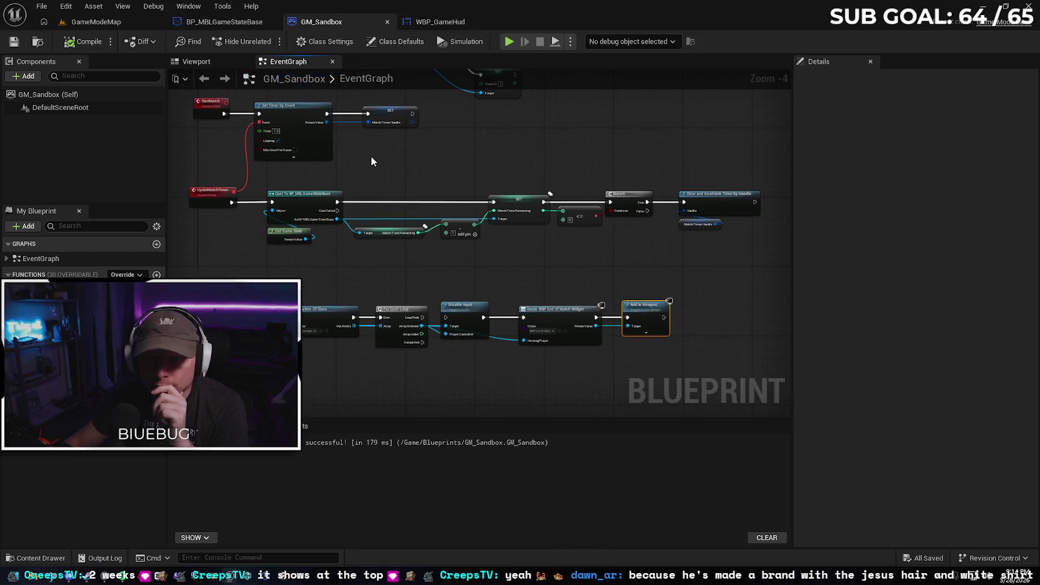
Inspect the UpdateMatchTimer event and MatchTimerHandle variable, then recompile GM_Sandbox
scroll(401, 184, "up", 2)
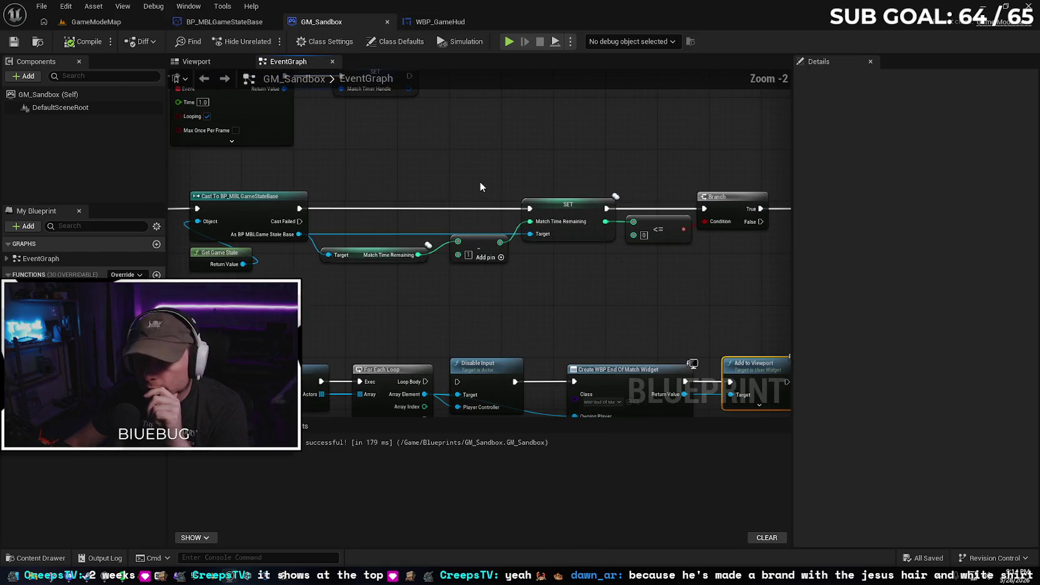
mouse_move(486, 185)
left_mouse_down()
mouse_move(441, 170)
mouse_move(475, 165)
mouse_move(220, 158)
mouse_move(504, 150)
left_mouse_up()
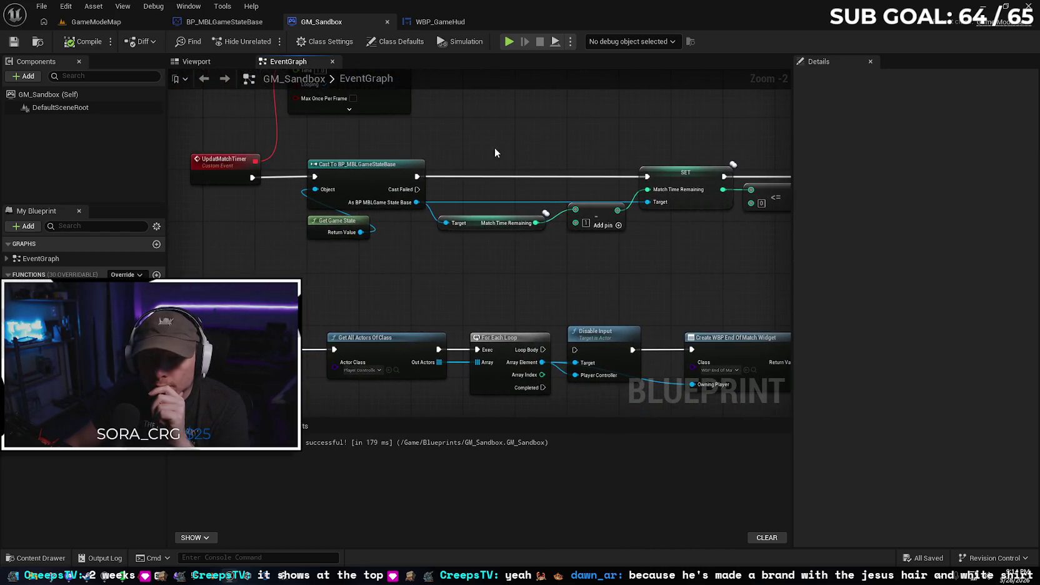
left_click(208, 161)
mouse_move(482, 117)
left_mouse_down()
mouse_move(462, 139)
mouse_move(524, 117)
left_mouse_up()
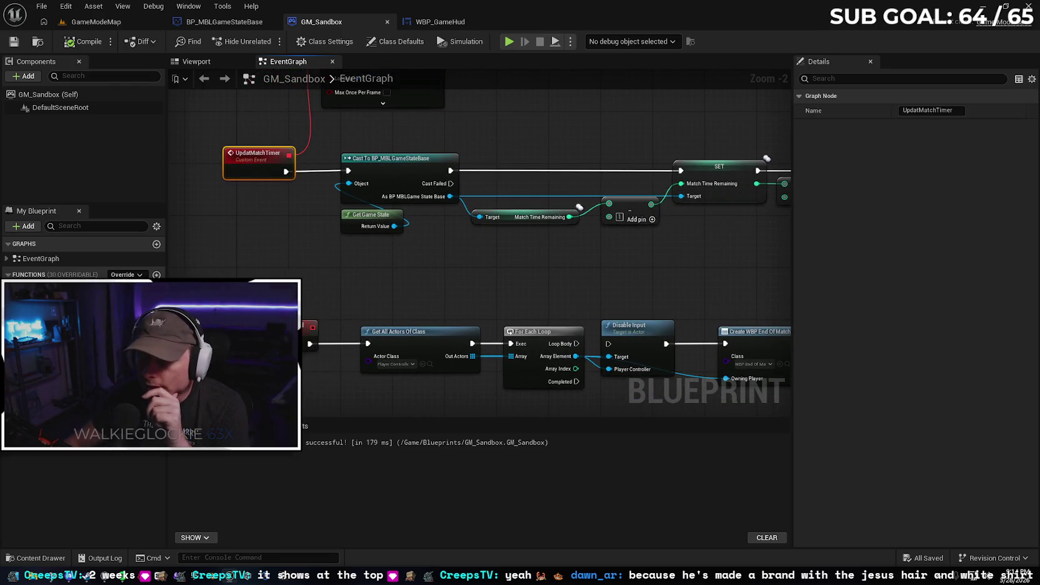
left_click(189, 433)
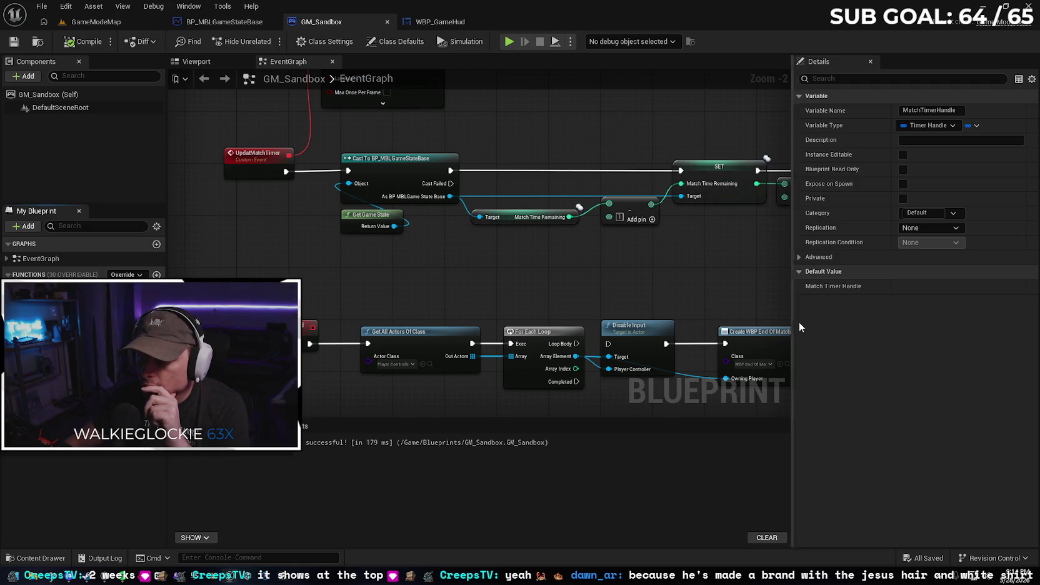
key("F7")
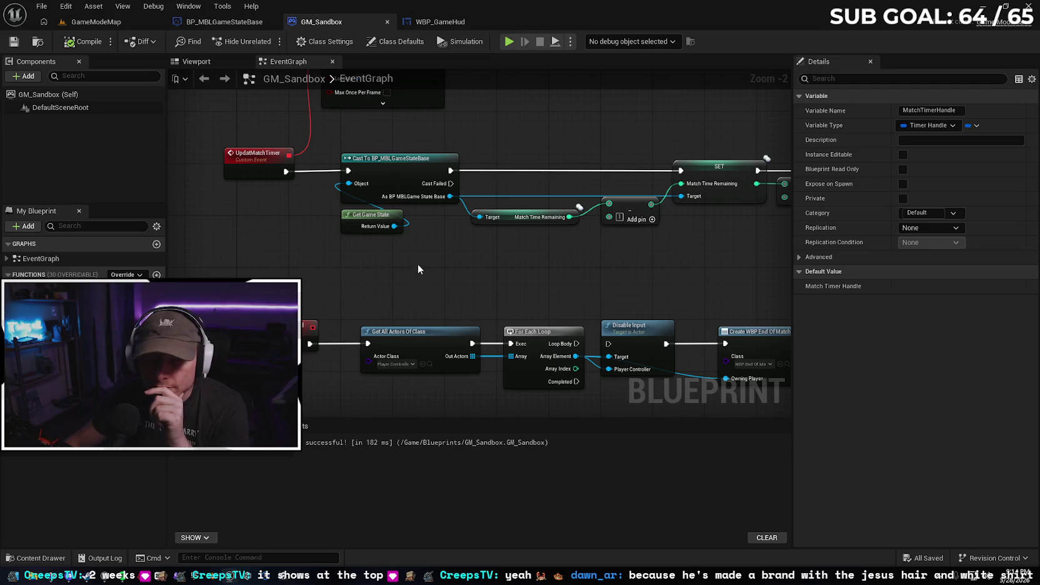
Inspect MatchTimeRemaining and its definition in BP_MBLGameStateBase, where the default is 300
left_click_drag(401, 249, 332, 279)
left_click(462, 246)
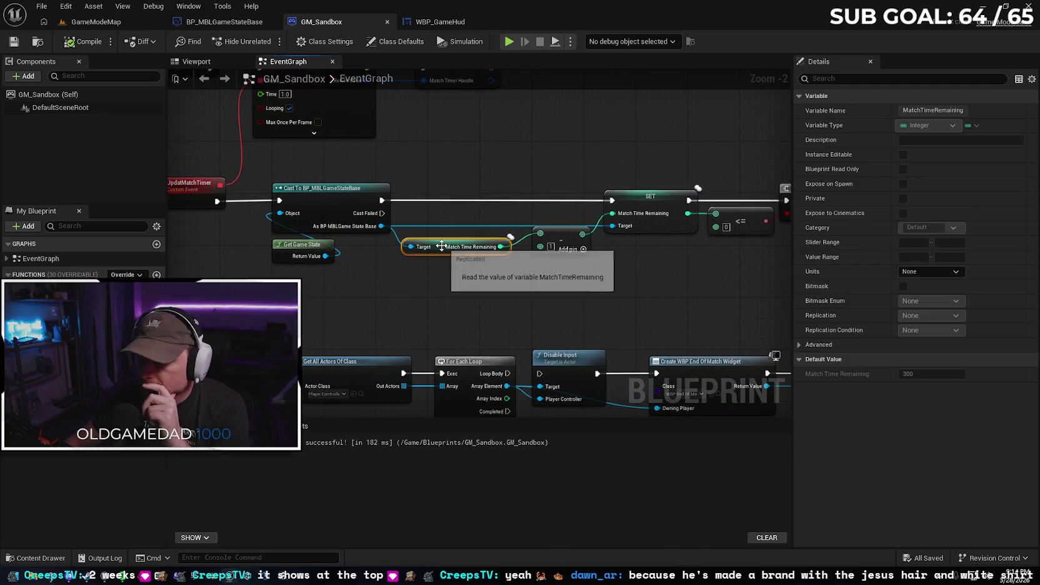
left_click(221, 21)
Set MatchTimeRemaining's default value to 10 and compile BP_MBLGameStateBase
left_click_drag(548, 197, 595, 155)
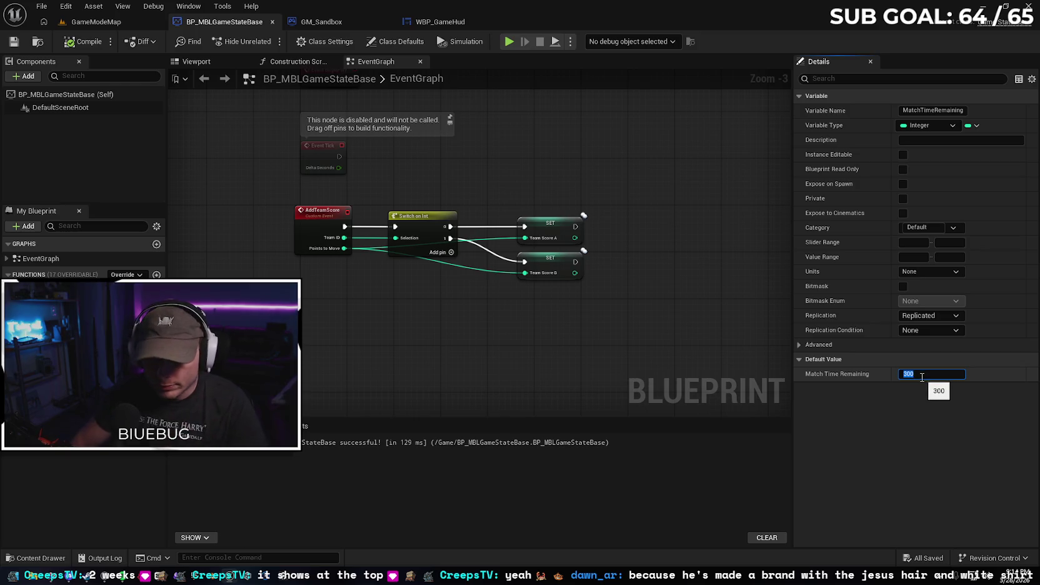
type("0")
key("Return")
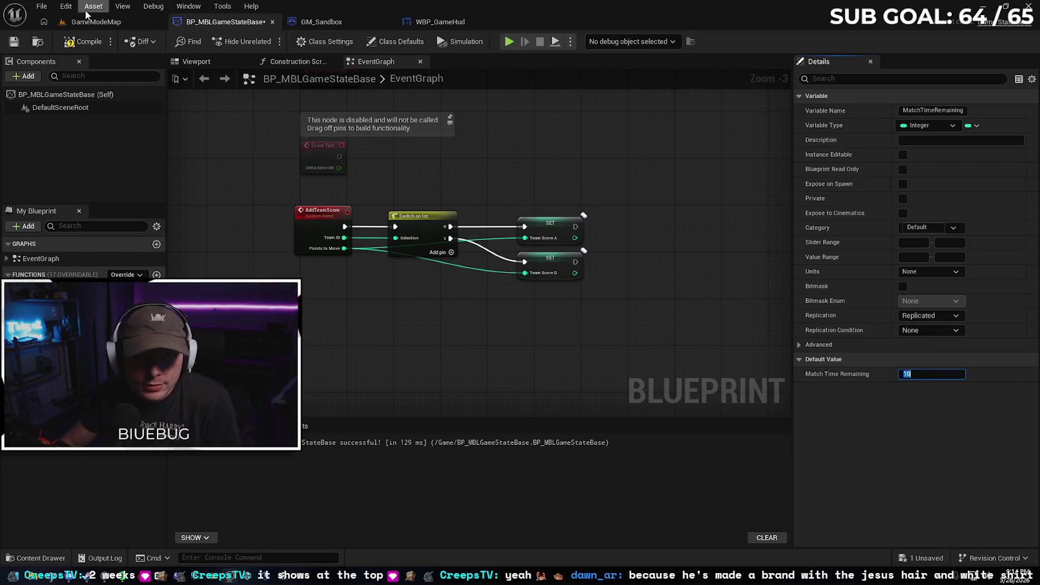
left_click(85, 41)
Play-test GameModeMap, running forward until the timer reaches 0:00, then stop
left_click(89, 22)
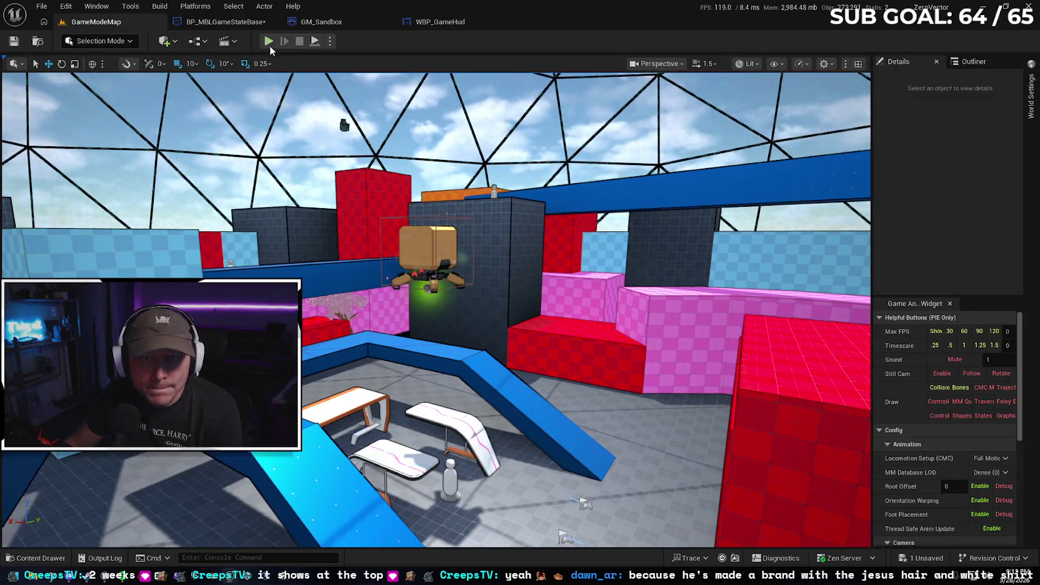
key("alt+p")
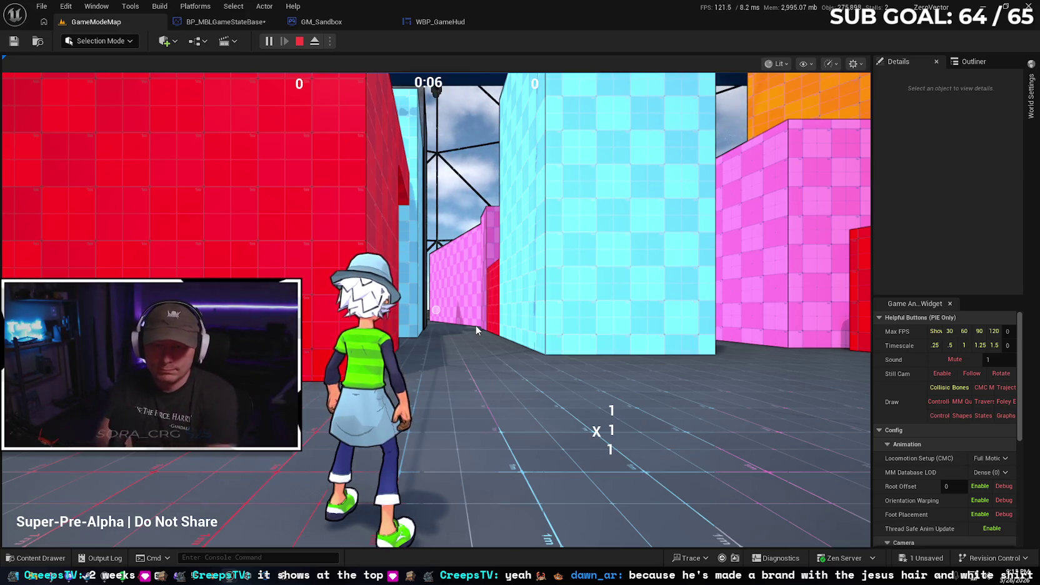
left_click(476, 330)
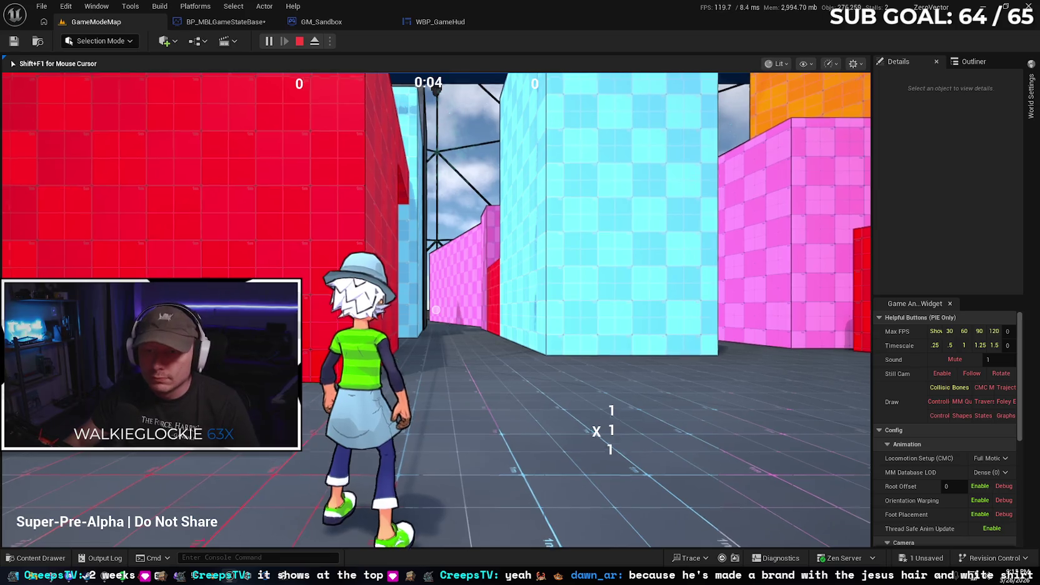
key("w")
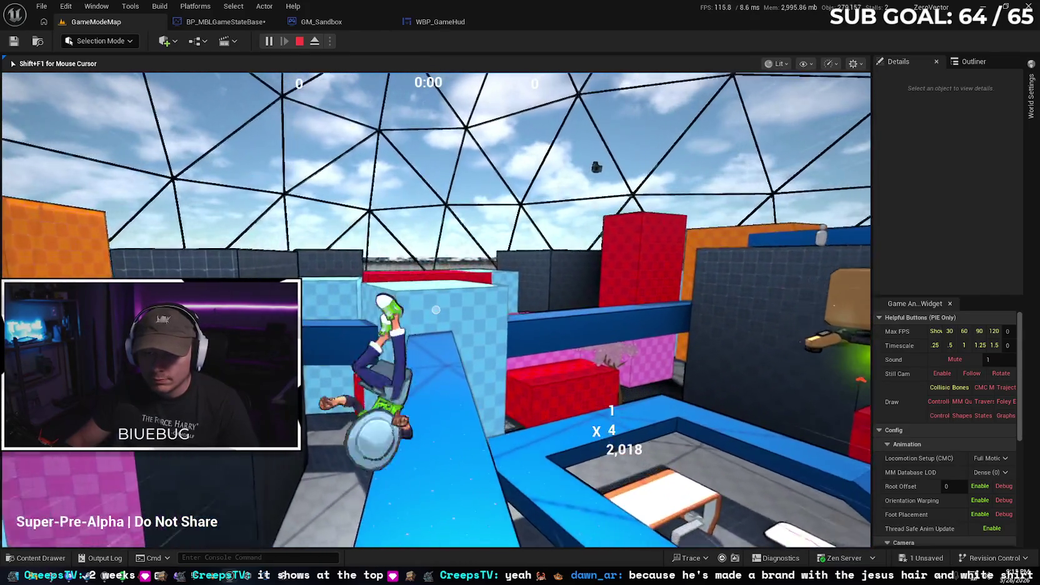
key("Escape")
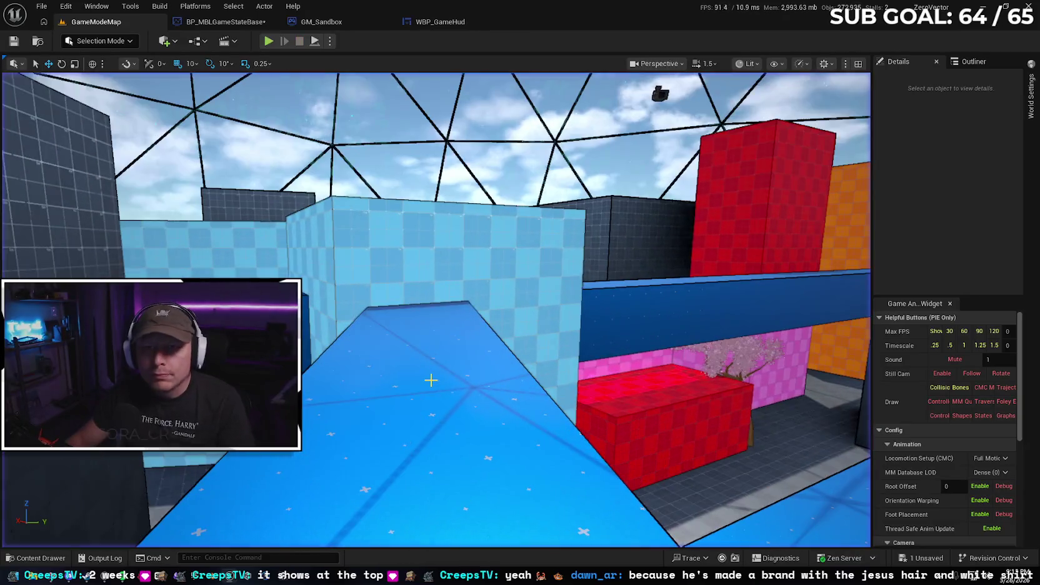
left_click(190, 23)
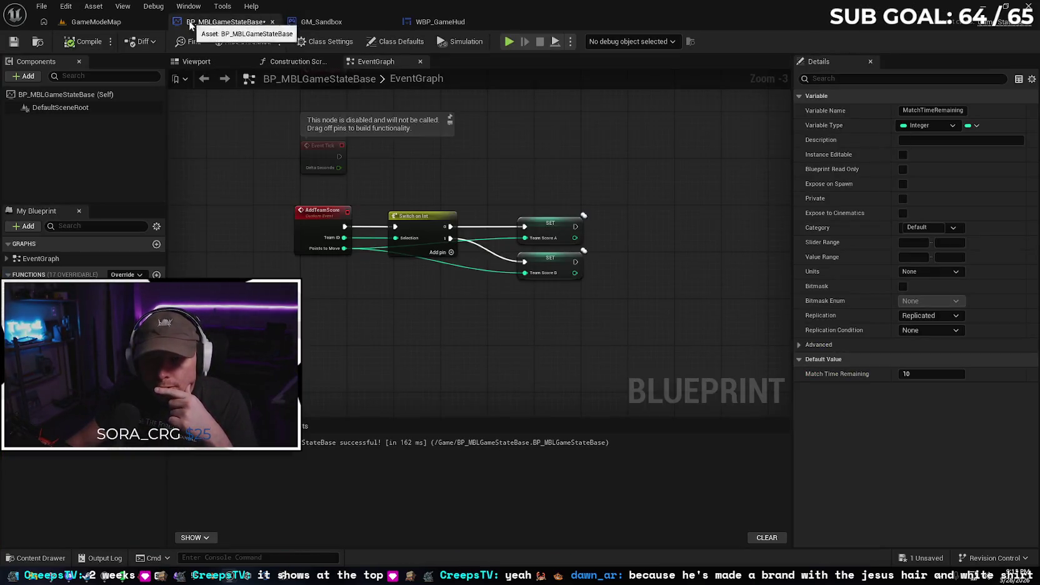
Set Get All Actors Of Class's Actor Class to BP_MBLPlayerController in GM_Sandbox and start a play-test
left_click(305, 22)
mouse_move(406, 289)
left_mouse_down()
mouse_move(437, 204)
mouse_move(410, 174)
left_mouse_up()
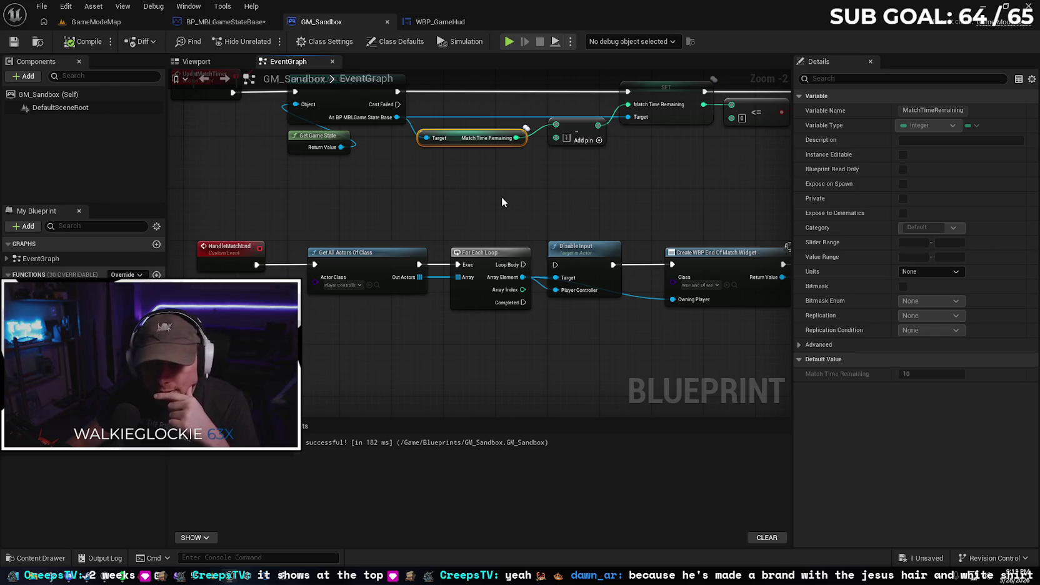
left_click(382, 259)
right_click(382, 260)
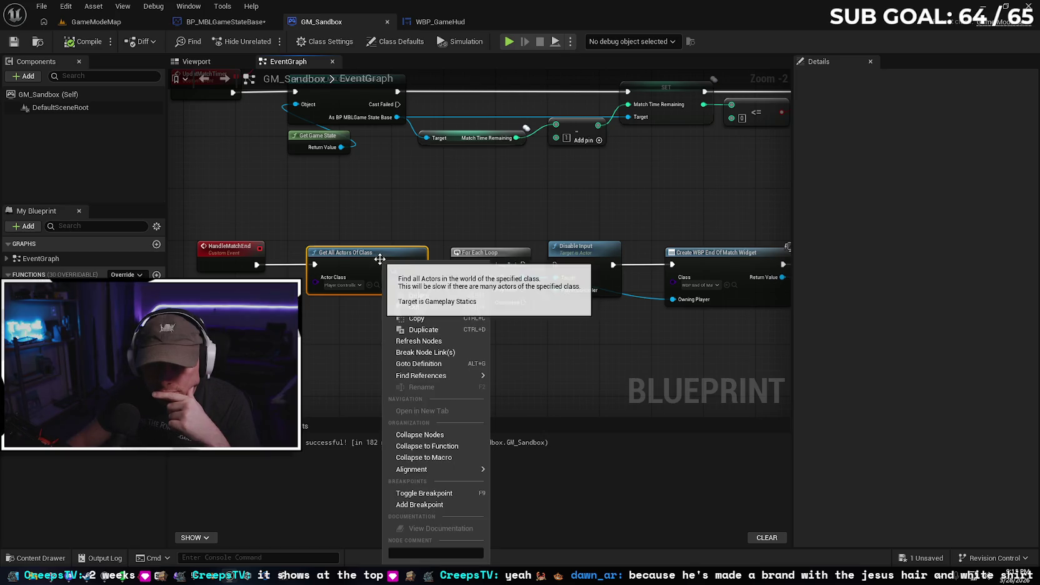
left_click(331, 307)
left_click(349, 285)
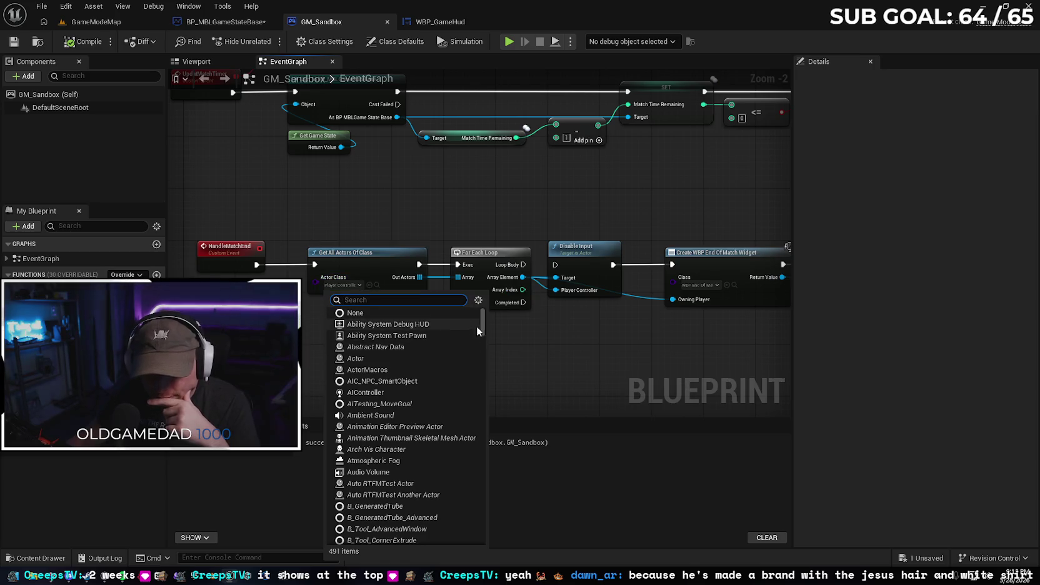
type("PLAYER")
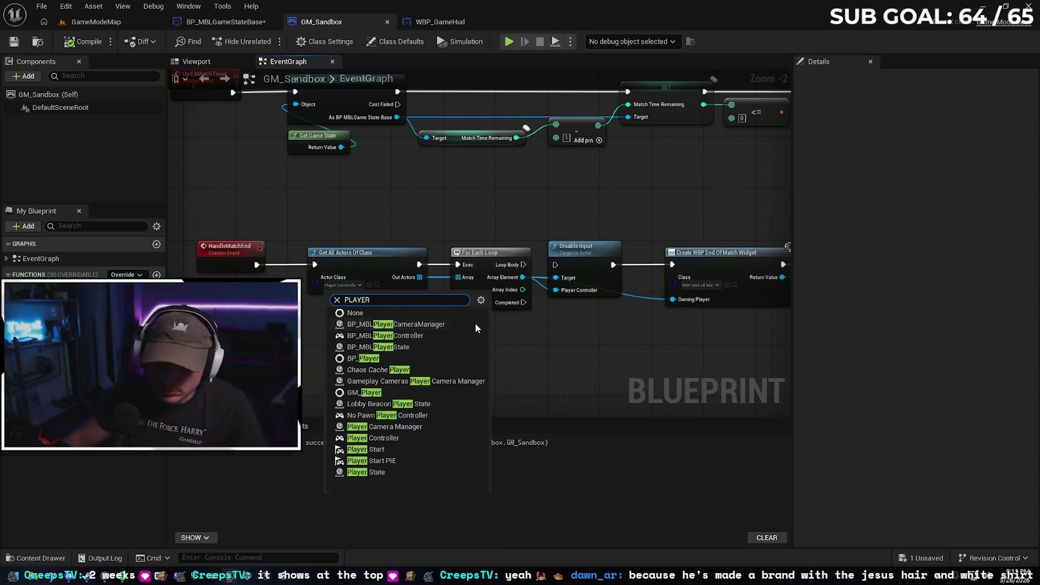
left_click(404, 336)
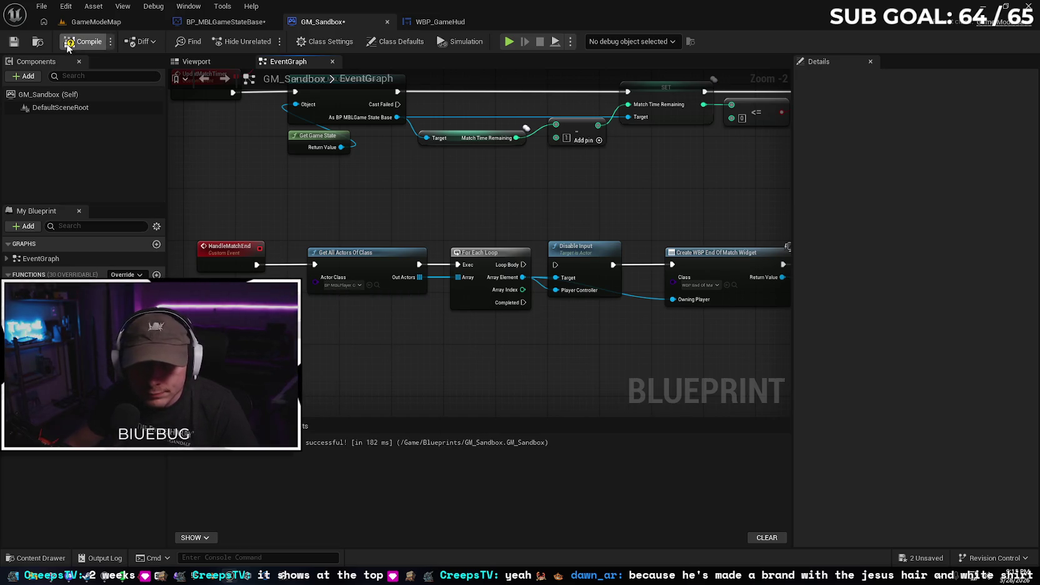
key("alt+p")
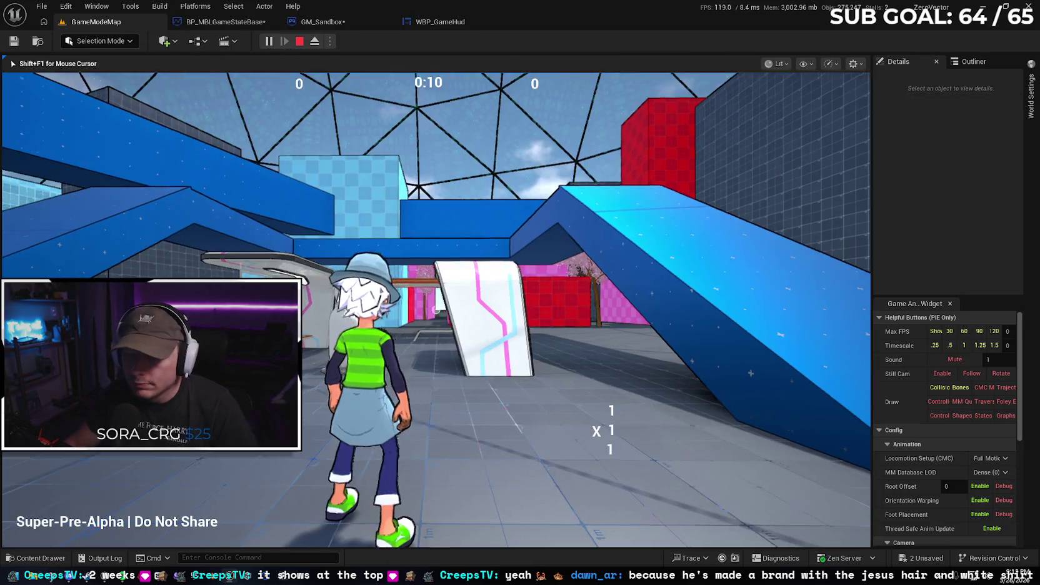
Wall-run and jump through the level until the timer reaches 0:00, then stop the session
key("space")
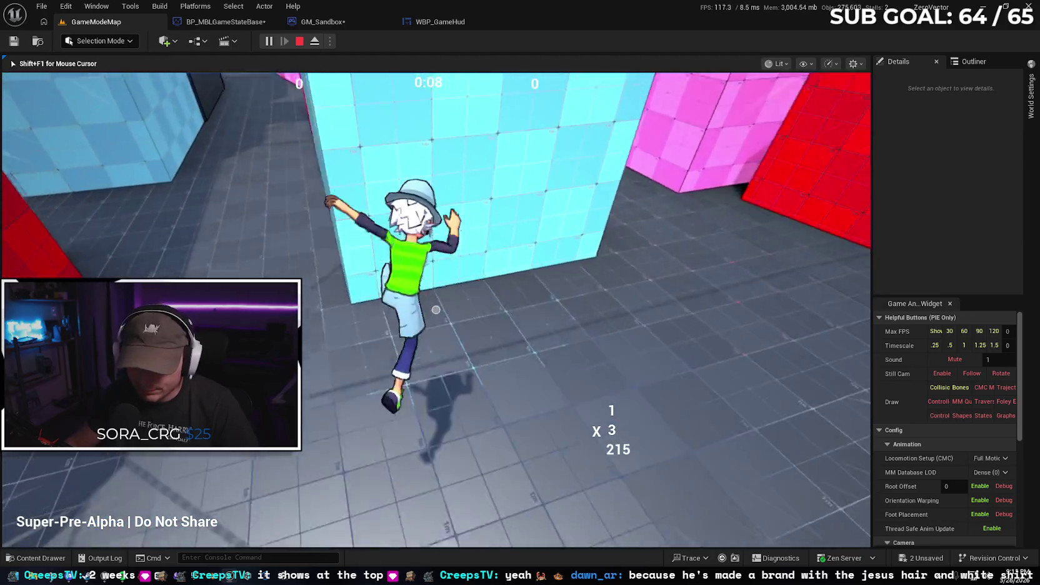
key("space")
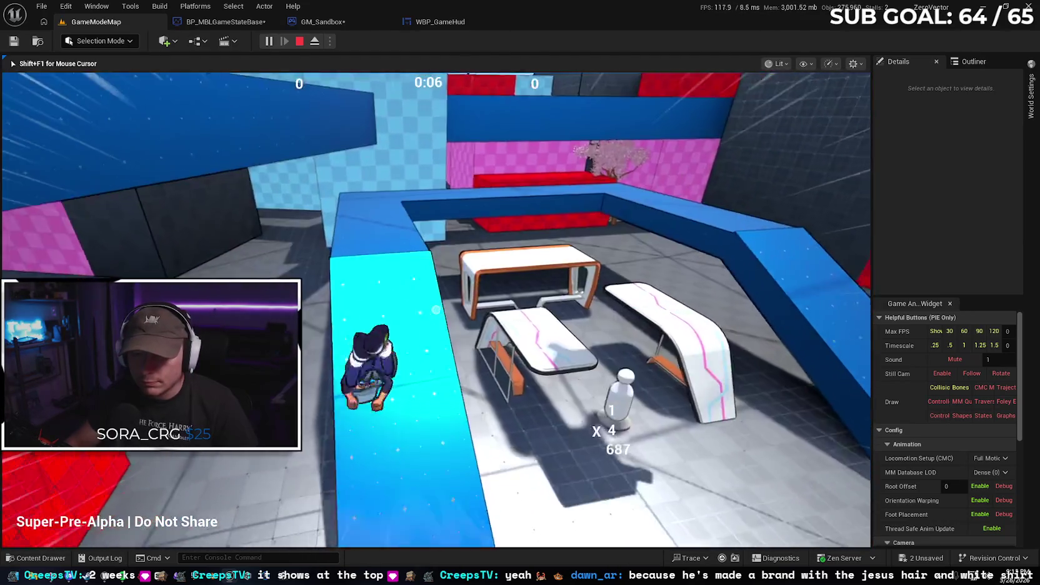
key("space")
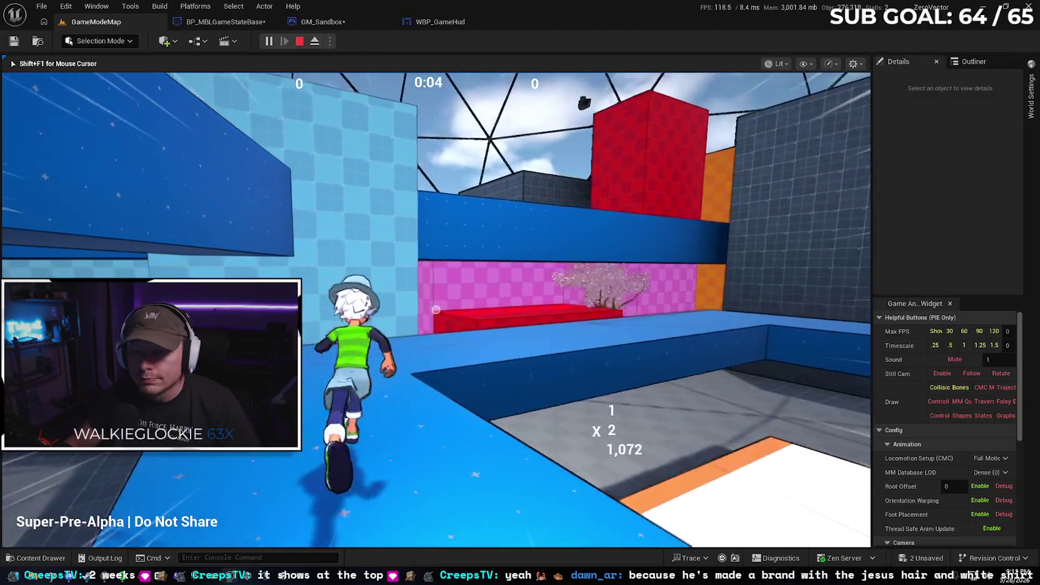
key("space")
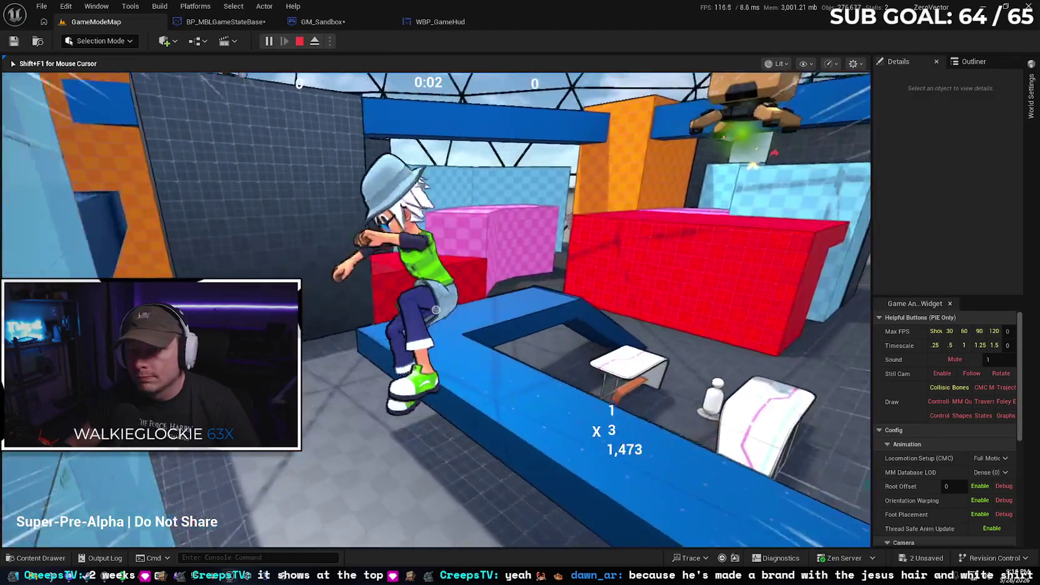
key("space")
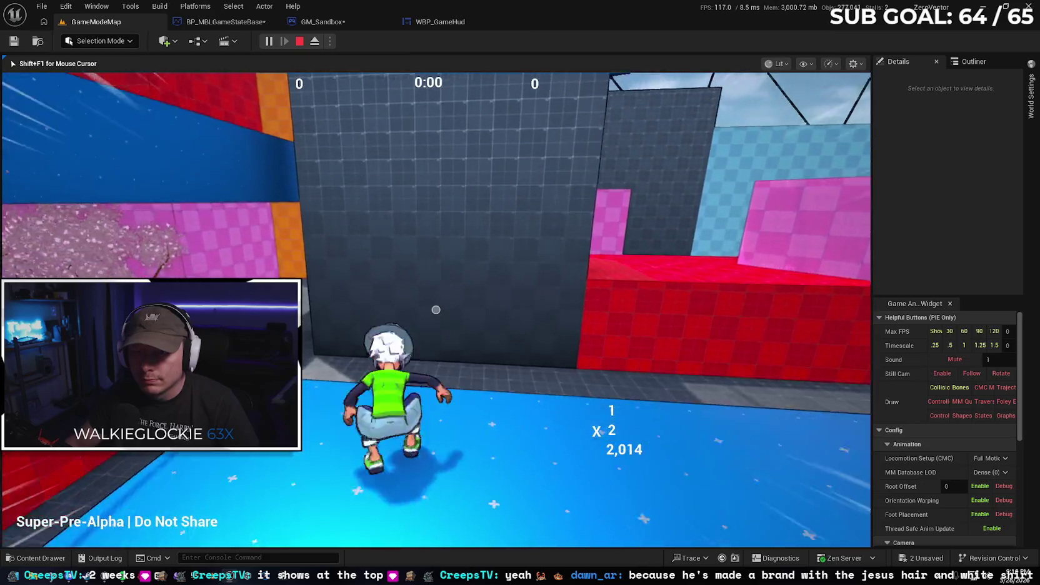
key("space")
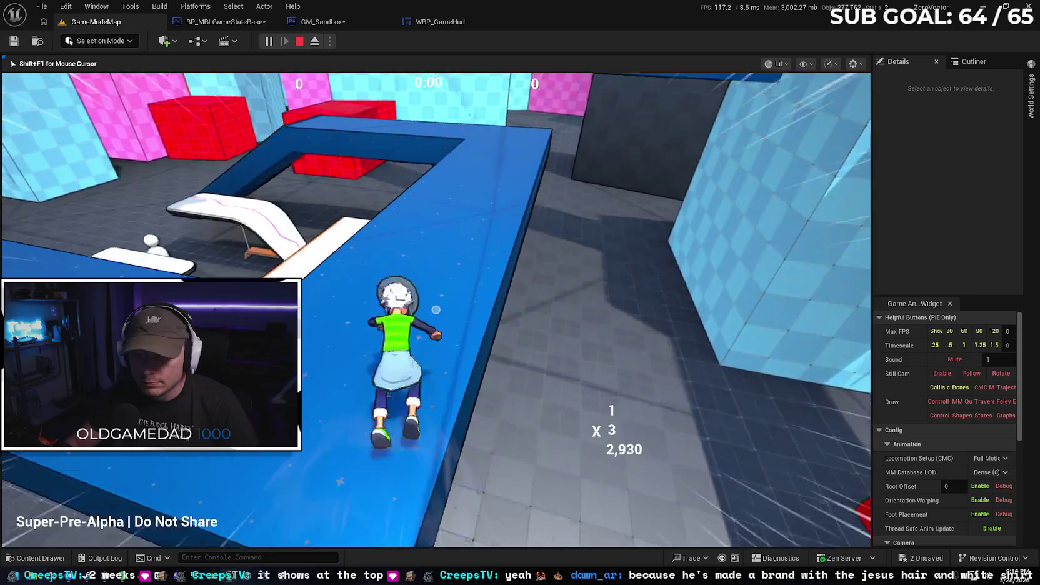
key("Escape")
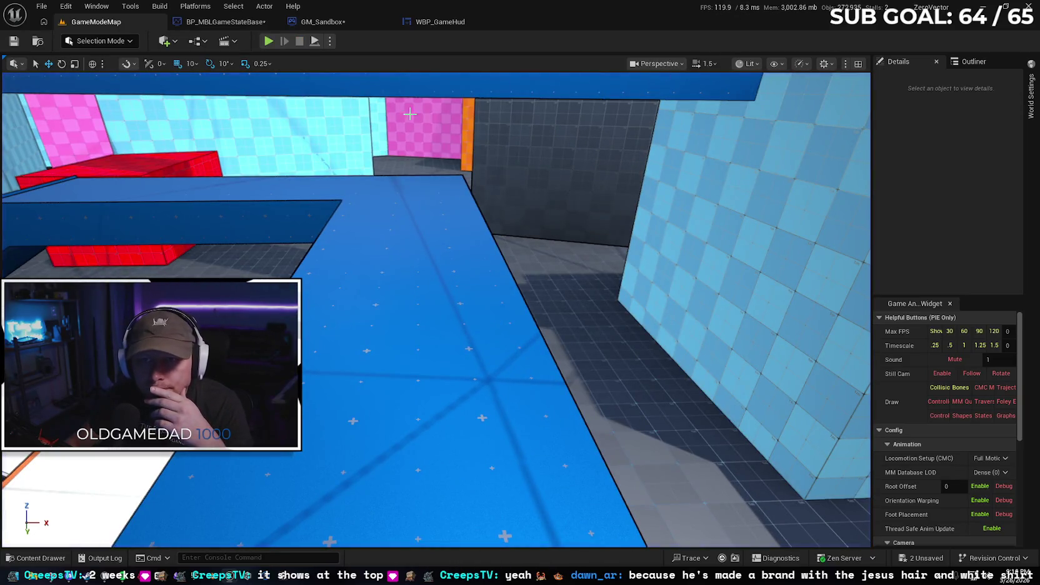
left_click(460, 20)
Check GameModeMap's GameMode Override and Player Controller Class in World Settings, browsing to BP_MBLPlayerController
left_click(322, 21)
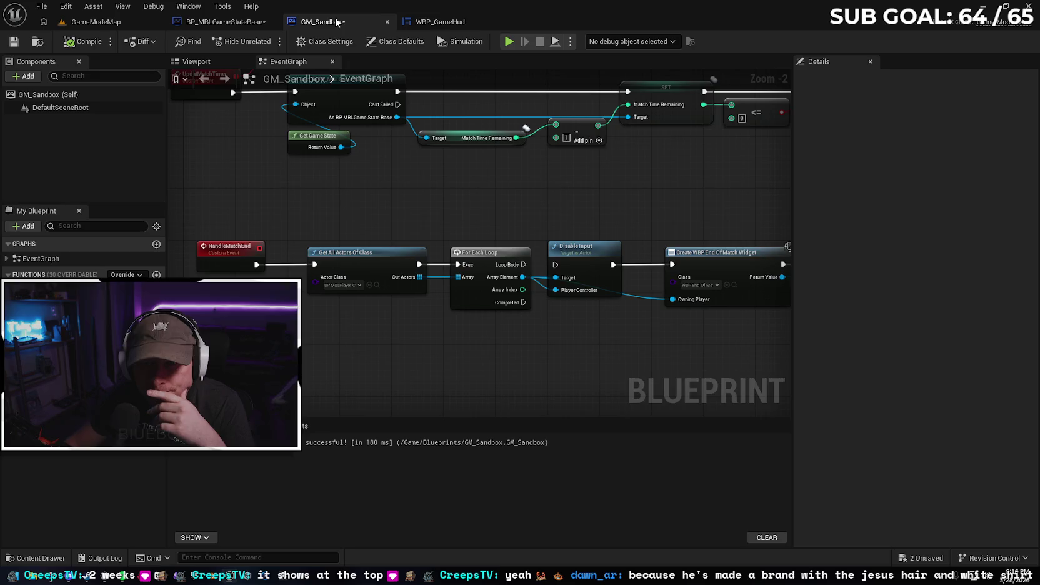
left_click(353, 283)
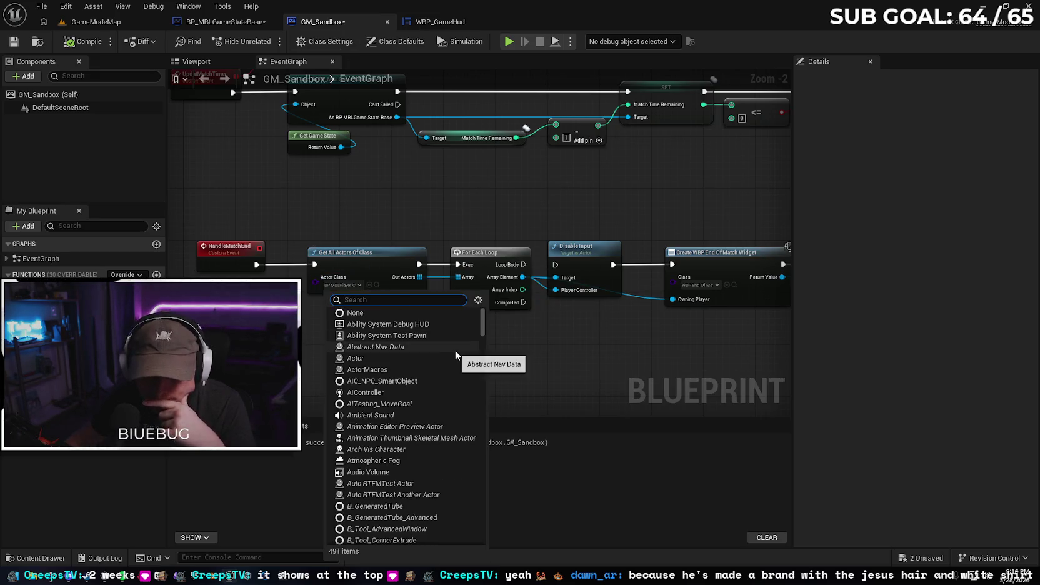
left_click(136, 23)
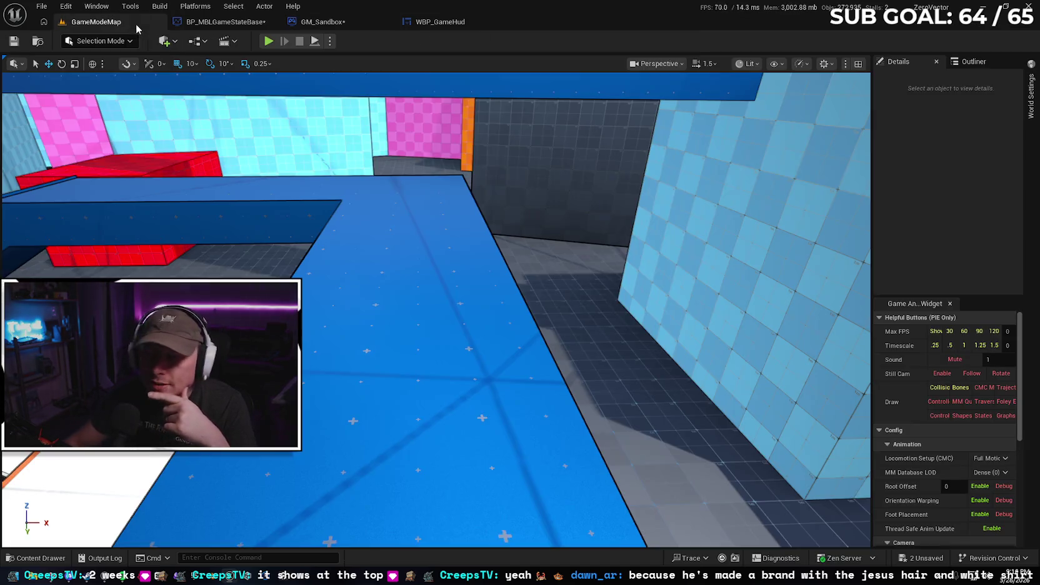
left_click(1029, 96)
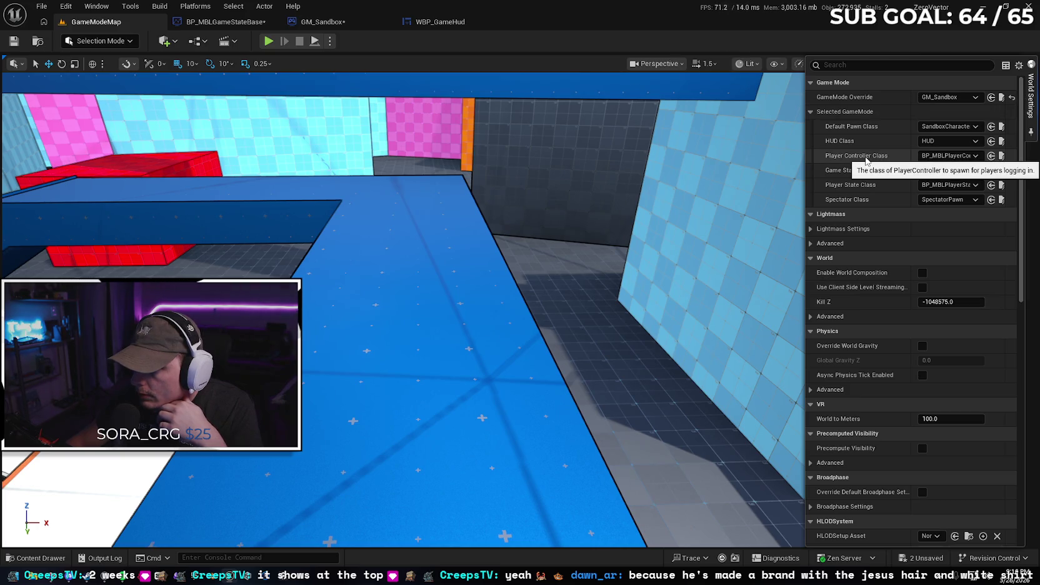
mouse_move(806, 163)
left_mouse_down()
mouse_move(619, 181)
mouse_move(821, 182)
mouse_move(793, 174)
left_mouse_up()
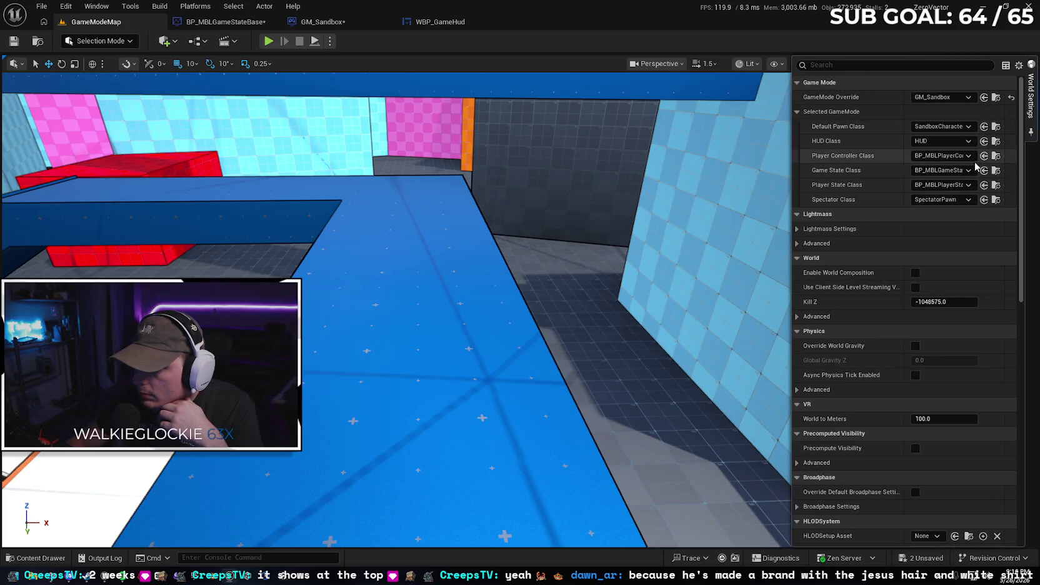
left_click(995, 156)
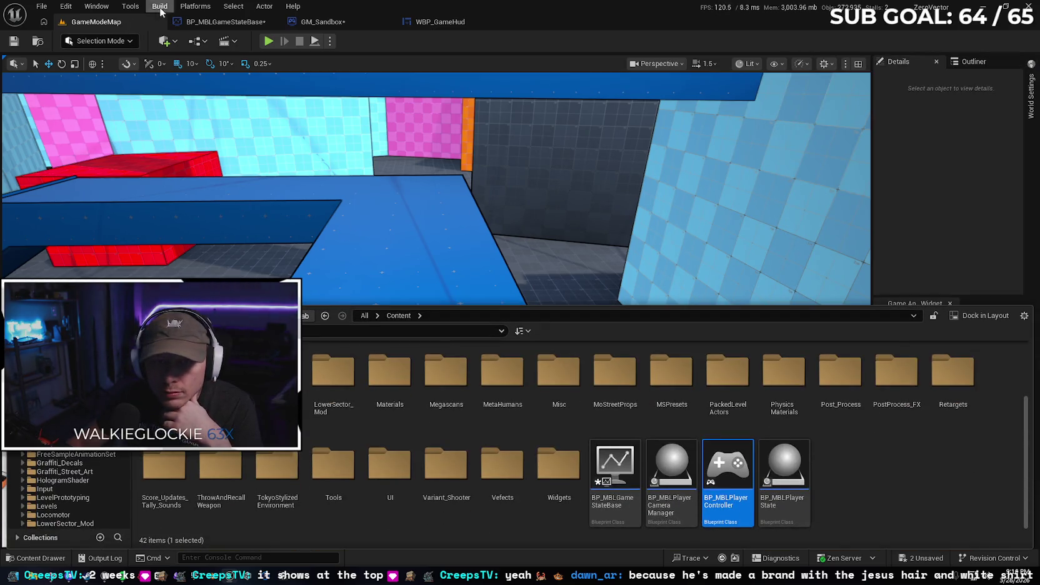
Connect the For Each Loop's Loop Body to Disable Input, compile GM_Sandbox, and start a play-test
left_click(225, 21)
left_click(322, 22)
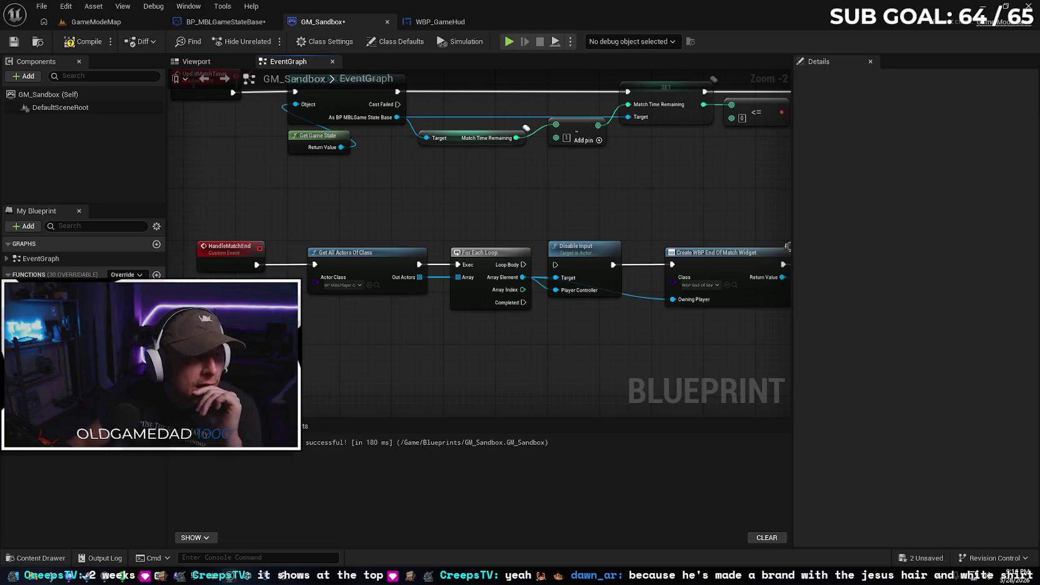
left_click_drag(534, 353, 364, 329)
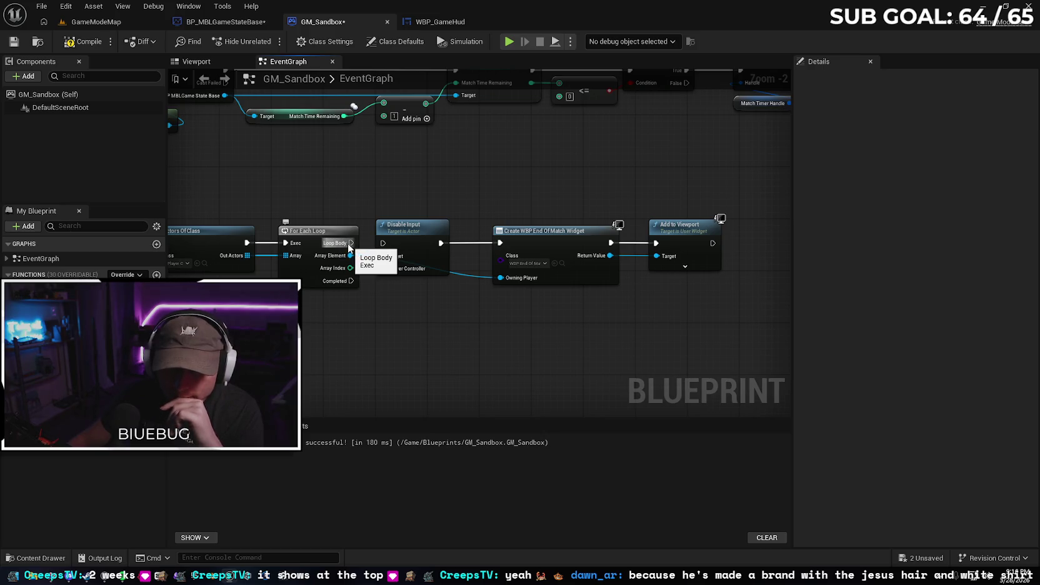
left_click_drag(366, 333, 422, 335)
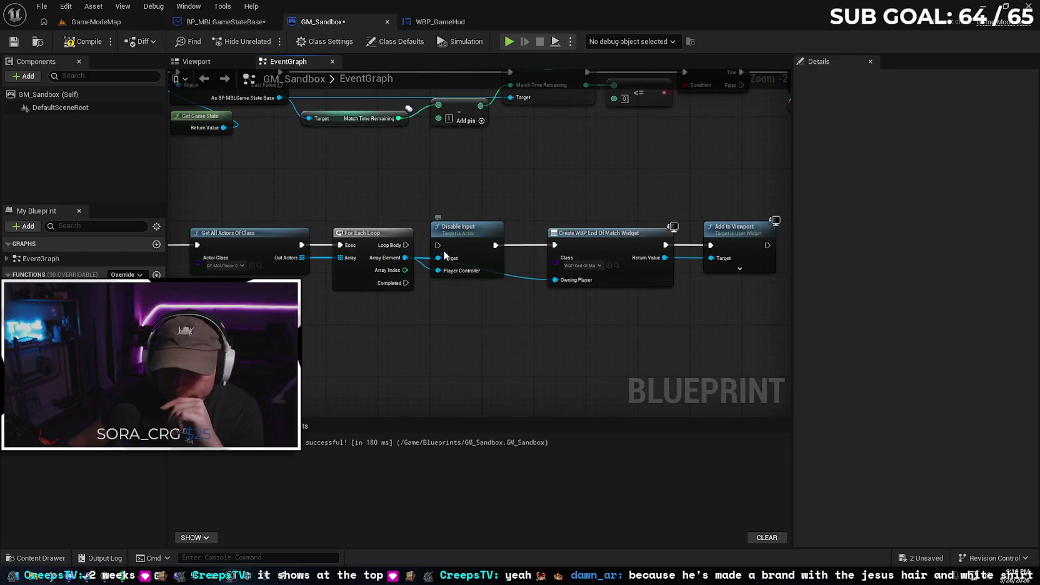
left_click_drag(404, 245, 438, 245)
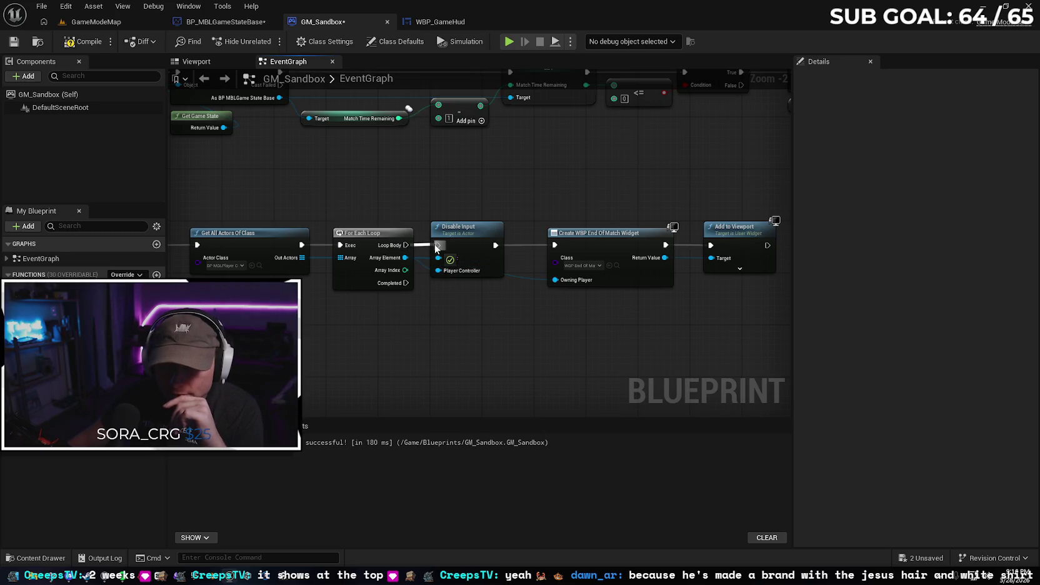
left_click(72, 44)
left_click(99, 21)
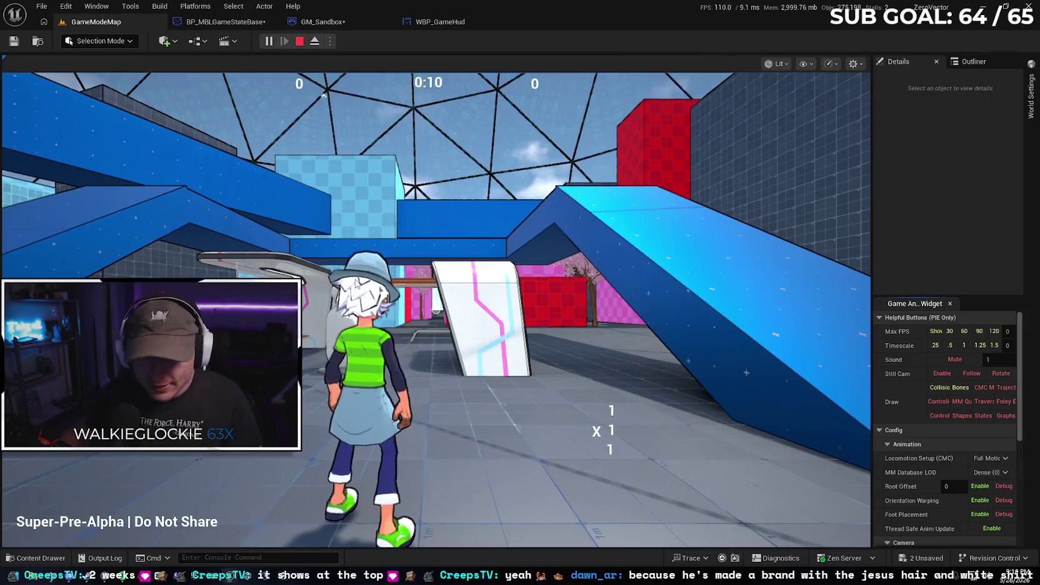
Run the character over the blue and red walls until the timer hits 0:00, then stop playing
left_click(384, 338)
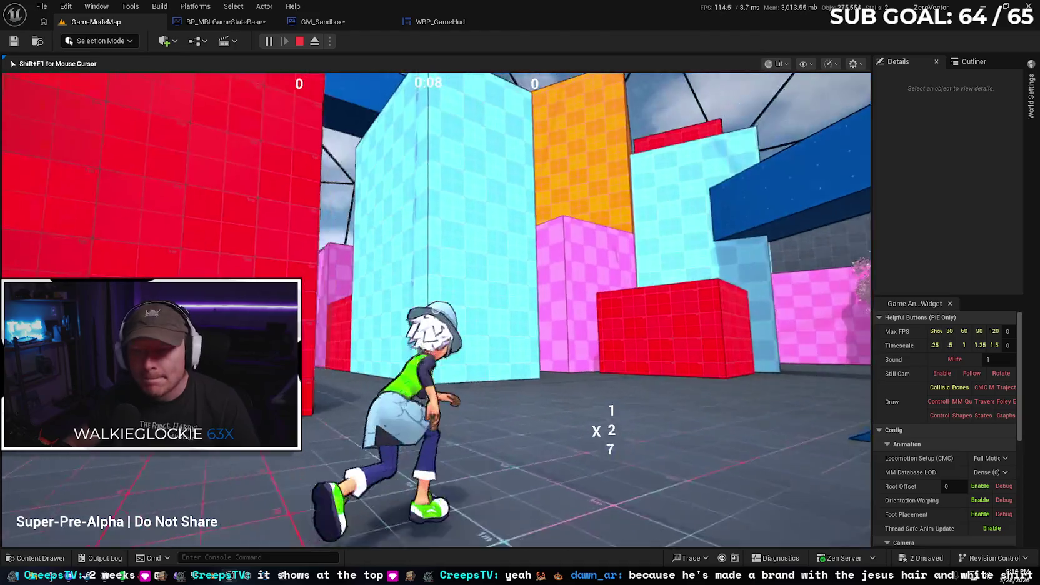
key("w")
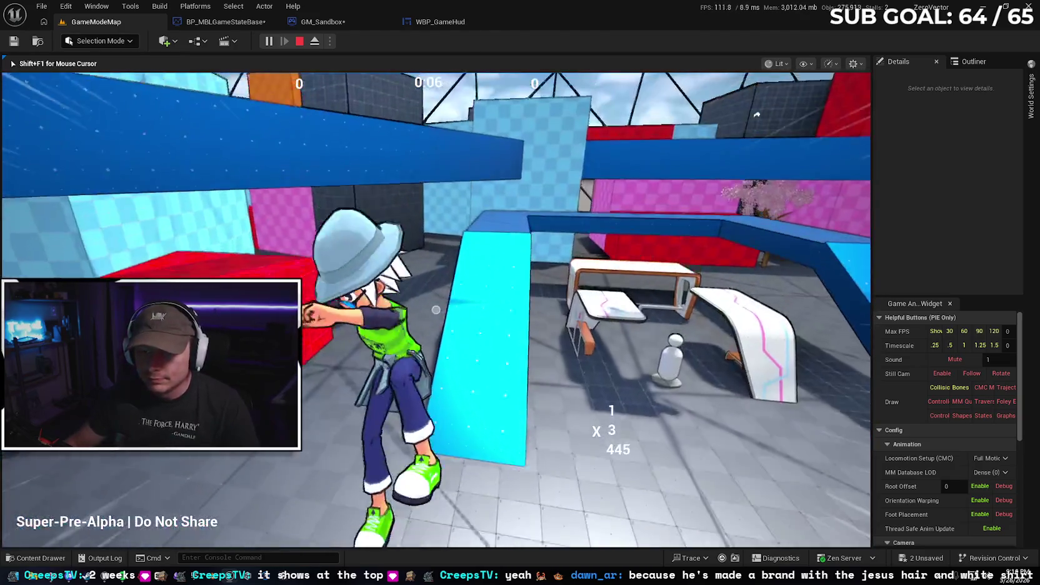
key("w")
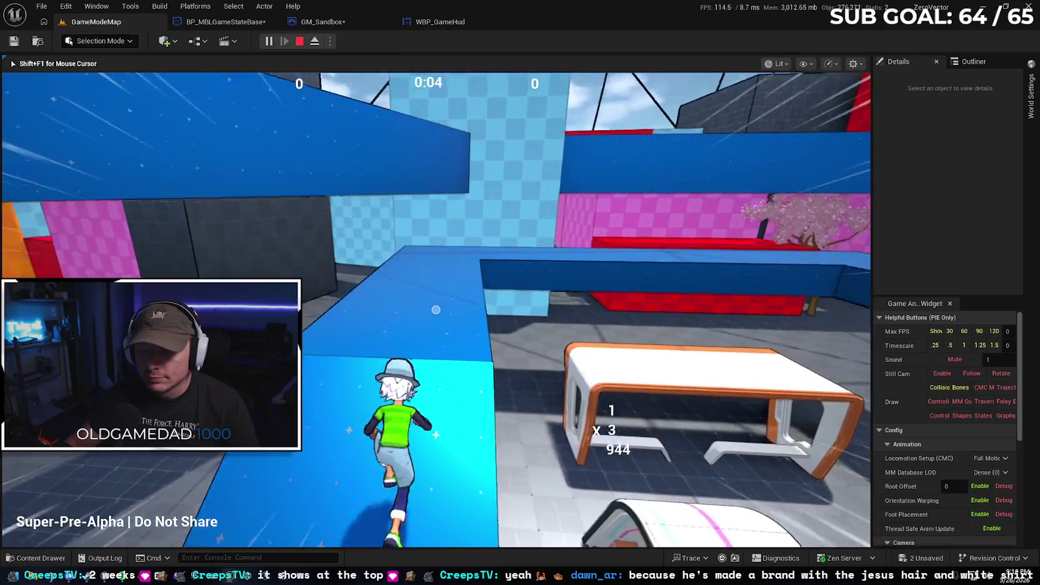
key("w")
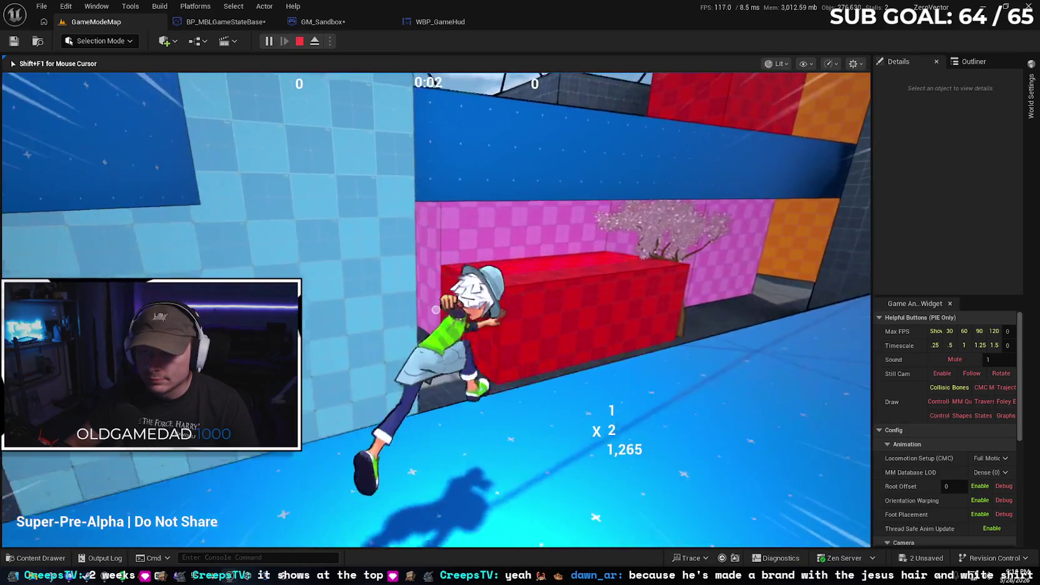
key("w")
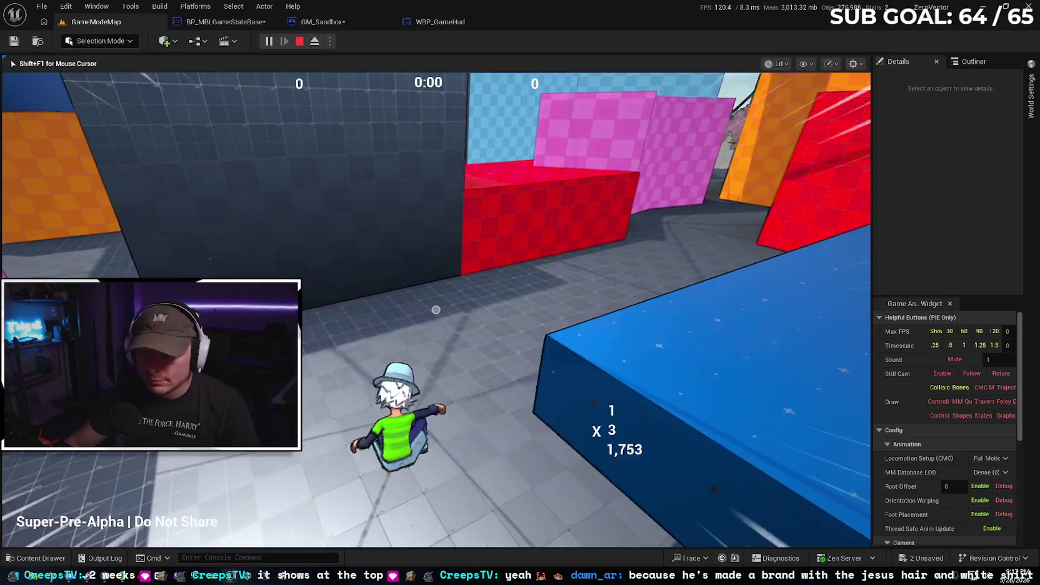
key("w")
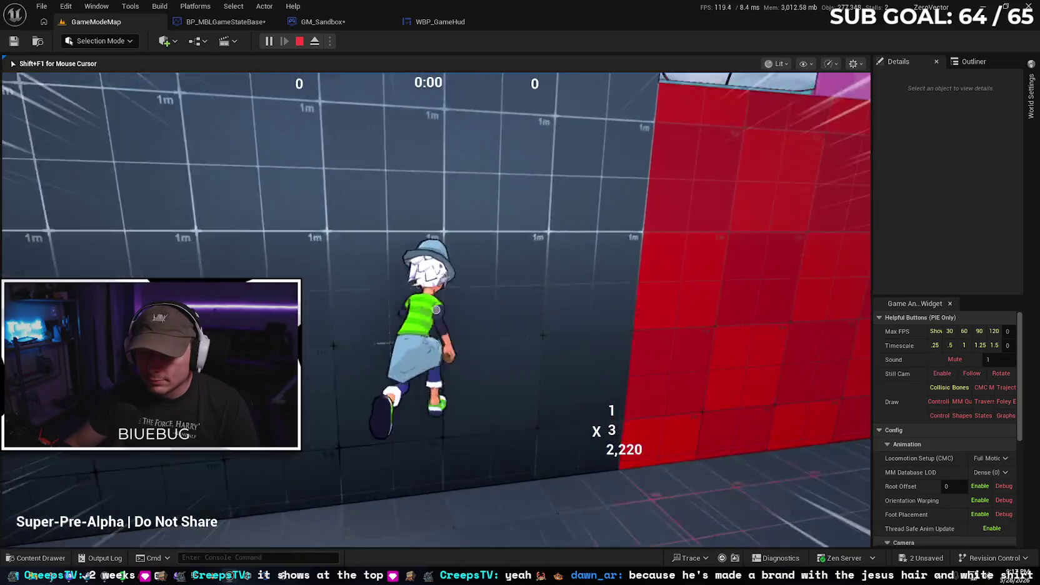
key("w")
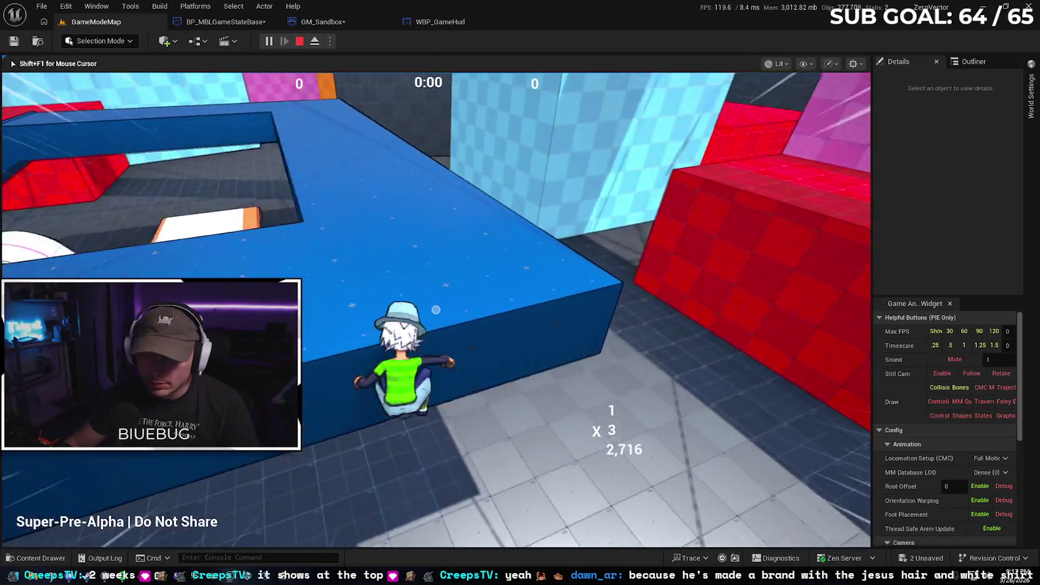
key("Escape")
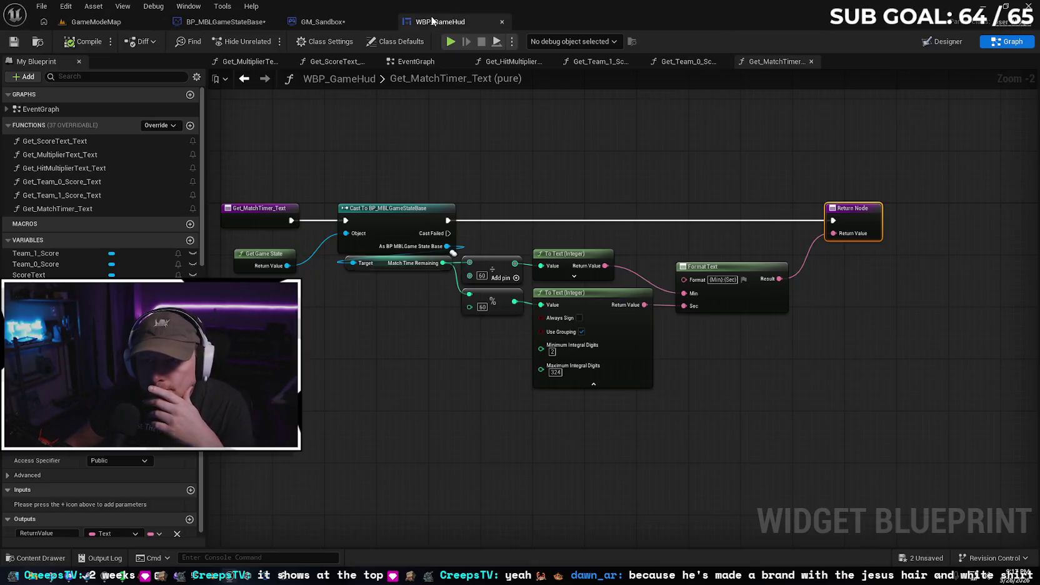
left_click(325, 21)
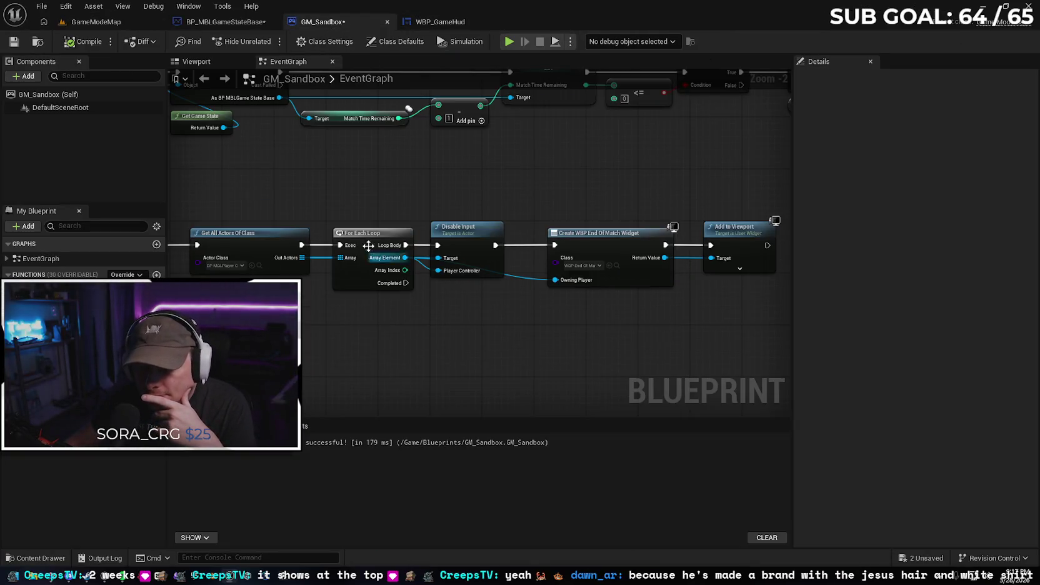
left_click_drag(427, 322, 497, 322)
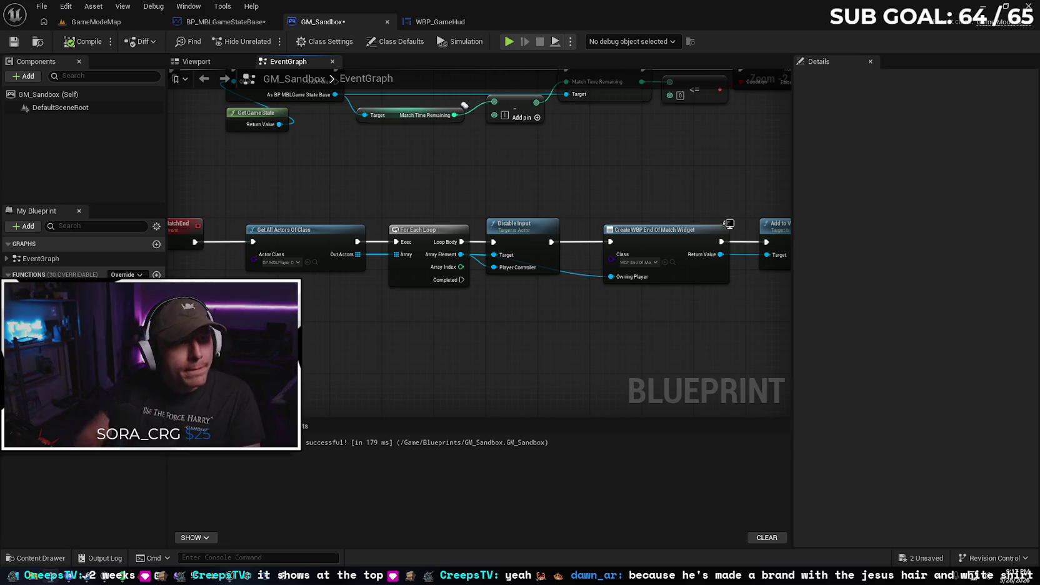
mouse_move(435, 315)
left_mouse_down()
mouse_move(459, 318)
mouse_move(308, 305)
left_mouse_up()
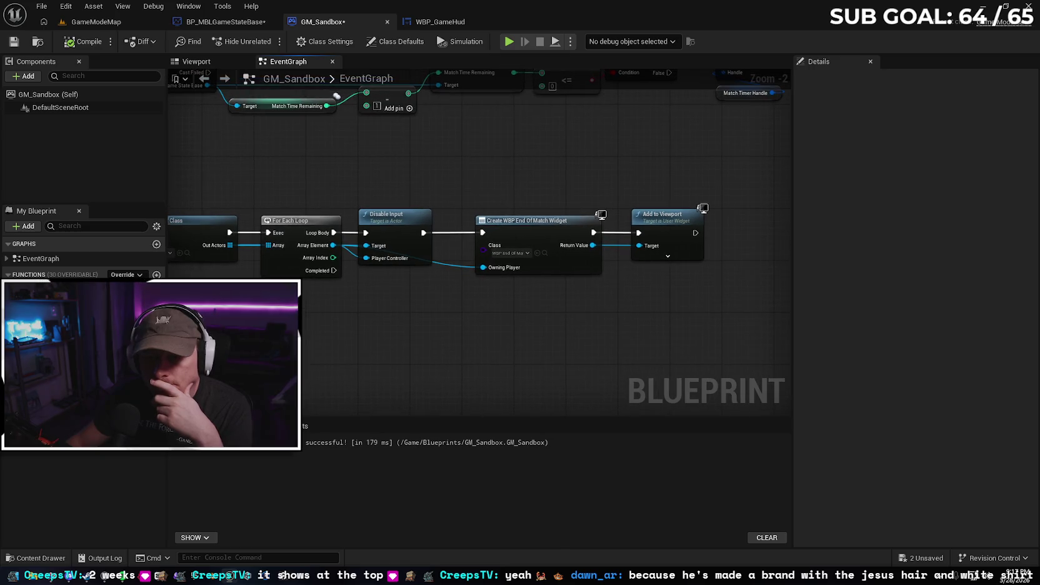
left_click_drag(400, 225, 406, 225)
left_click(411, 322)
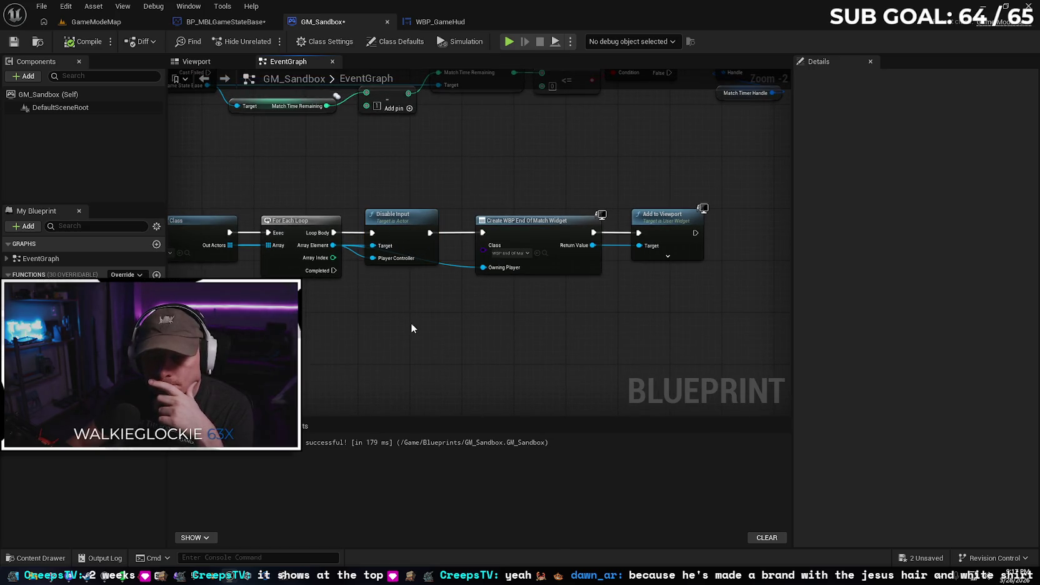
left_click(372, 233, "alt")
mouse_move(334, 270)
left_mouse_down()
mouse_move(375, 293)
mouse_move(372, 232)
left_mouse_up()
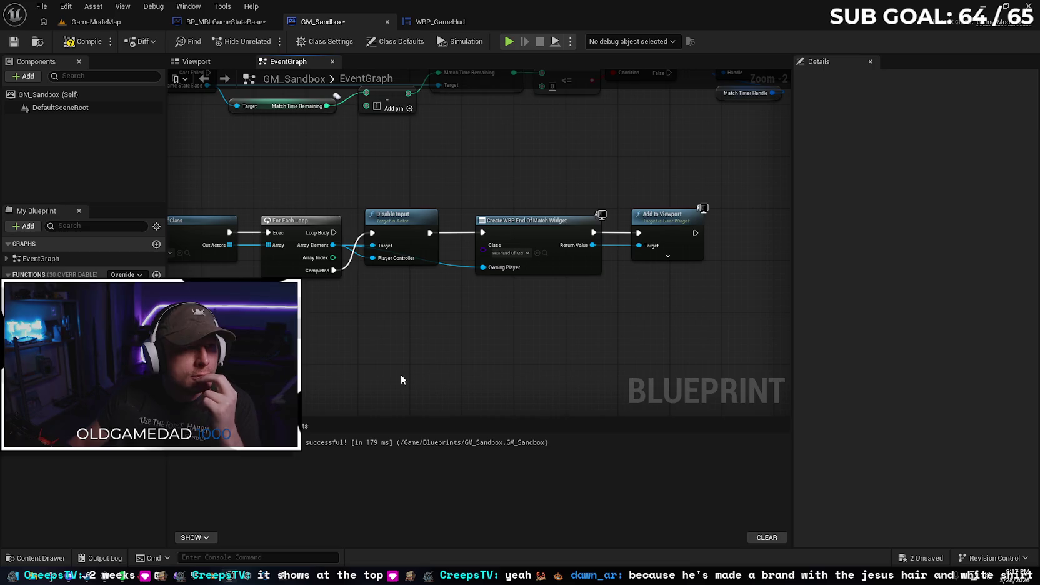
left_click(85, 41)
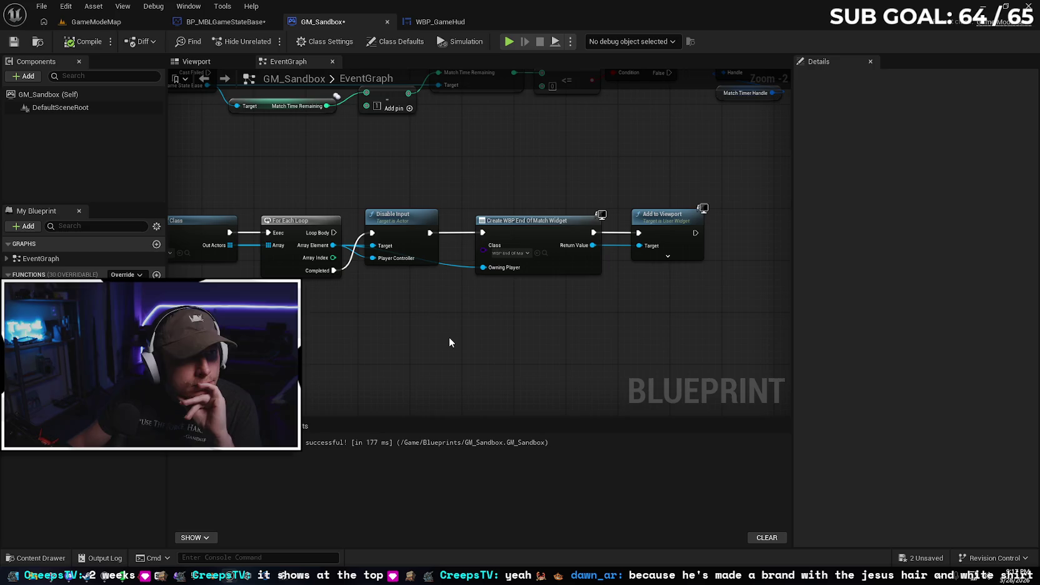
left_click_drag(449, 338, 563, 336)
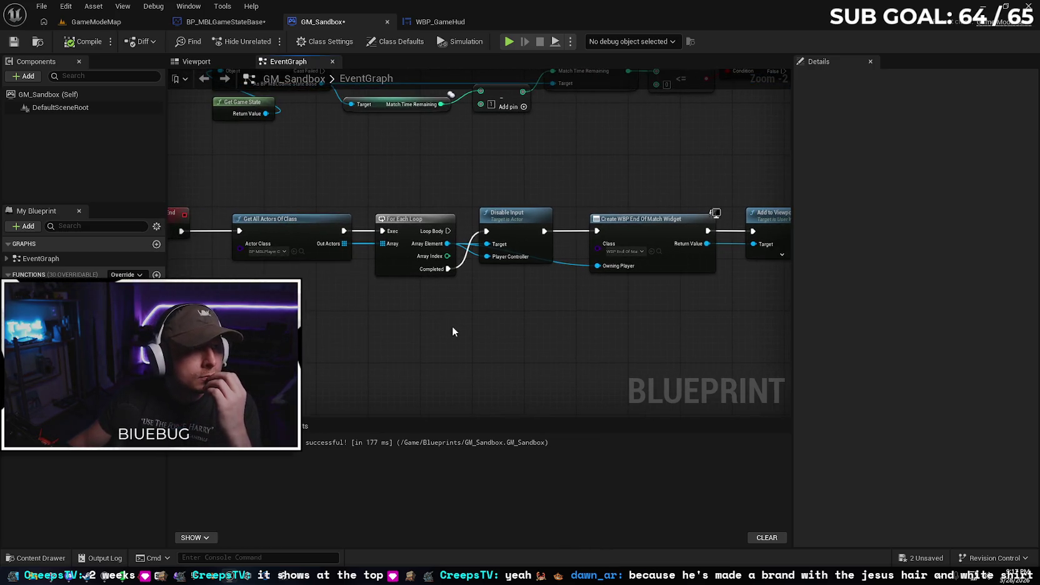
left_click_drag(435, 231, 487, 231)
left_click_drag(461, 268, 460, 268)
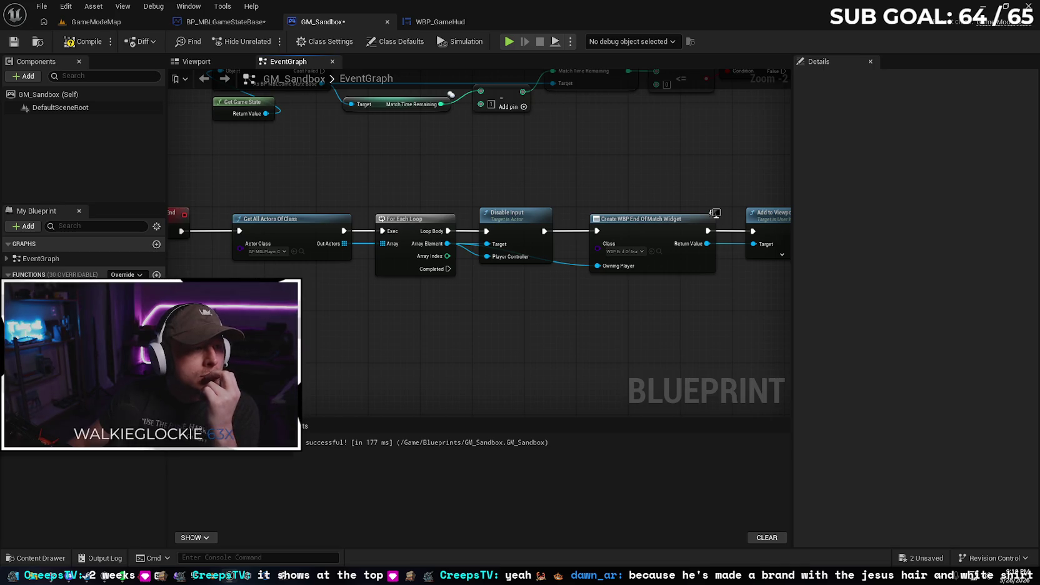
mouse_move(348, 338)
left_mouse_down()
mouse_move(443, 330)
mouse_move(363, 298)
left_mouse_up()
left_click_drag(523, 309, 402, 308)
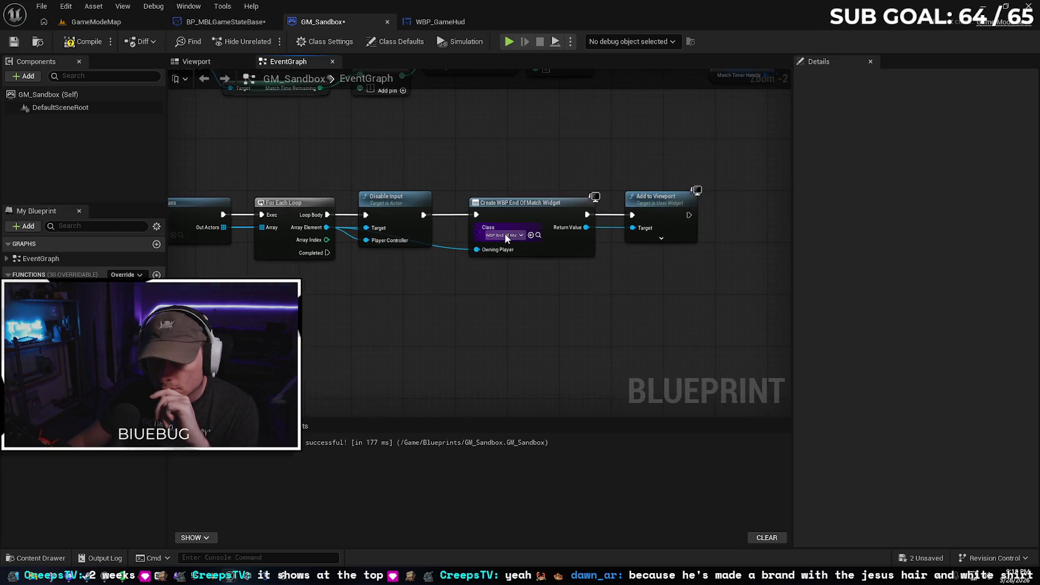
mouse_move(506, 313)
left_mouse_down()
mouse_move(466, 314)
mouse_move(677, 304)
left_mouse_up()
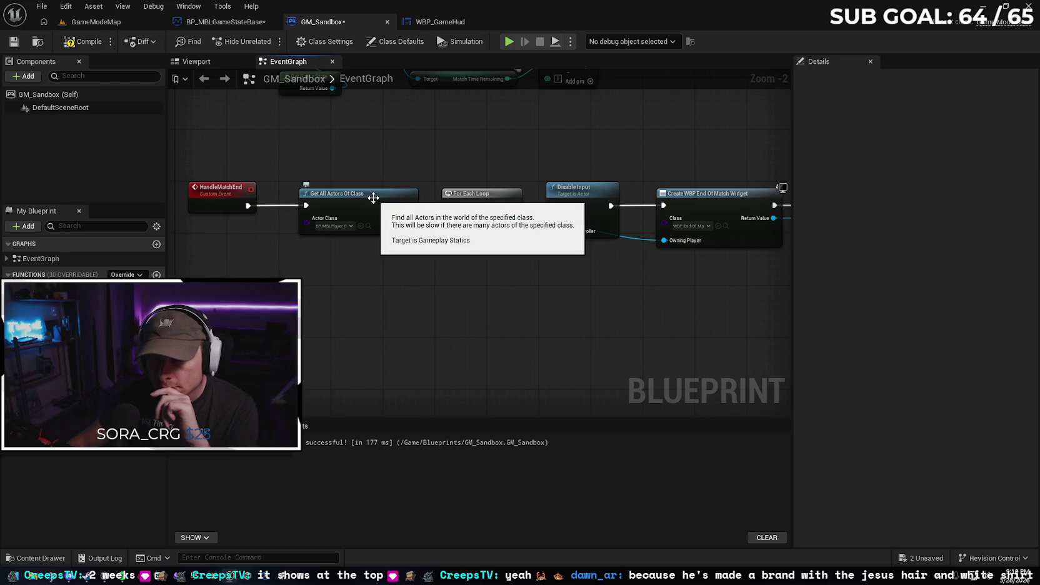
left_click(353, 204)
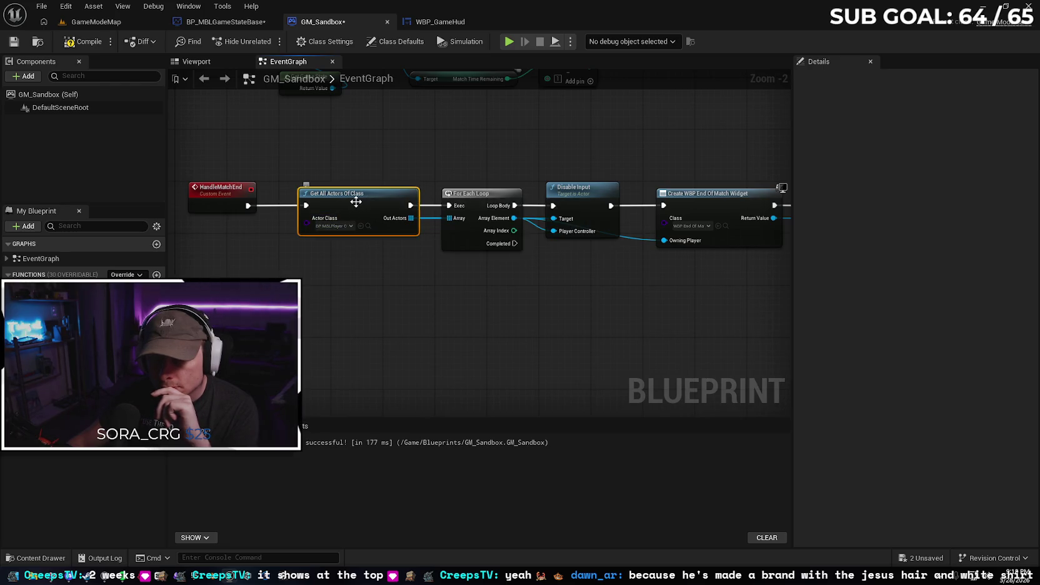
Toggle a breakpoint on Get All Actors Of Class and start playing GameModeMap
right_click(356, 200)
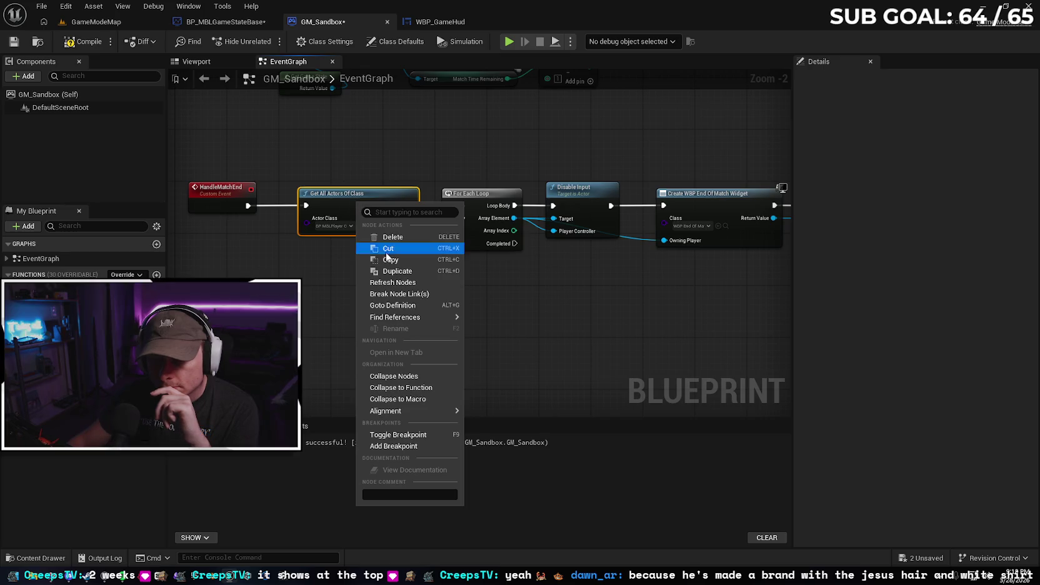
mouse_move(400, 410)
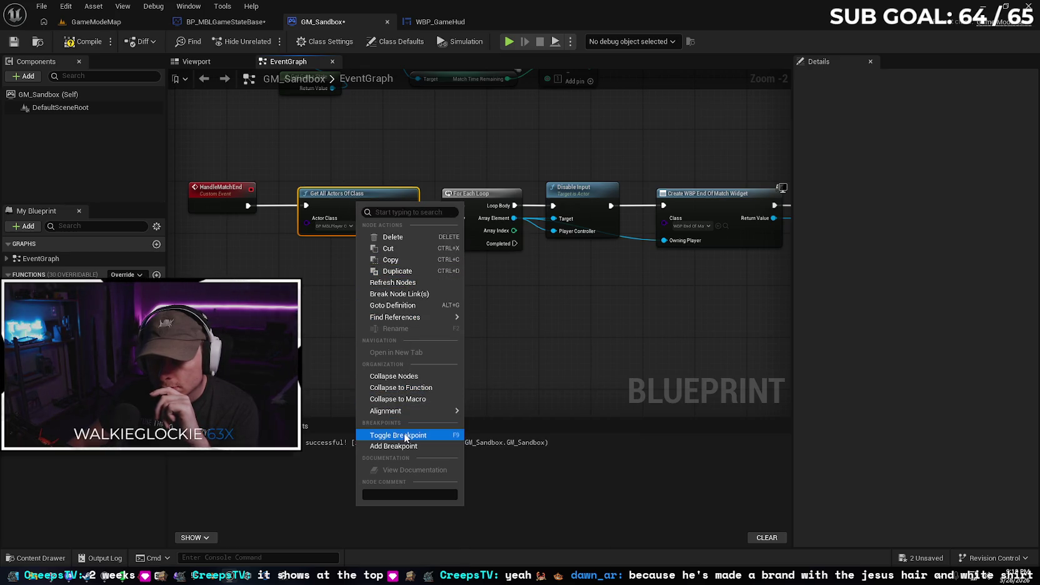
left_click(404, 434)
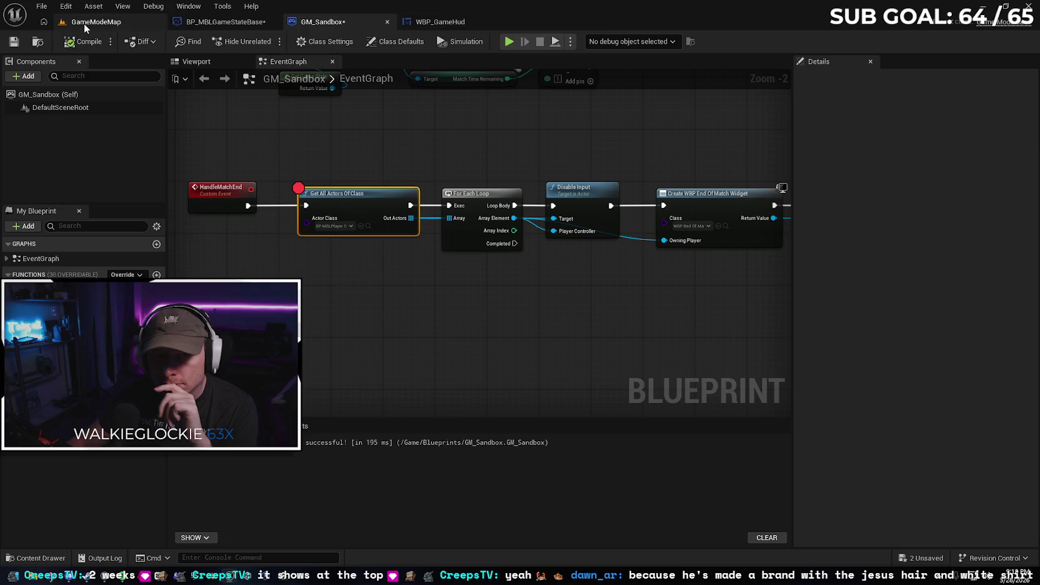
left_click(85, 22)
left_click(270, 41)
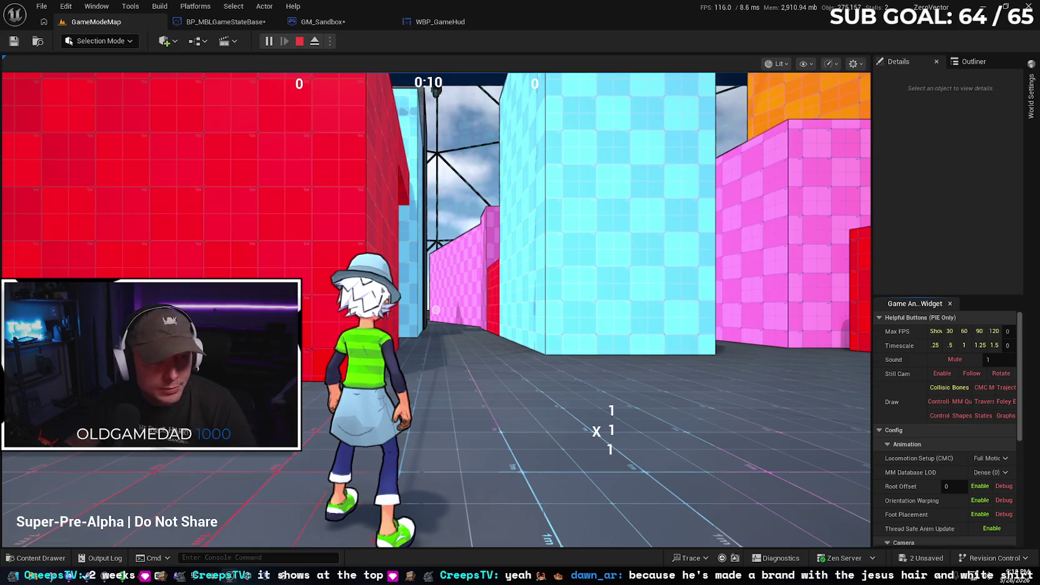
Run the level until the timer hits 0:00, stop, and return to GM_Sandbox's event graph
left_click(397, 350)
key("w")
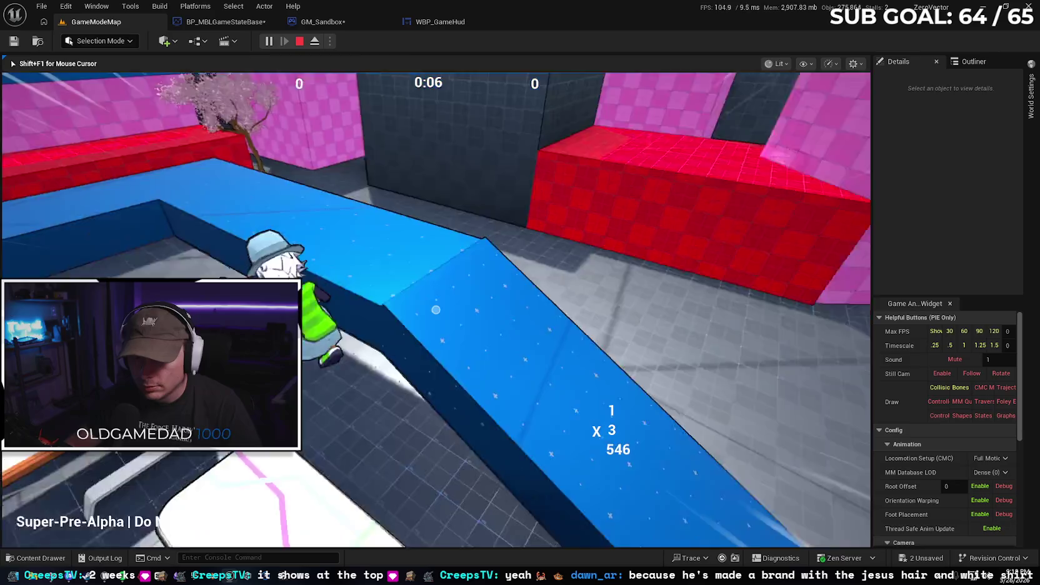
key("space")
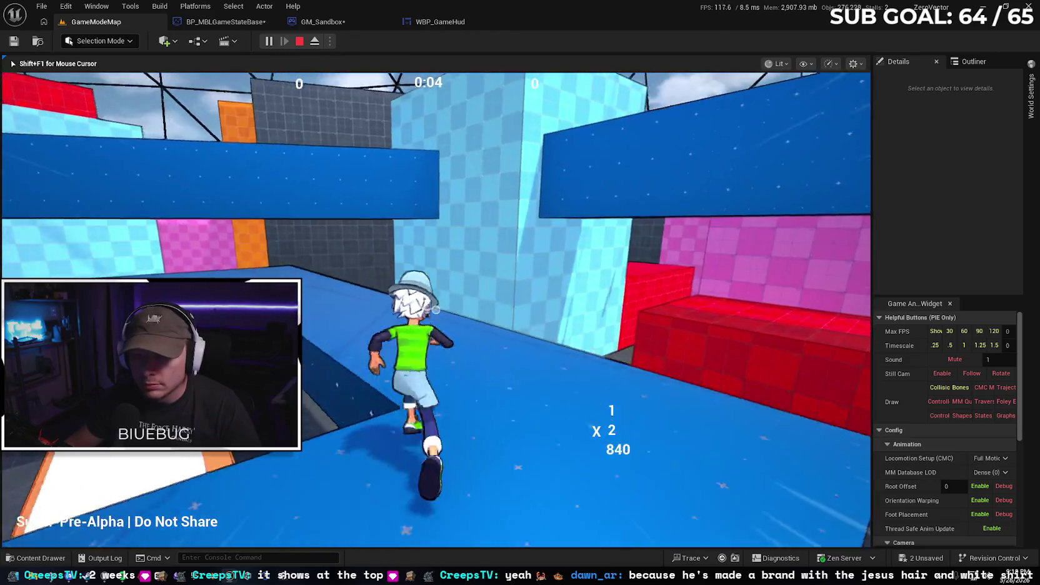
key("space")
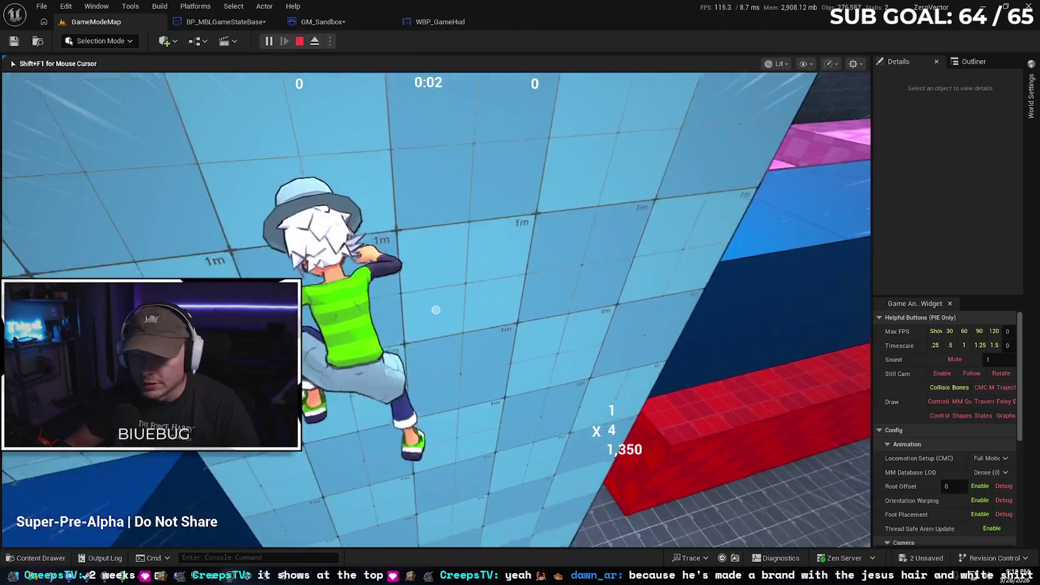
key("space")
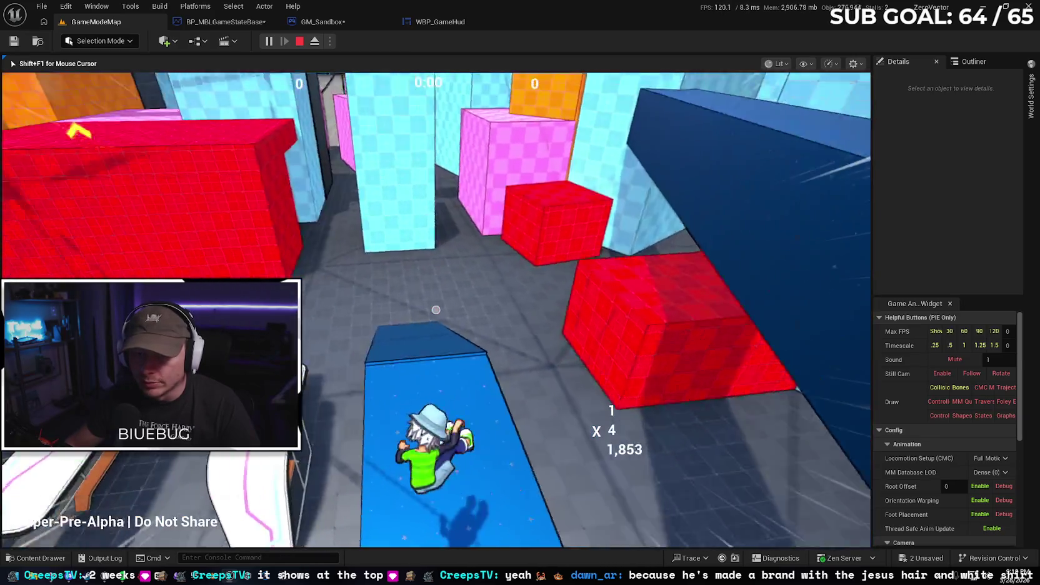
key("space")
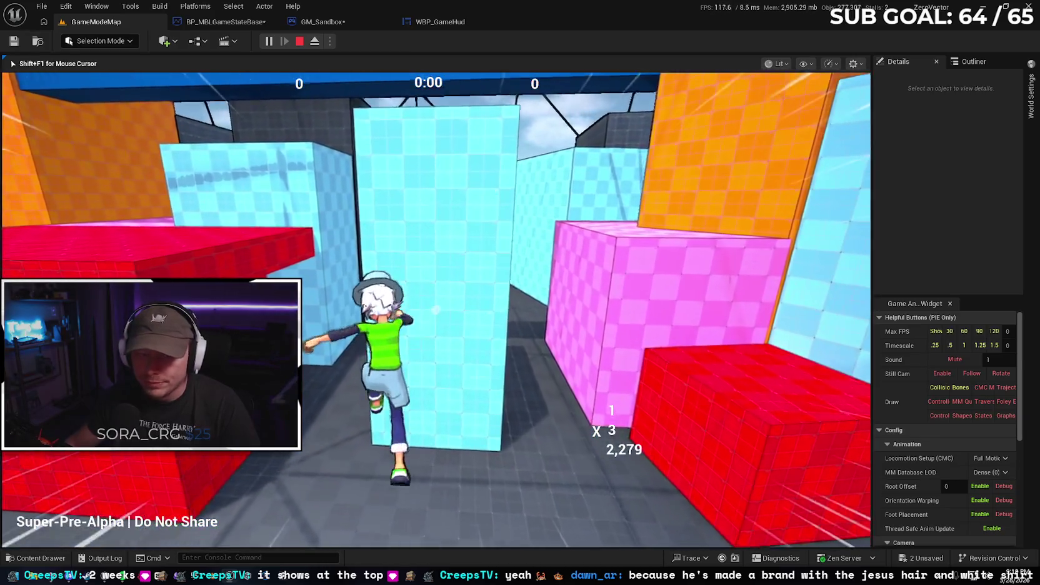
key("space")
key("Escape")
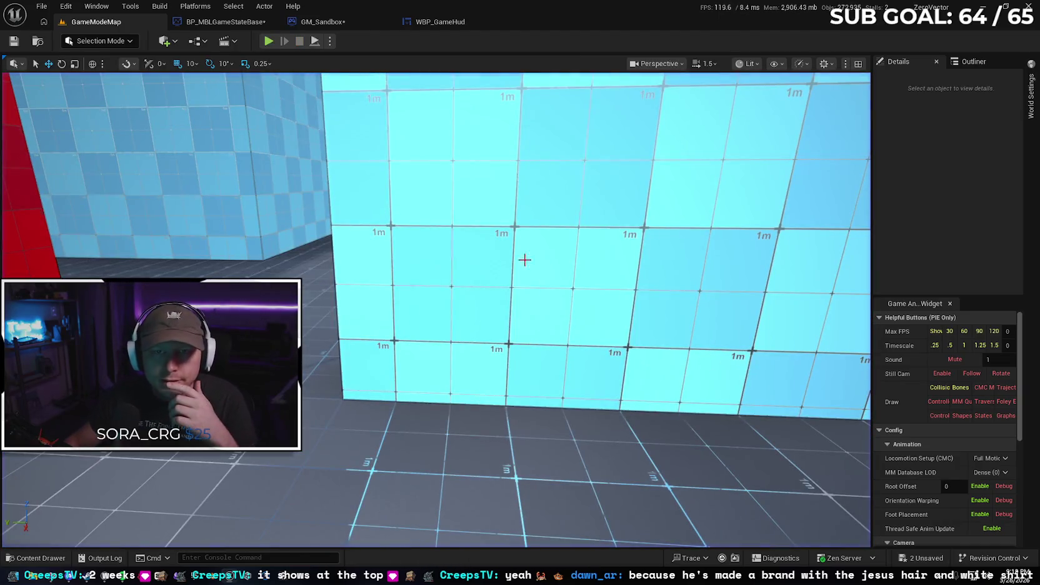
left_click(430, 25)
left_click(345, 24)
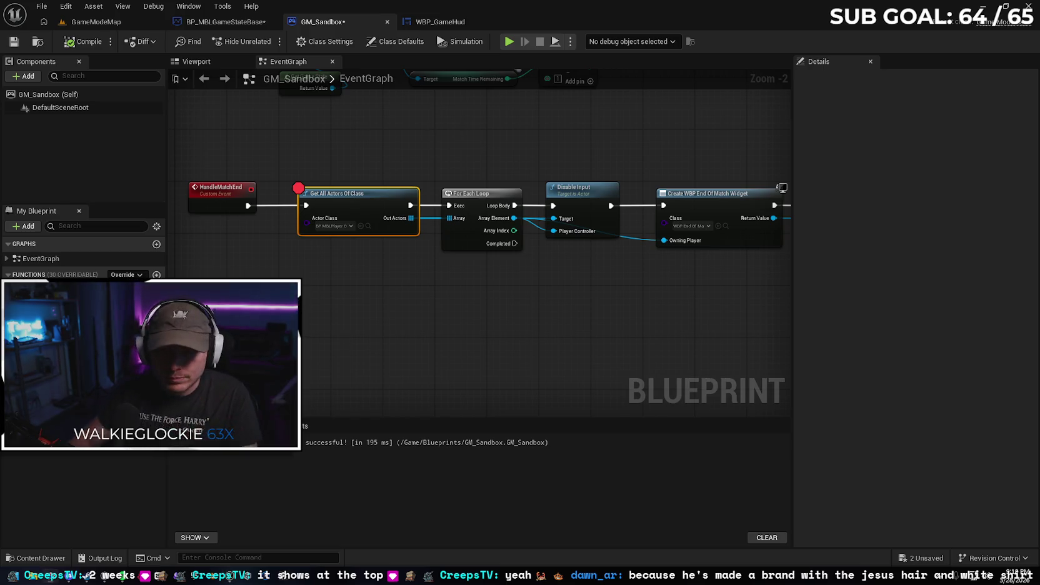
Navigate the graph to the Branch and timer-clearing nodes, undoing an accidental Branch node move
mouse_move(382, 138)
left_mouse_down()
mouse_move(365, 260)
mouse_move(530, 272)
mouse_move(315, 254)
left_mouse_up()
scroll(289, 258, "down", 1)
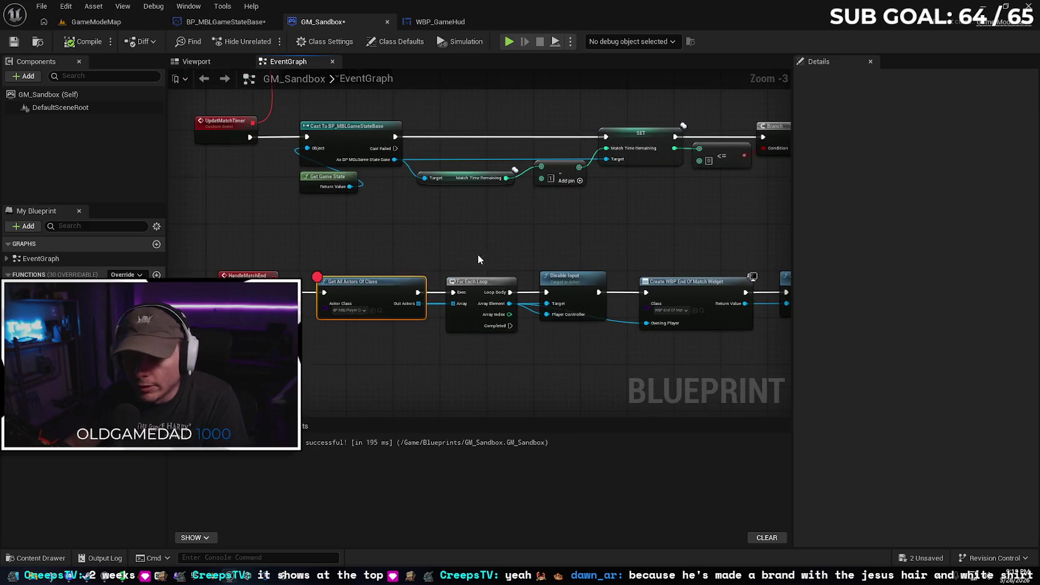
left_click_drag(505, 250, 458, 258)
scroll(540, 260, "down", 1)
mouse_move(540, 260)
left_mouse_down()
mouse_move(476, 344)
mouse_move(484, 367)
left_mouse_up()
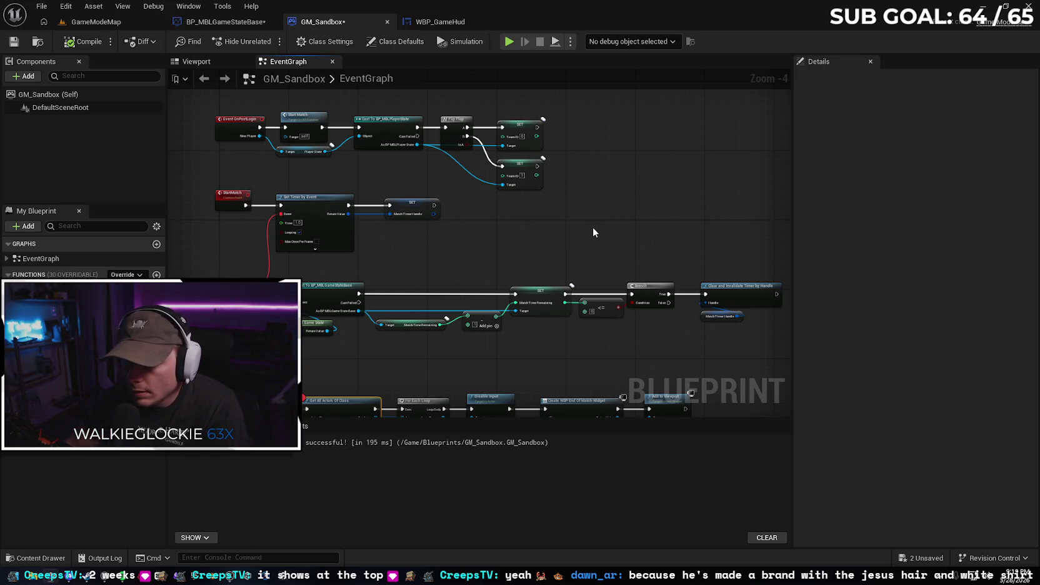
scroll(495, 256, "up", 1)
mouse_move(495, 257)
left_mouse_down()
mouse_move(473, 258)
mouse_move(352, 161)
left_mouse_up()
left_click_drag(563, 218, 565, 213)
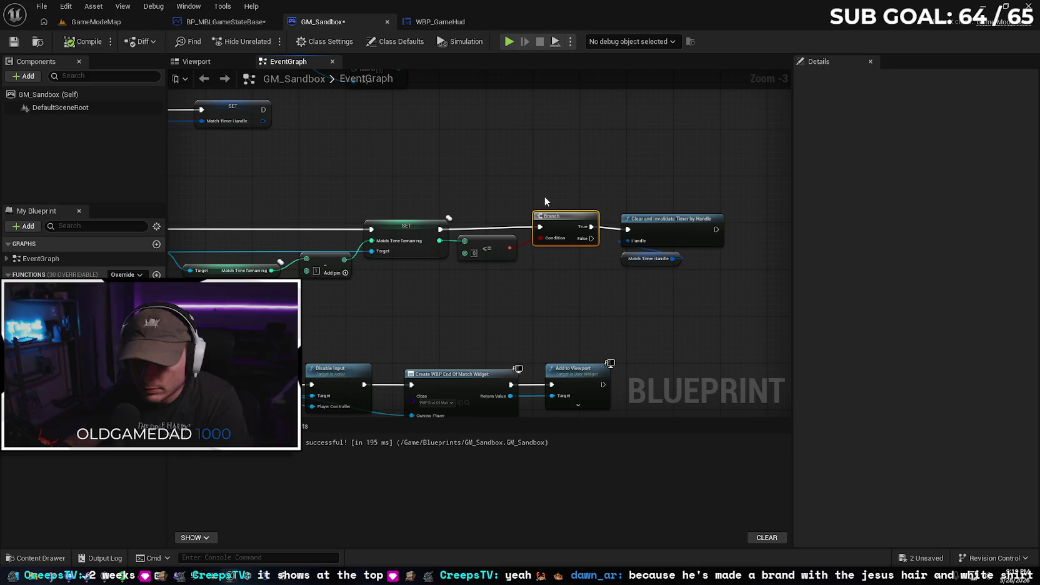
key("ctrl+z")
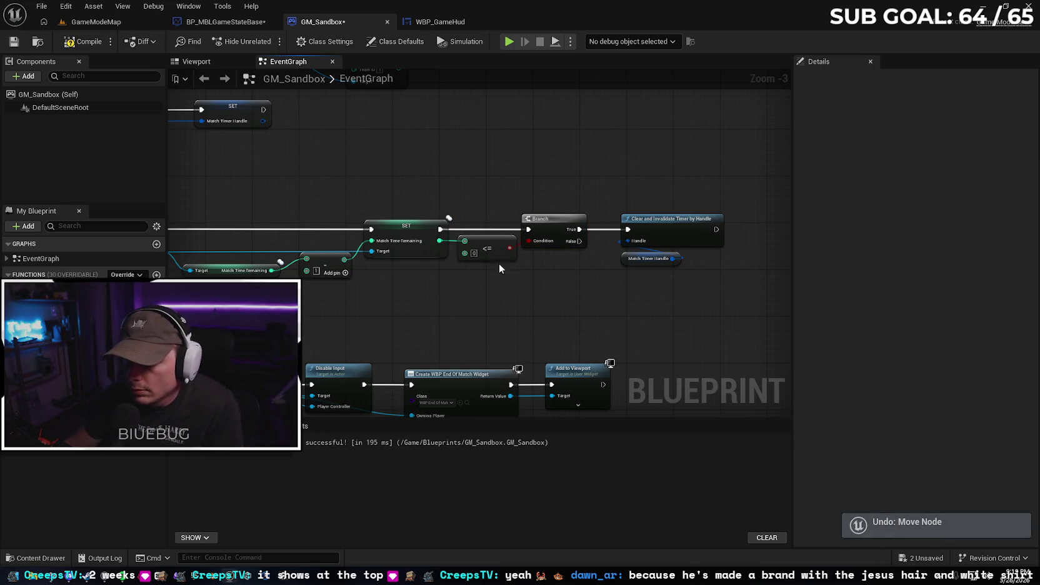
left_click_drag(680, 266, 615, 265)
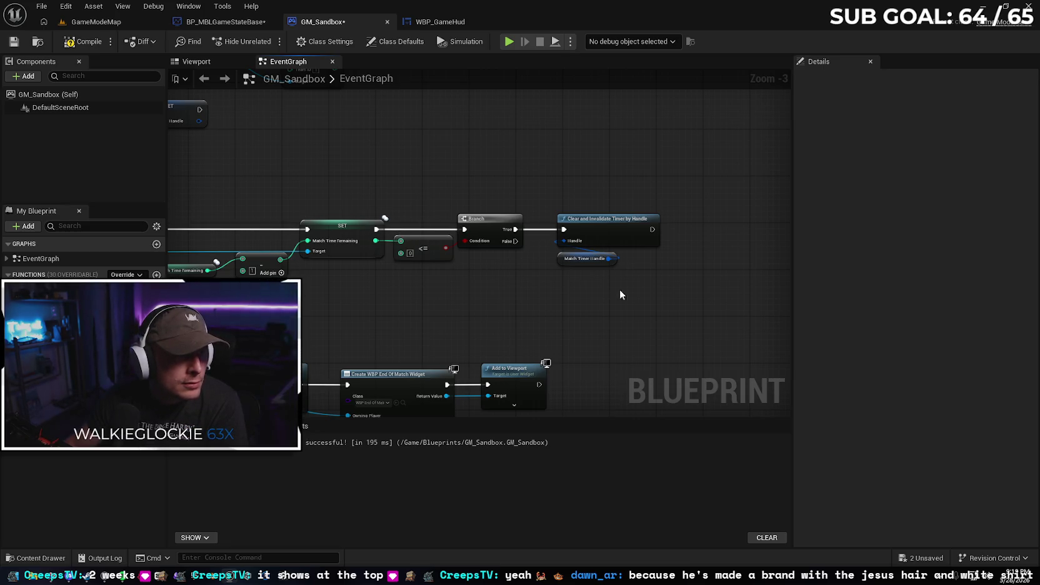
Add a Handle Match End call wired after Clear and Invalidate Timer by Handle
left_click_drag(652, 229, 693, 225)
type("handle")
key("Return")
left_click_drag(724, 225, 719, 219)
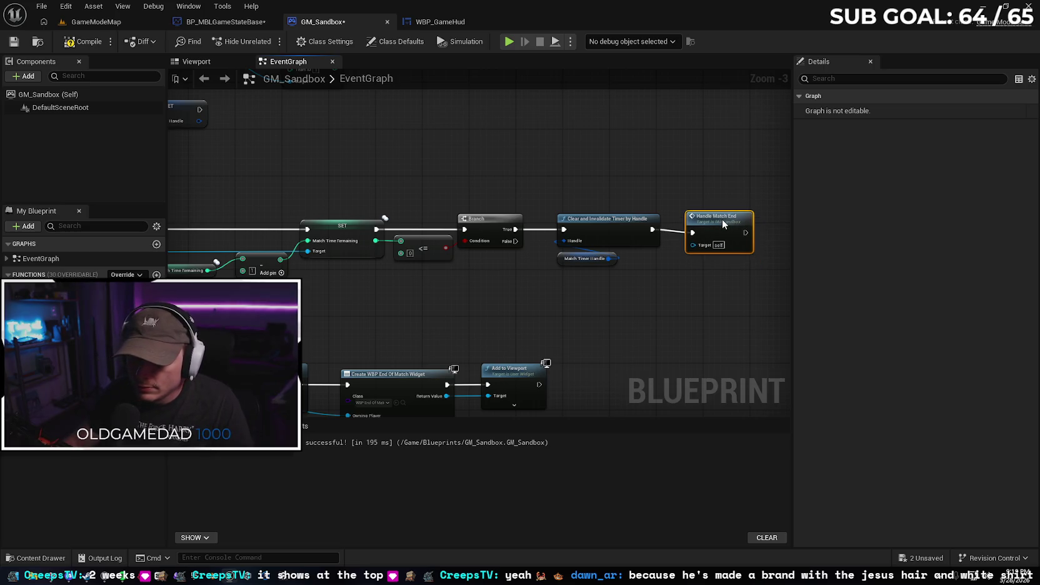
left_click(719, 277)
left_click(715, 224)
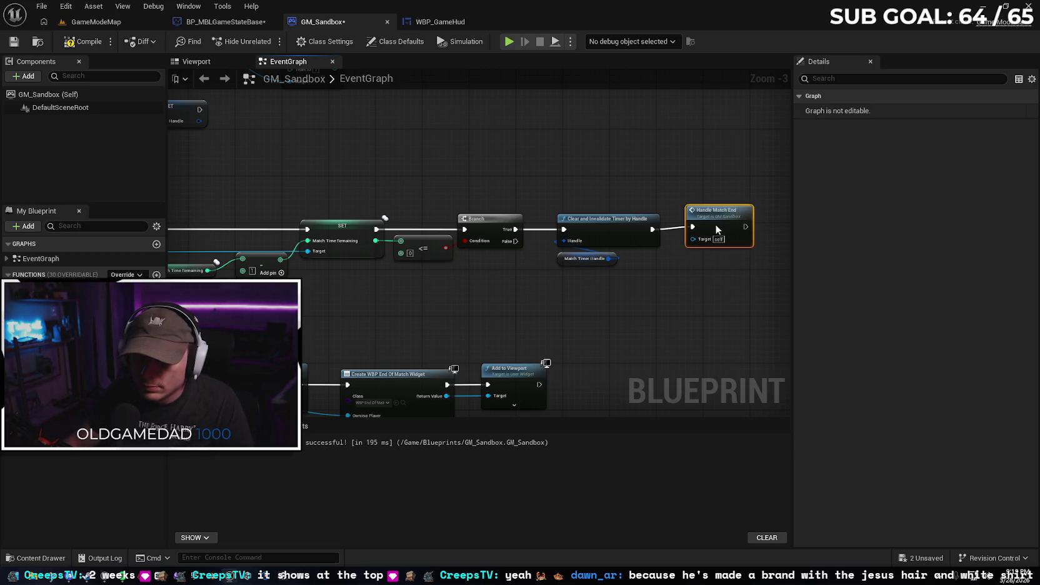
left_click(691, 297)
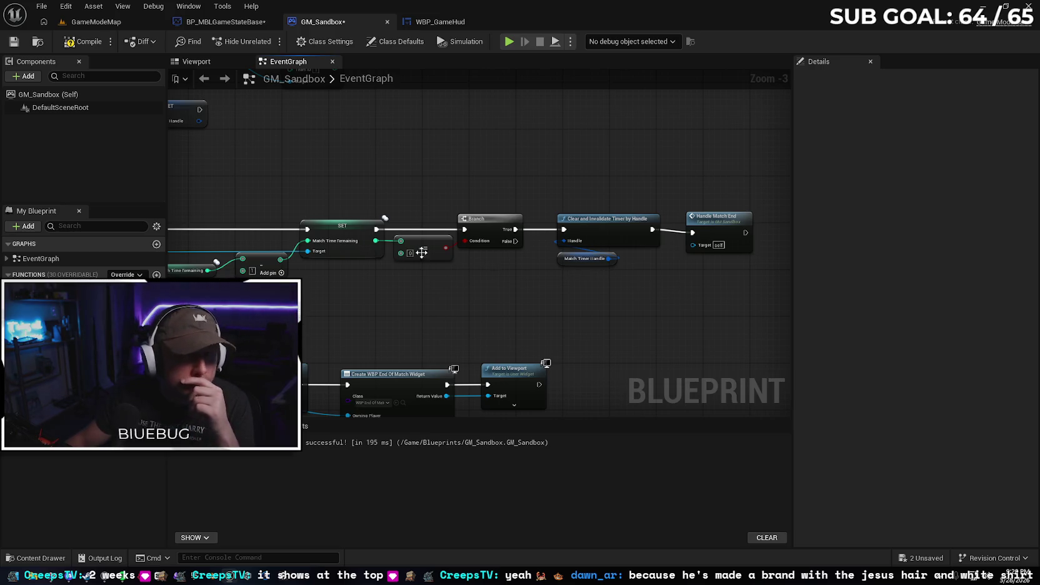
Start a GameModeMap play session and run the character up the cyan wall
left_click(110, 22)
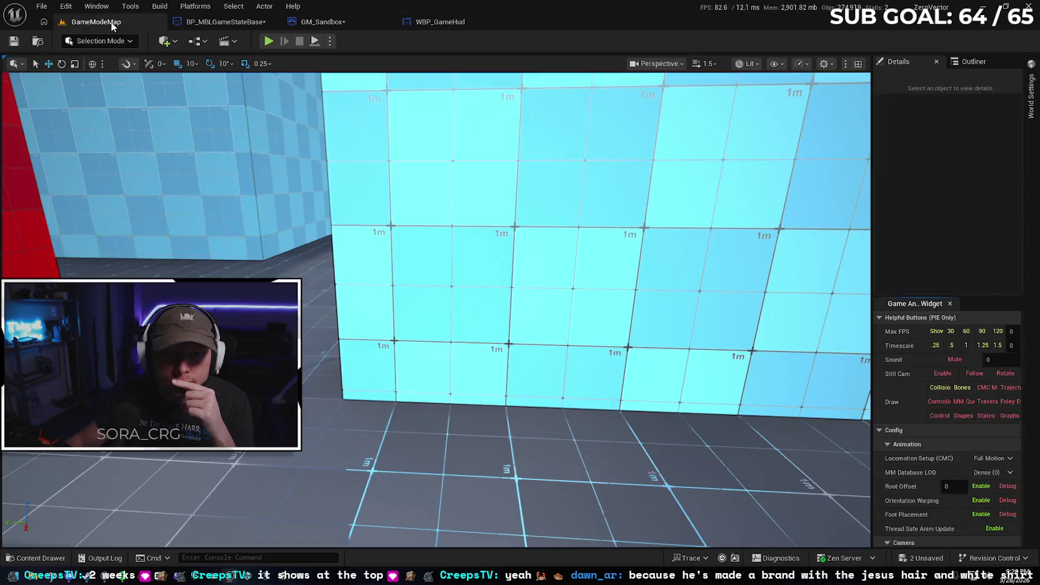
left_click(268, 43)
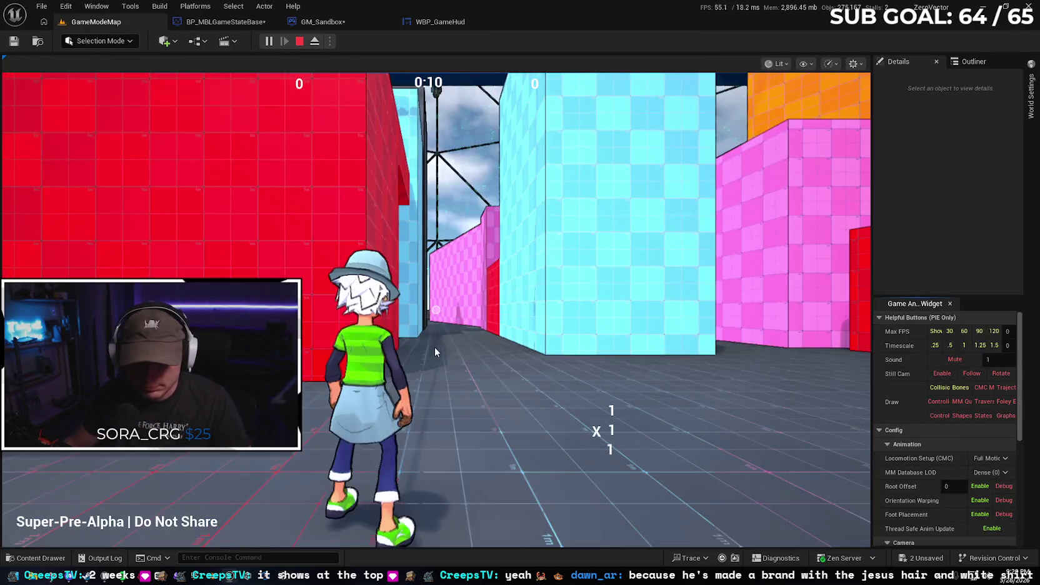
left_click(451, 348)
key("w")
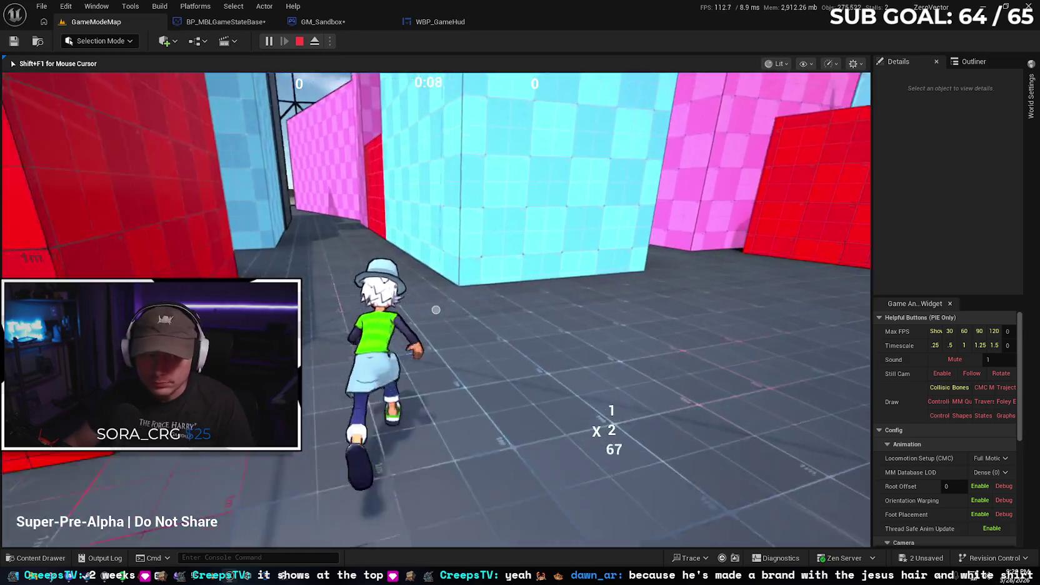
key("space")
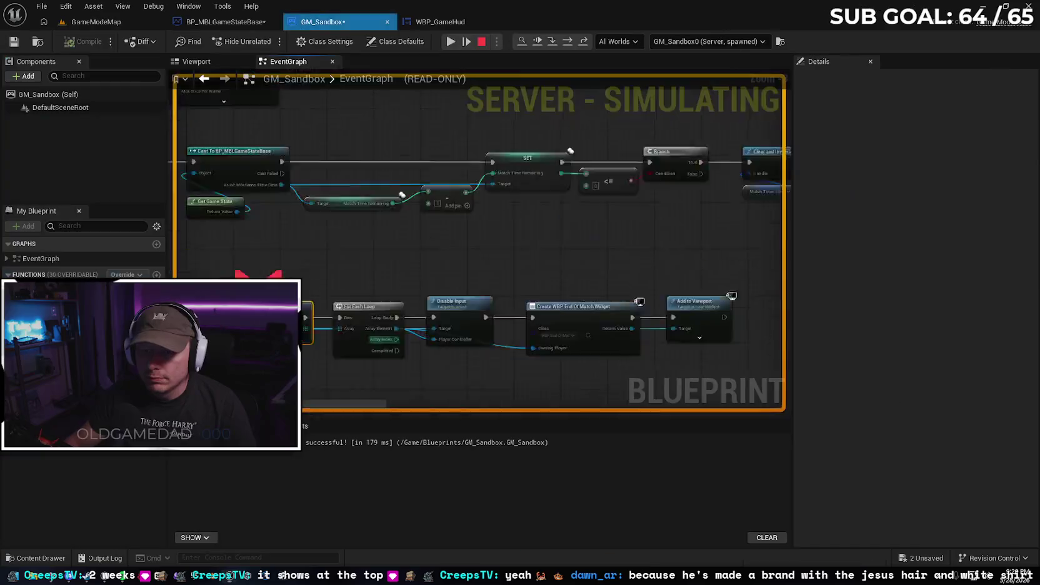
Stop the running play session once the match ends
left_click(109, 25)
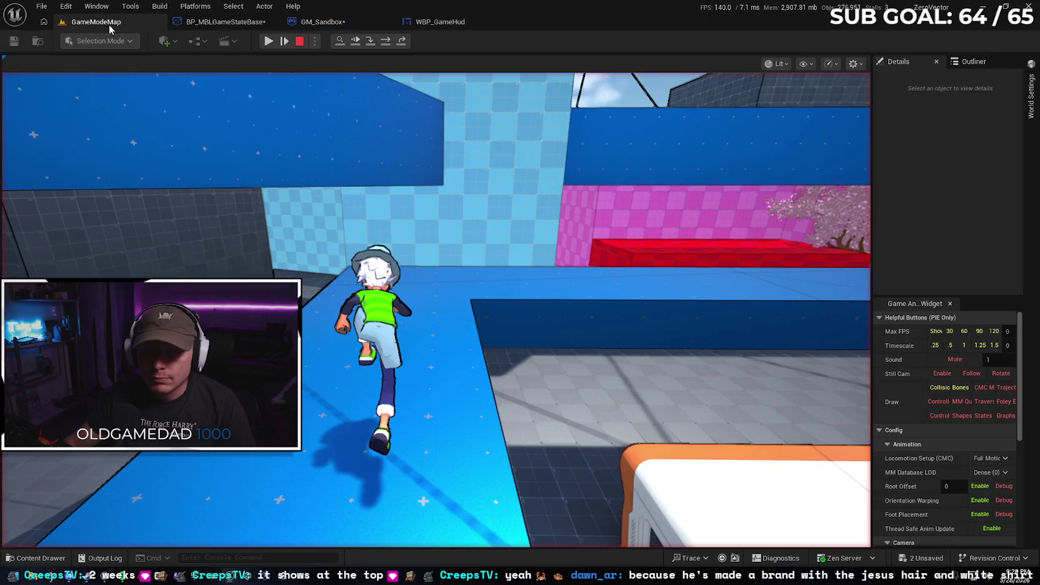
left_click(427, 289)
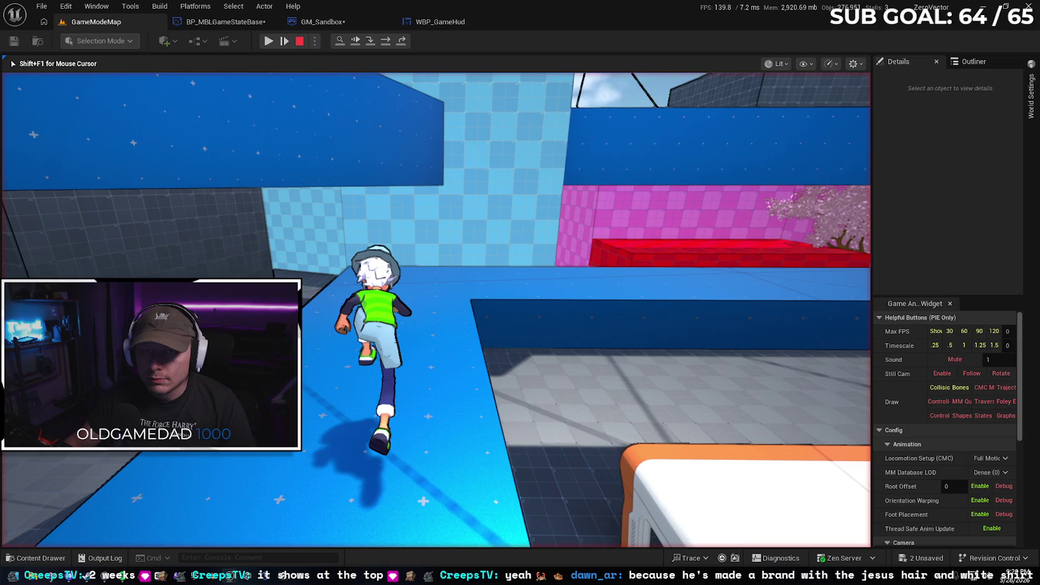
key("Escape")
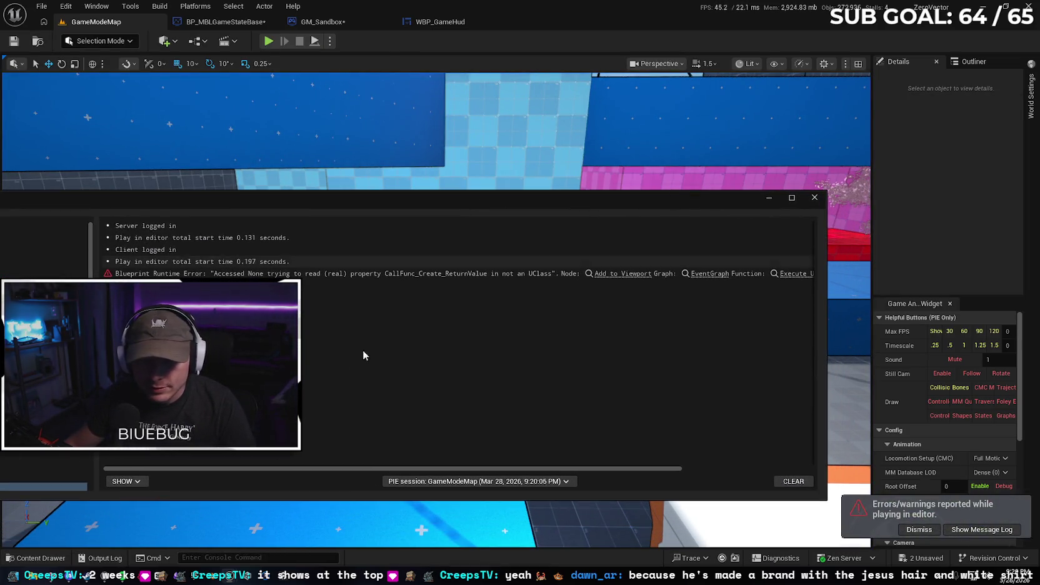
Follow the Blueprint runtime error's Add to Viewport link to GM_Sandbox's event graph
left_click_drag(315, 467, 483, 461)
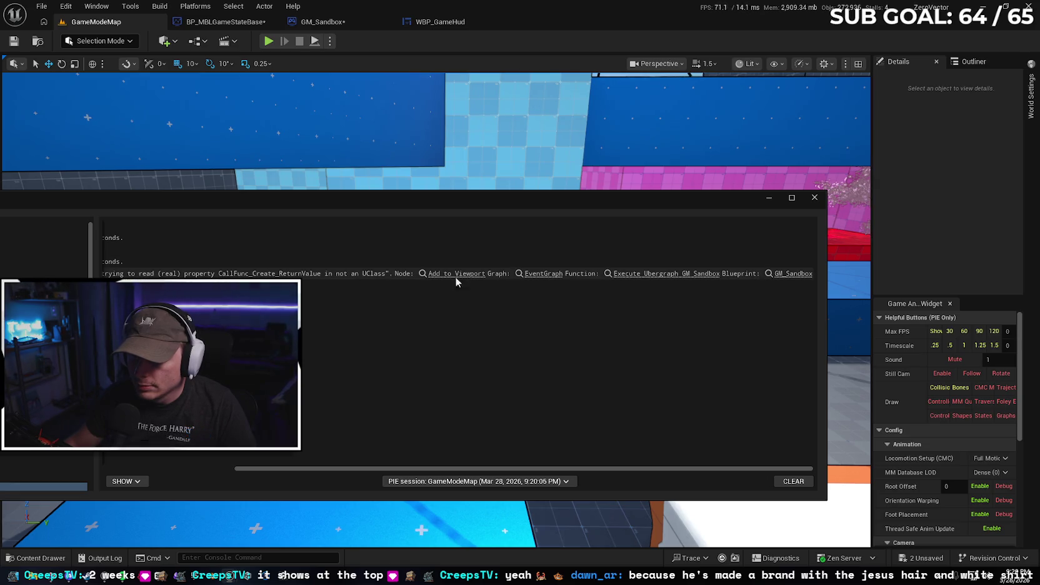
left_click_drag(366, 470, 234, 469)
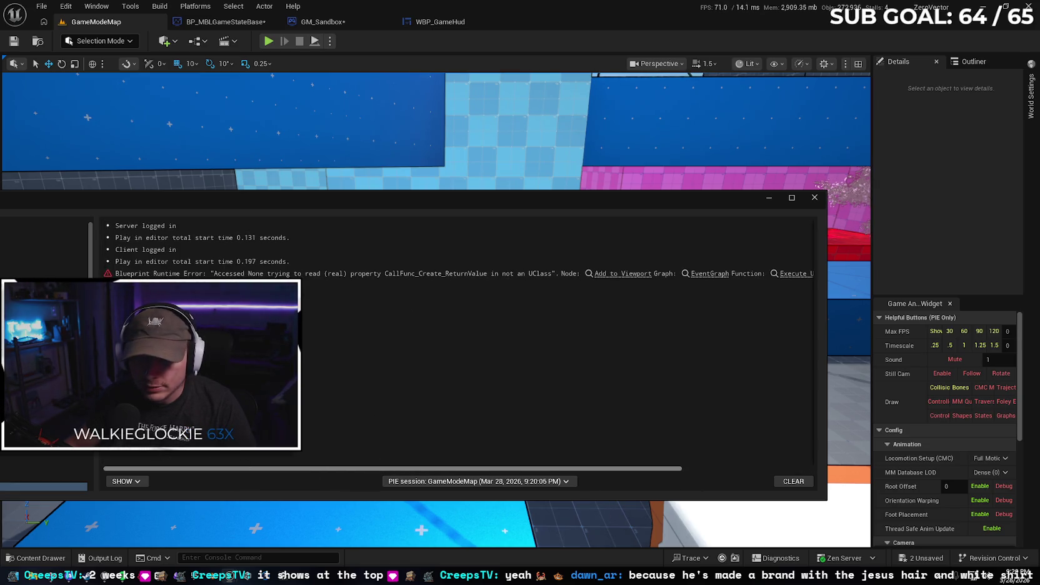
left_click(173, 275)
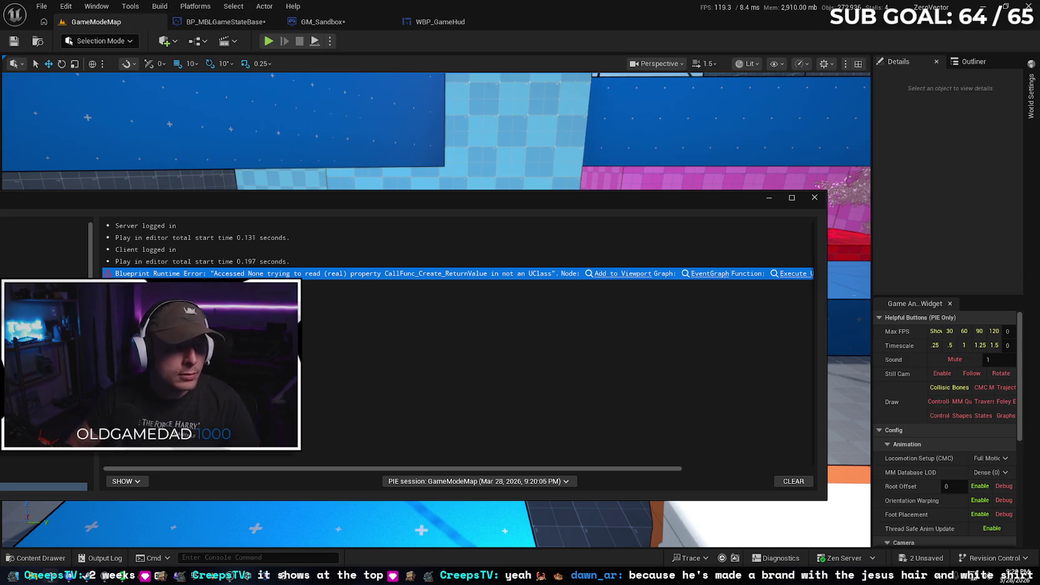
left_click_drag(481, 467, 676, 455)
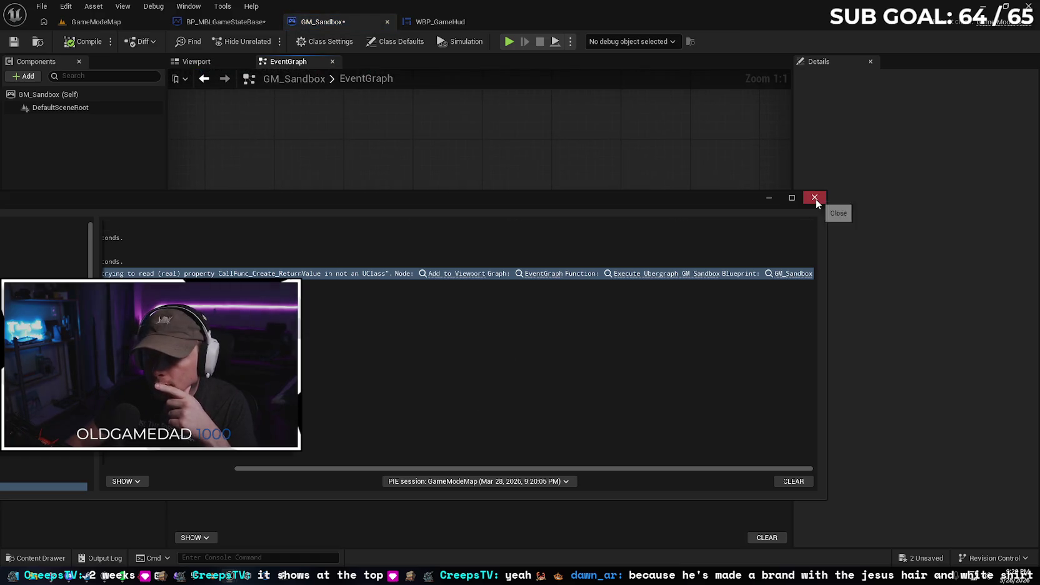
Close the message log and remove the breakpoint from Get All Actors Of Class
left_click(815, 199)
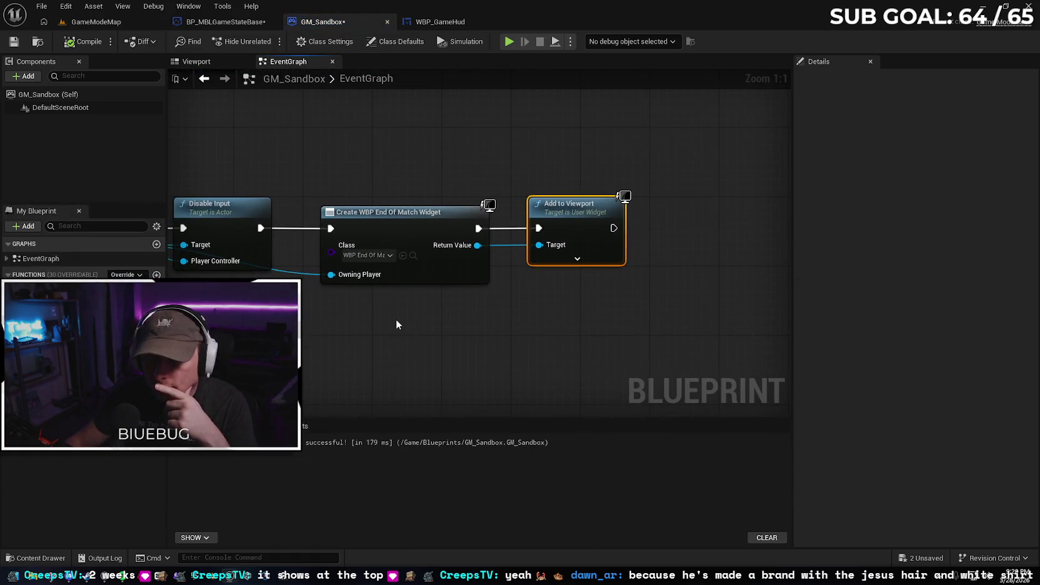
scroll(399, 320, "down", 1)
mouse_move(315, 328)
left_mouse_down()
mouse_move(441, 316)
mouse_move(315, 317)
mouse_move(405, 319)
left_mouse_up()
right_click(402, 196)
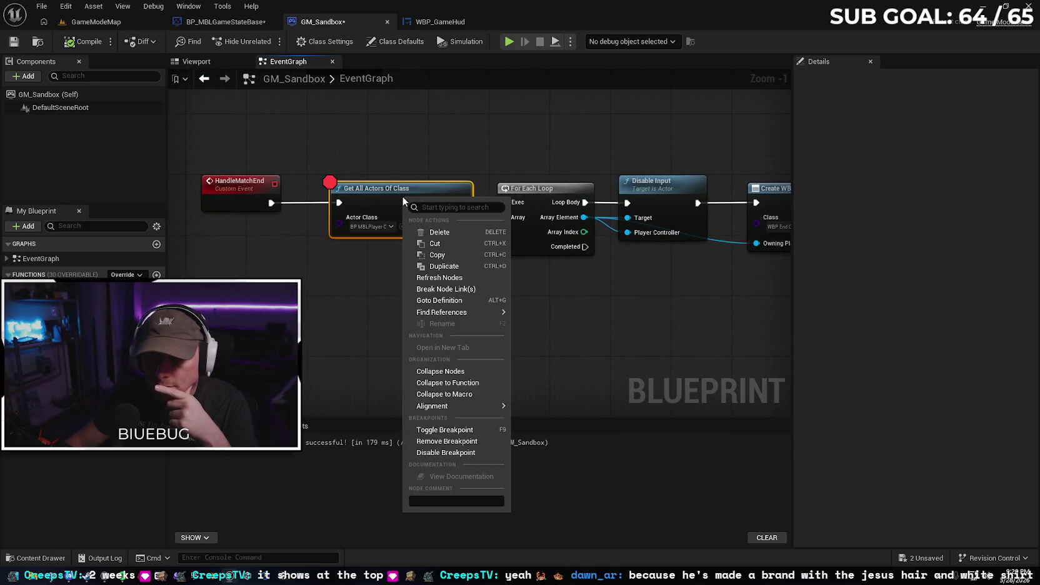
left_click(447, 441)
Check the created widget class and select the Add to Viewport node
left_click_drag(469, 354, 354, 333)
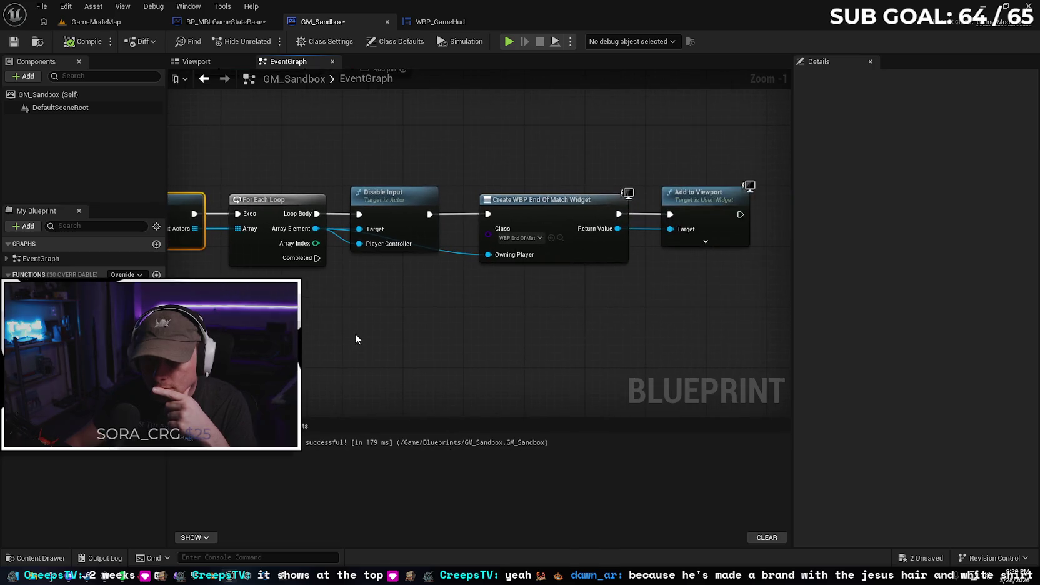
left_click_drag(660, 333, 522, 325)
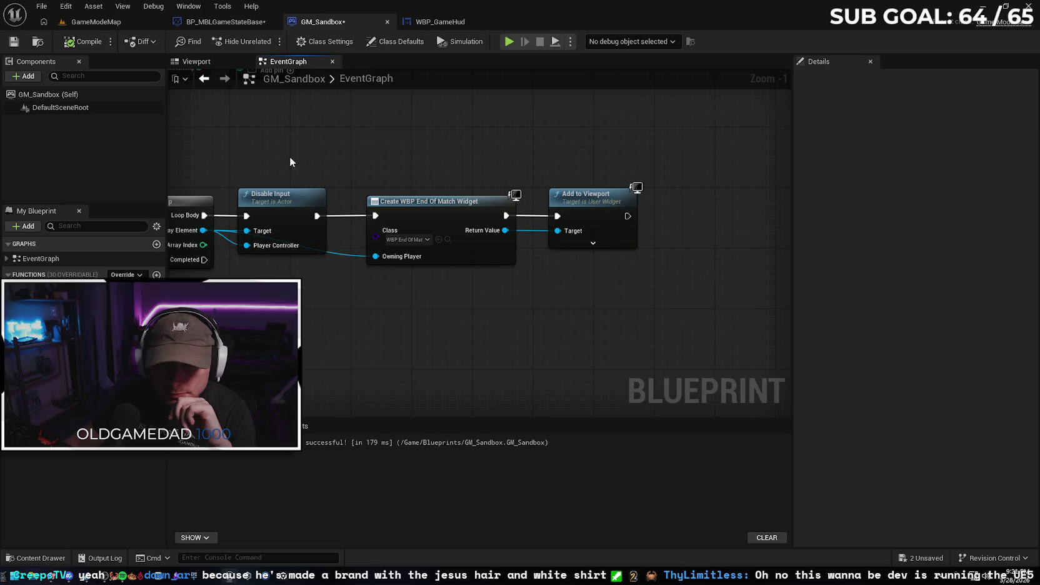
left_click(422, 243)
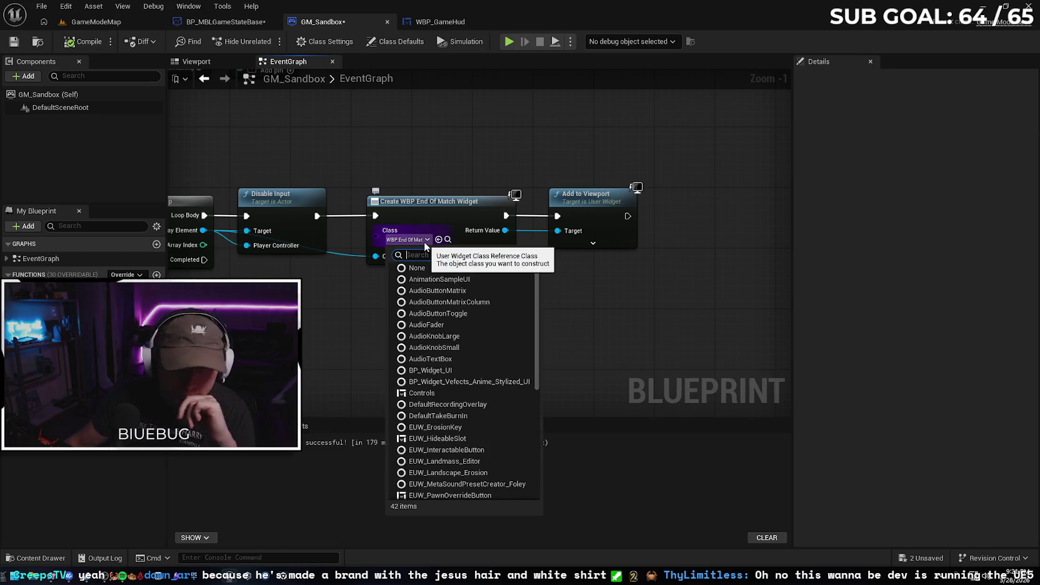
left_click(424, 242)
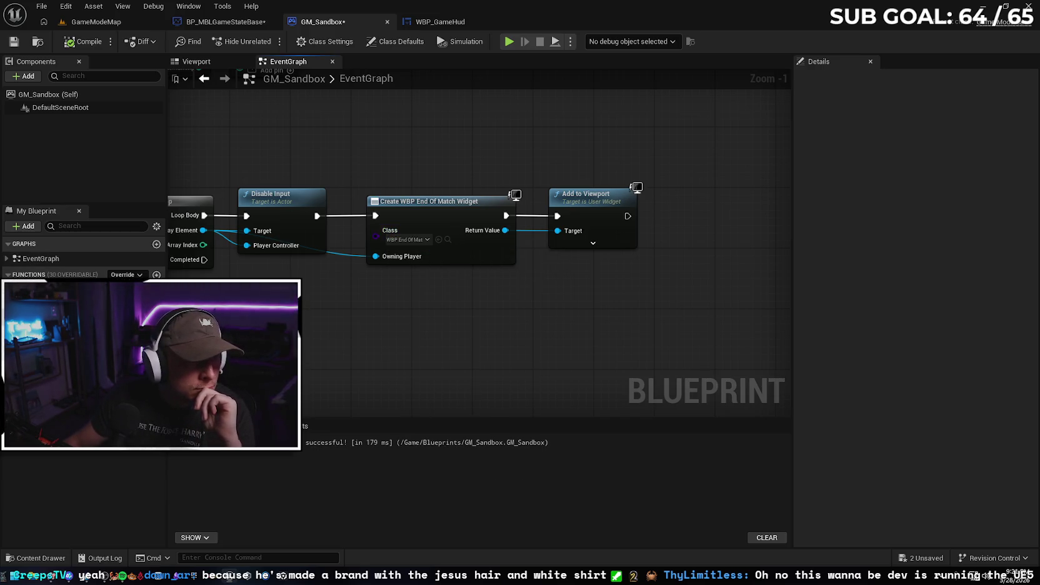
left_click(601, 208)
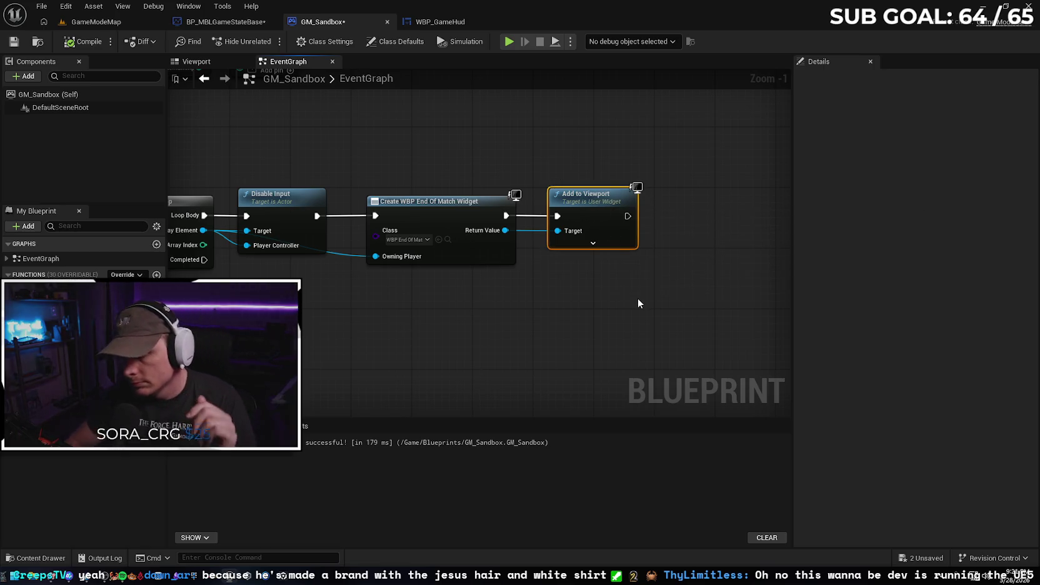
left_click_drag(484, 277, 575, 268)
Set Get All Actors Of Class's Actor Class to Player Controller
mouse_move(516, 231)
left_mouse_down()
mouse_move(656, 313)
mouse_move(563, 318)
mouse_move(614, 318)
left_mouse_up()
left_click(282, 221)
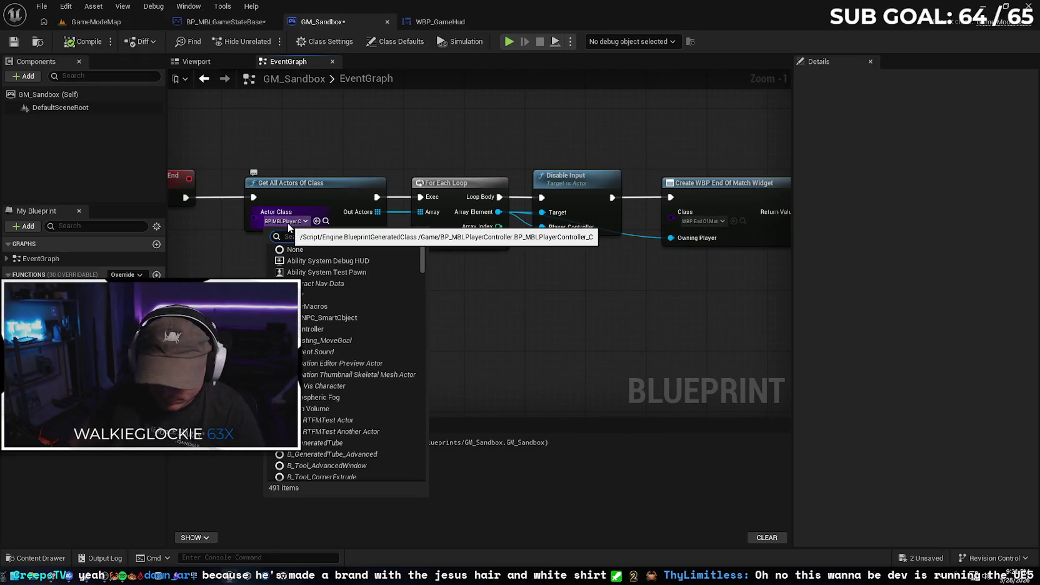
type("PLAYER")
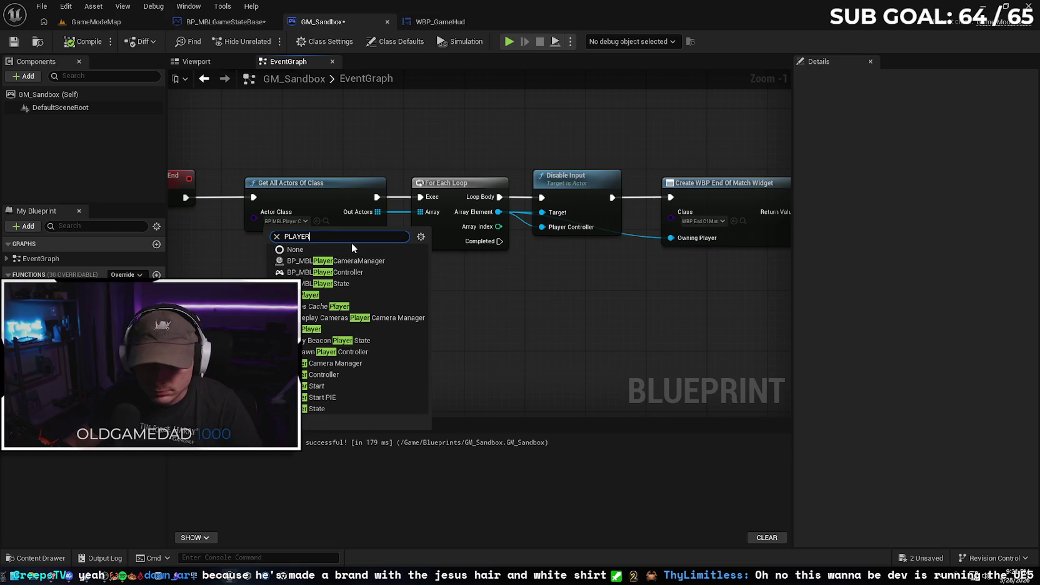
left_click(336, 375)
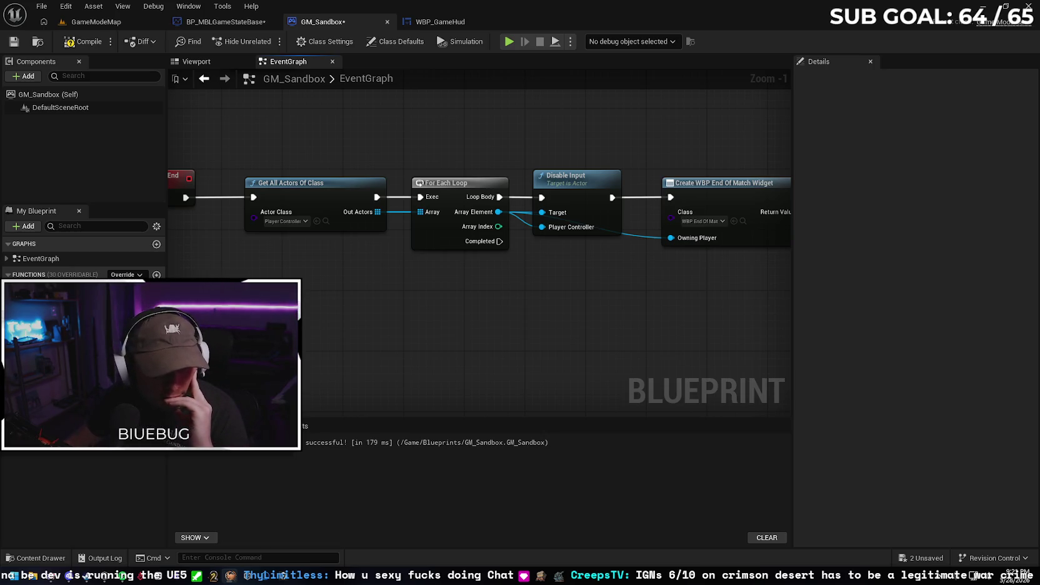
Compile GM_Sandbox and start a GameModeMap play session
left_click(93, 41)
left_click(99, 21)
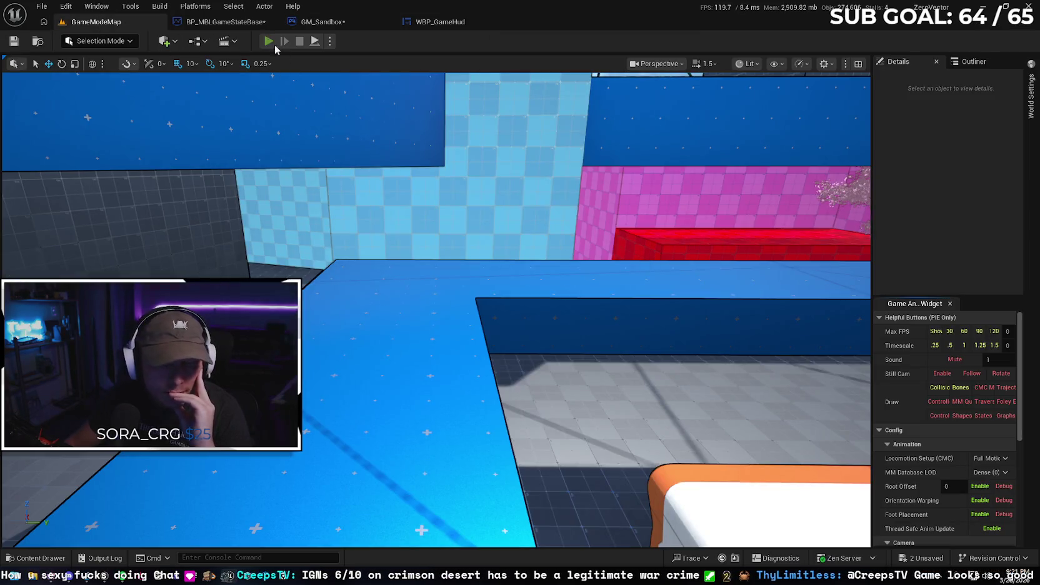
left_click(269, 42)
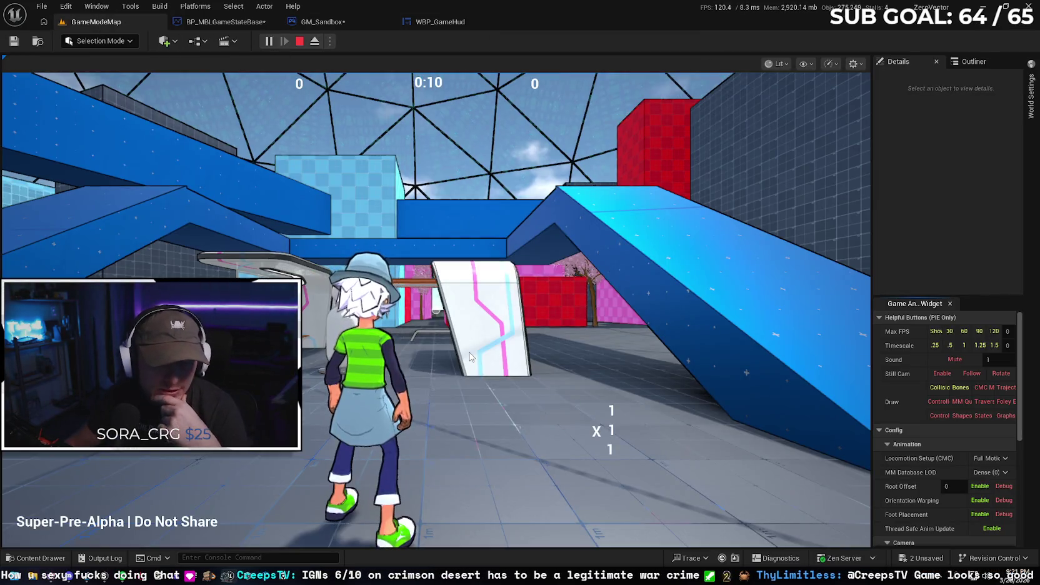
left_click(470, 357)
Run and wall-run through the level until the timer reaches 0:00, then stop play
key("w")
key("w")
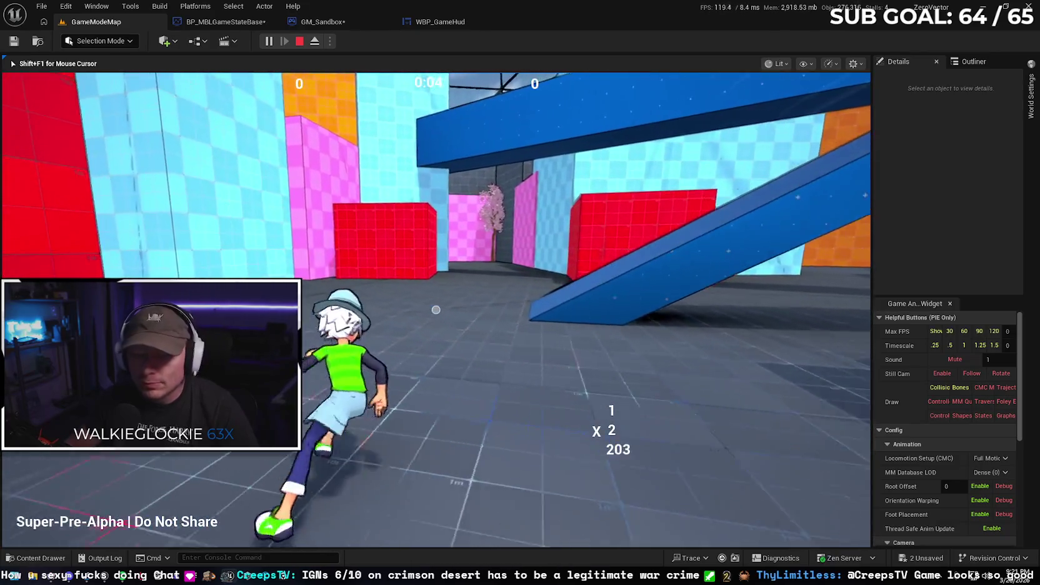
key("w")
key("w")
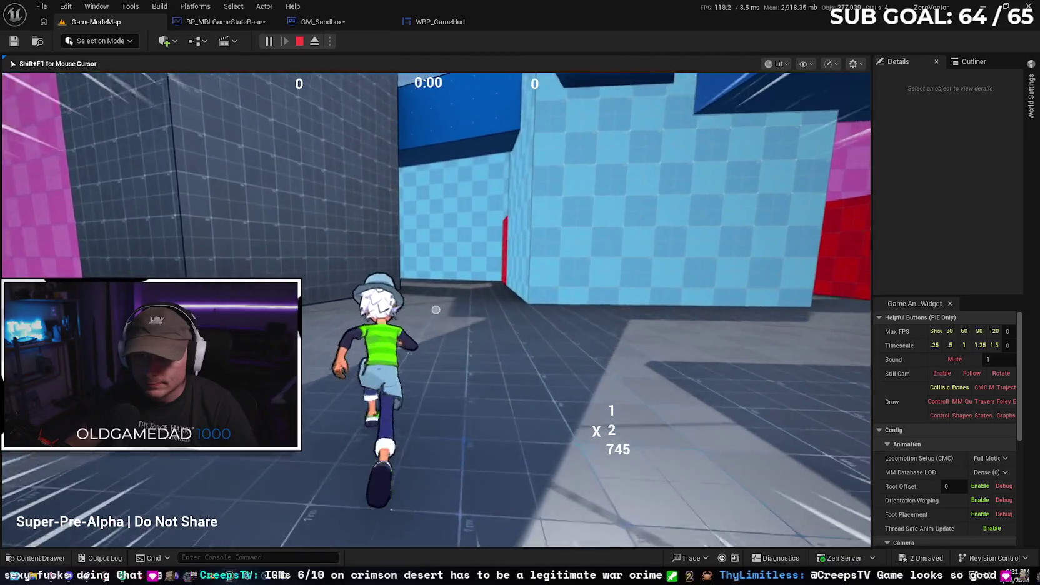
key("w")
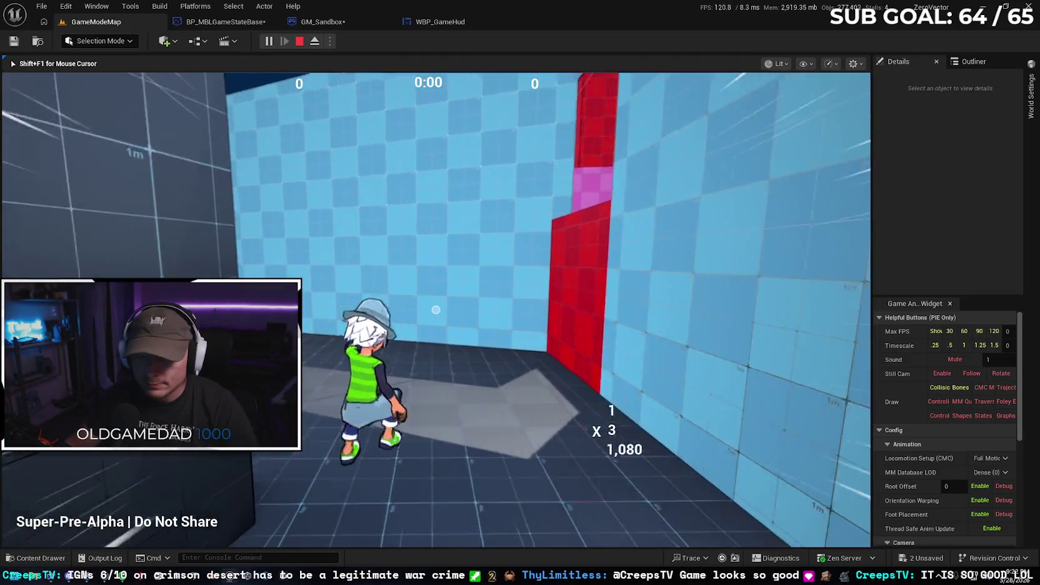
key("w")
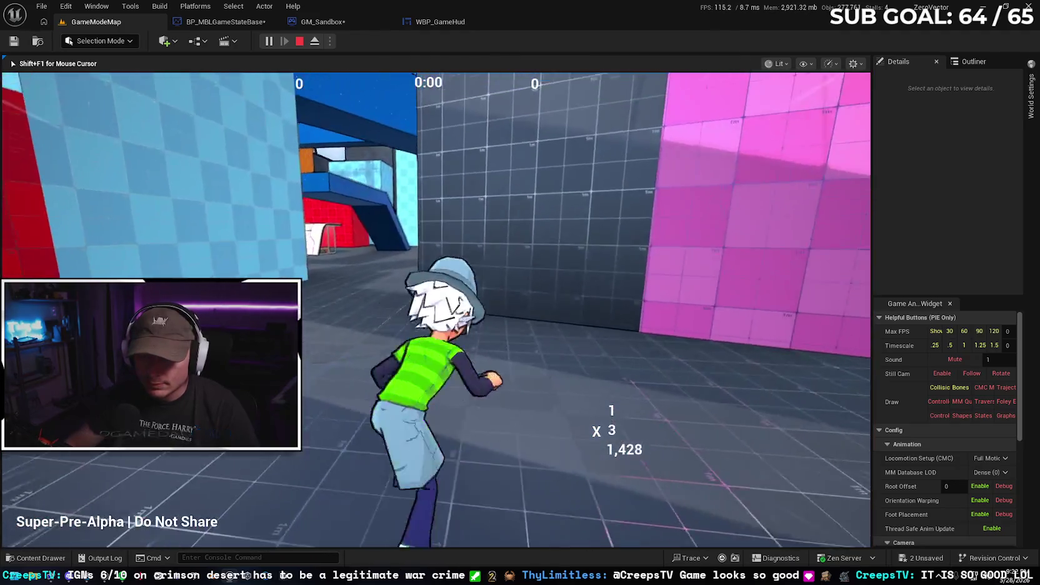
key("w")
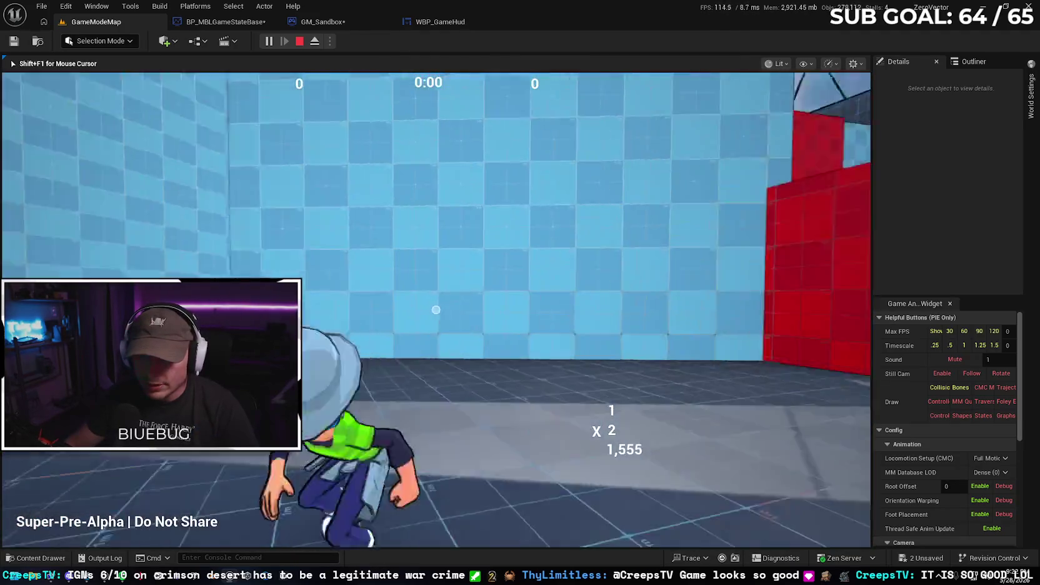
key("w")
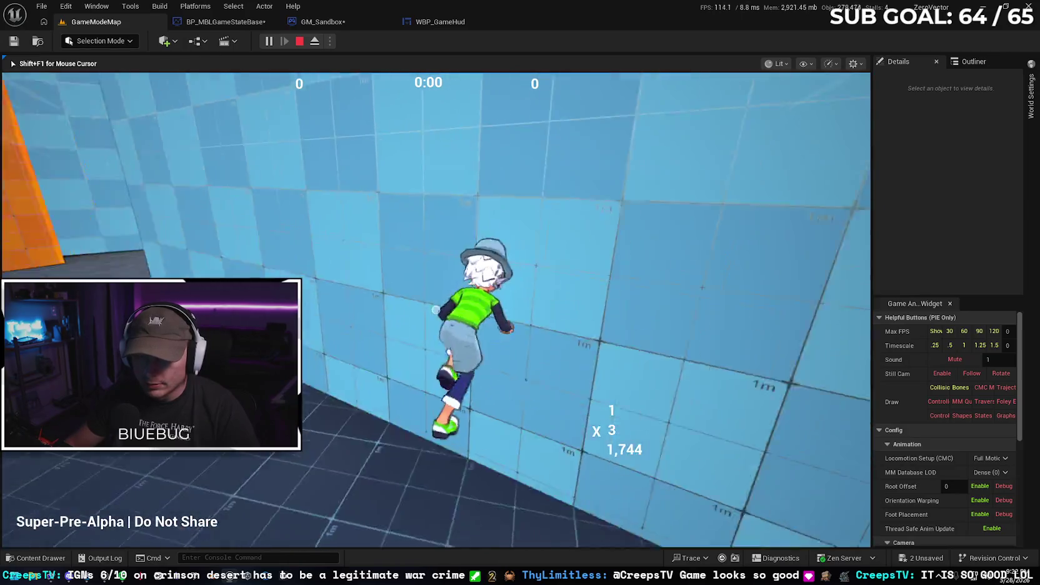
key("w")
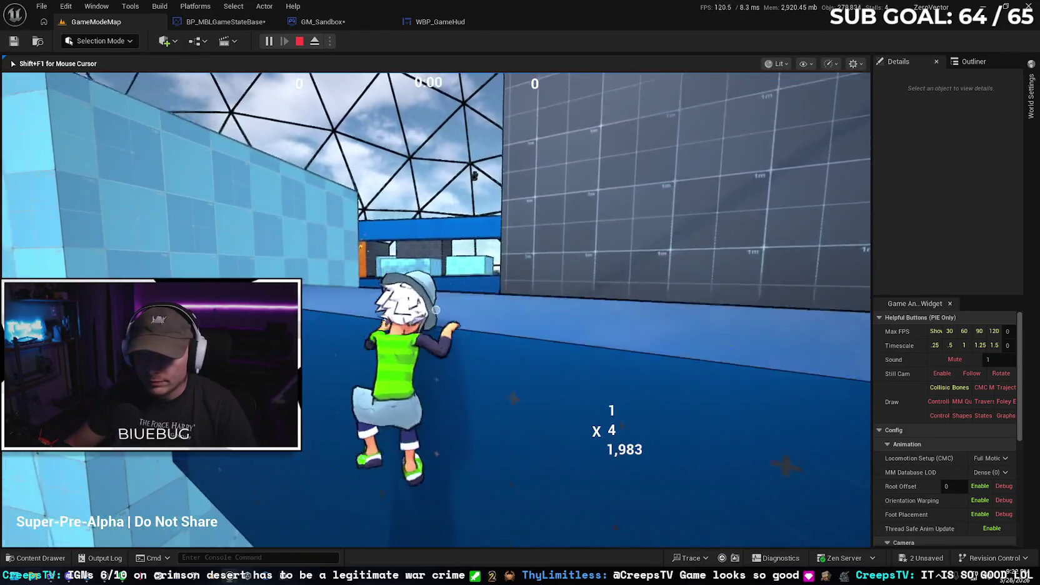
key("w")
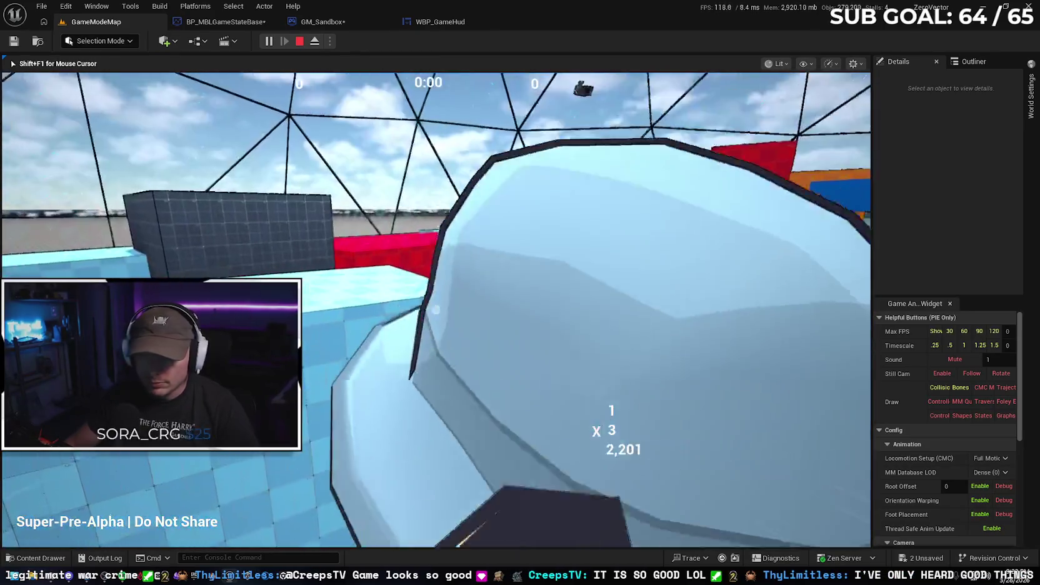
key("w")
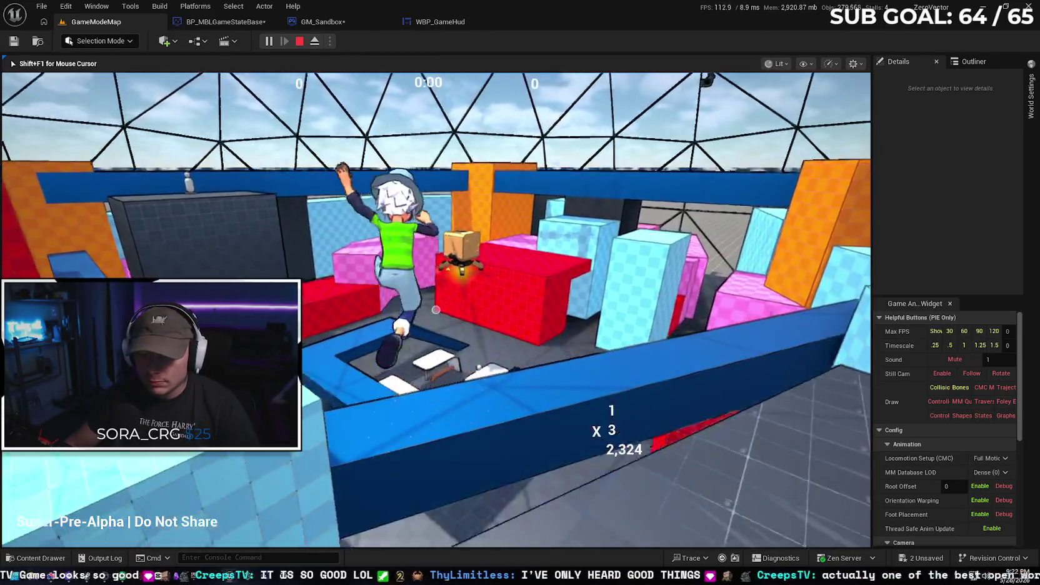
key("w")
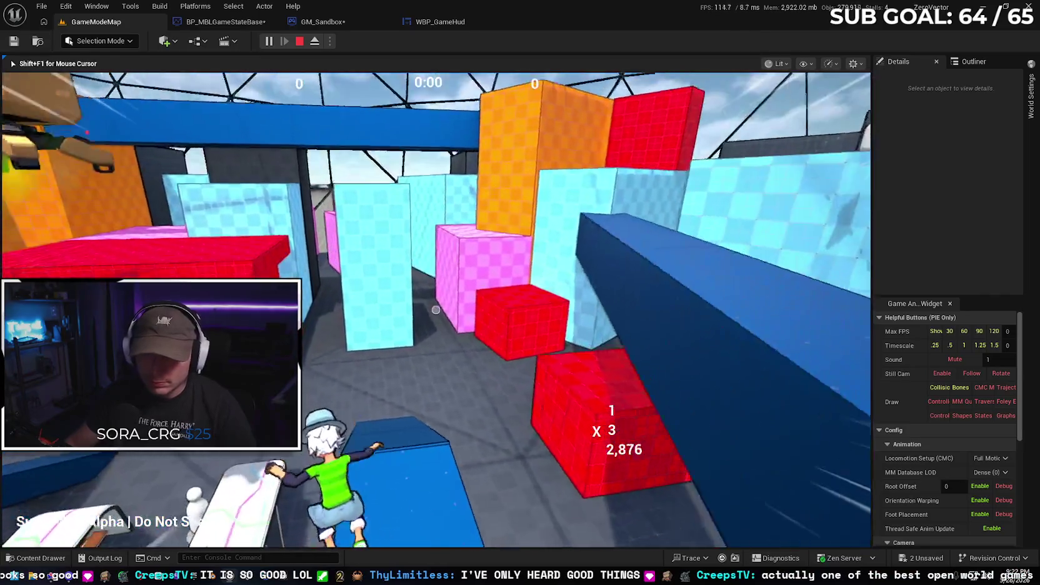
key("w")
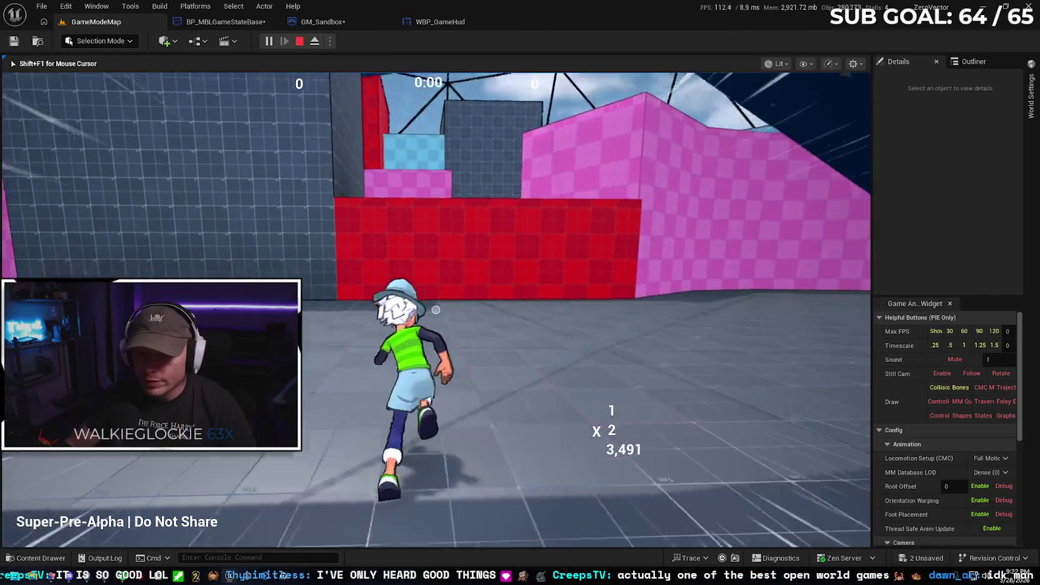
key("w")
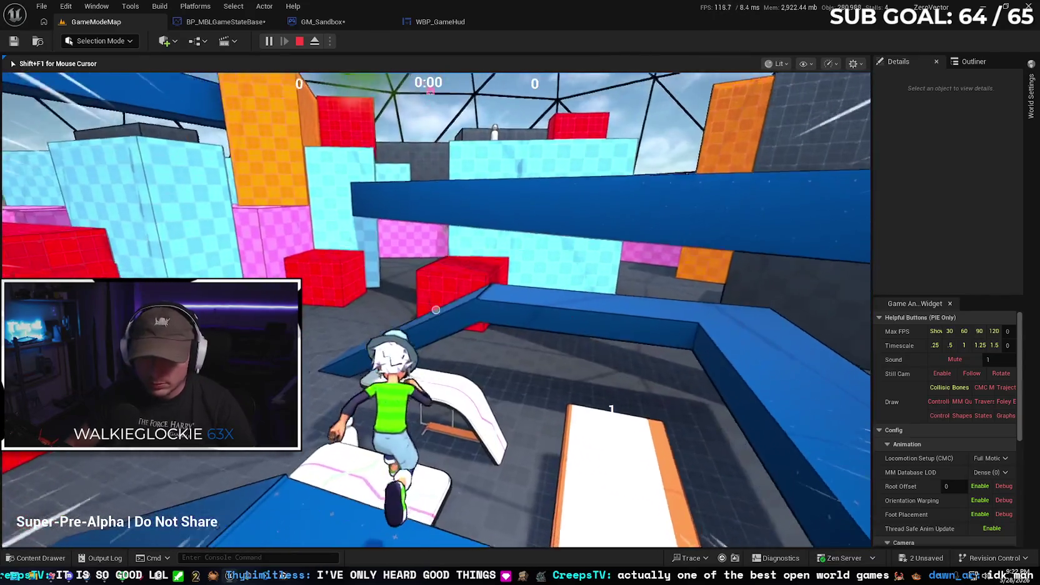
key("Escape")
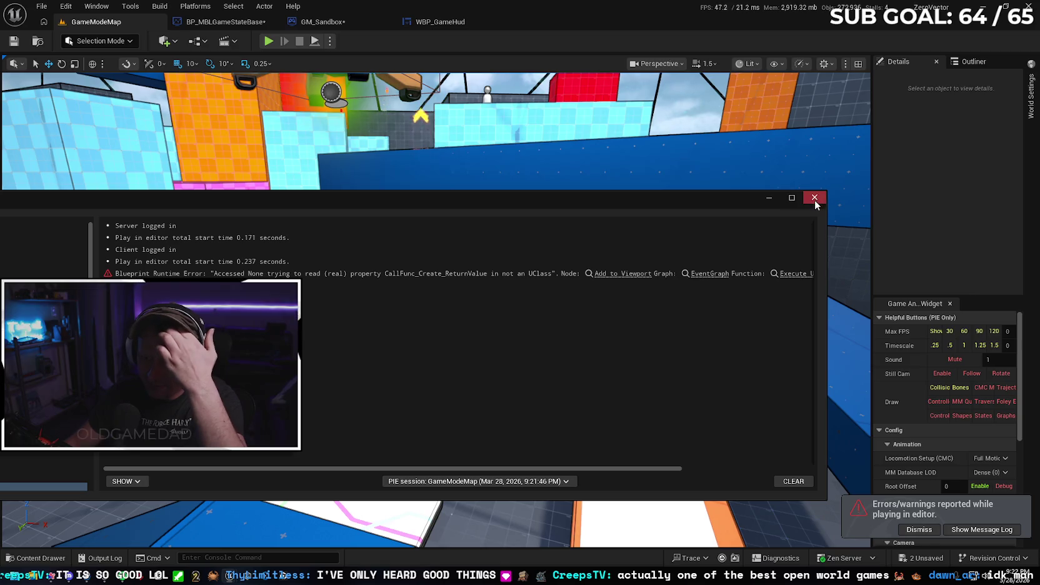
Close the message log and return to GM_Sandbox's event graph
left_click(814, 198)
left_click(219, 21)
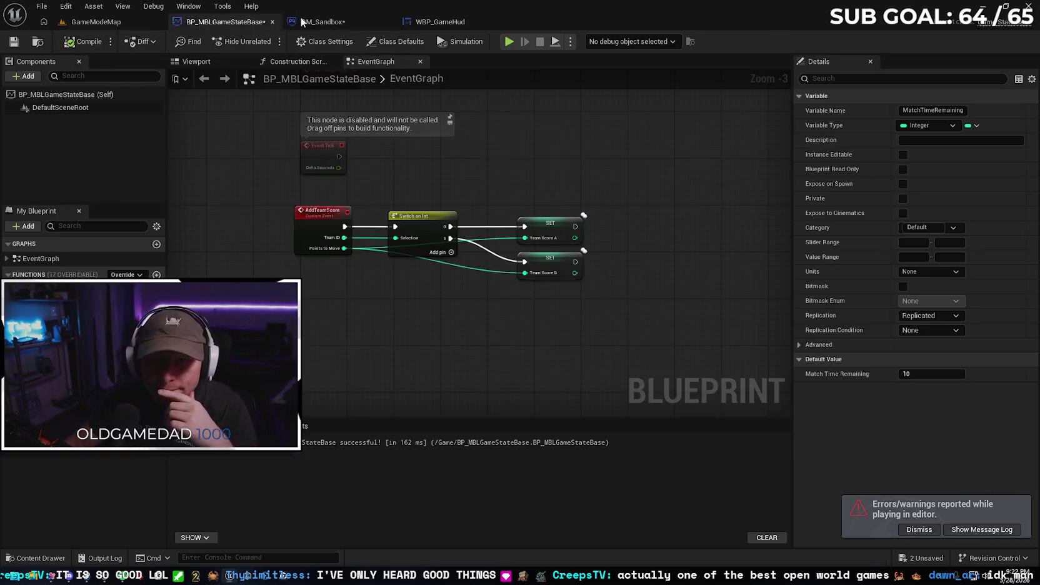
left_click(321, 21)
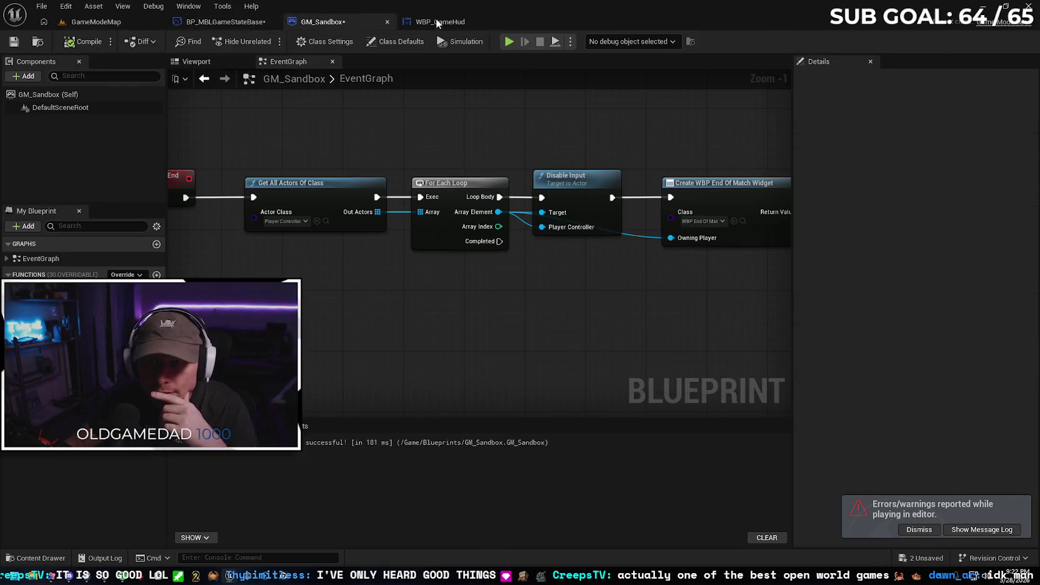
left_click(281, 221)
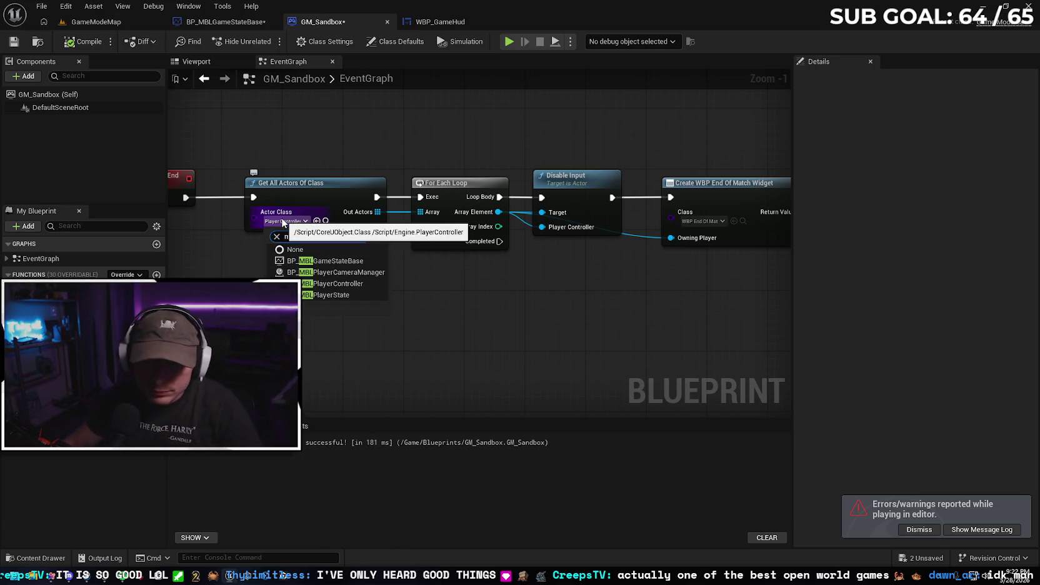
Set Actor Class to BP_MBLPlayerController, then compile and save GM_Sandbox
type("bl")
left_click(324, 293)
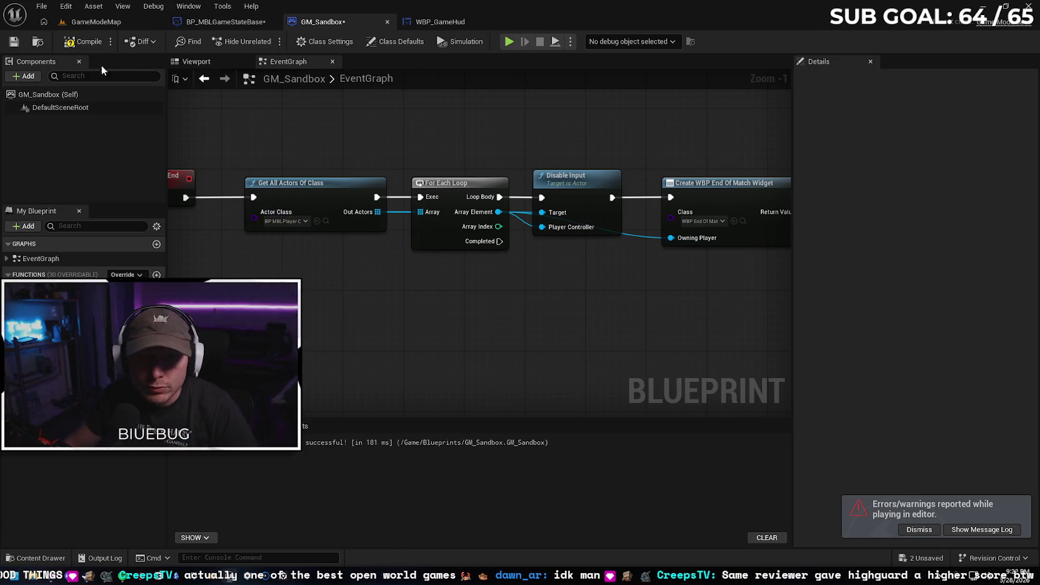
key("ctrl+s")
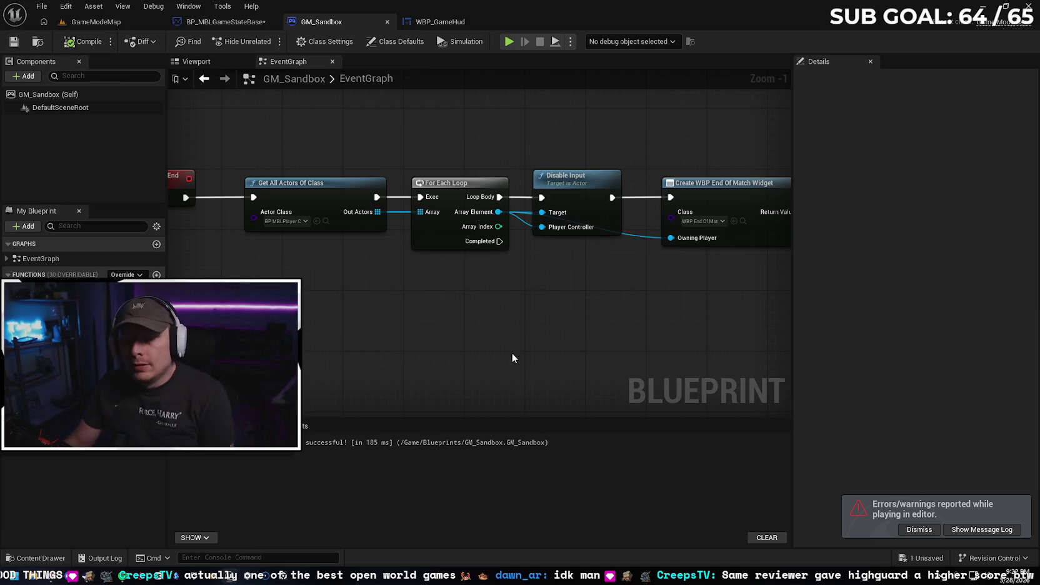
Browse the Content > UI folder, then bring the Add to Viewport node into view
mouse_move(598, 305)
left_mouse_down()
mouse_move(474, 308)
mouse_move(430, 290)
left_mouse_up()
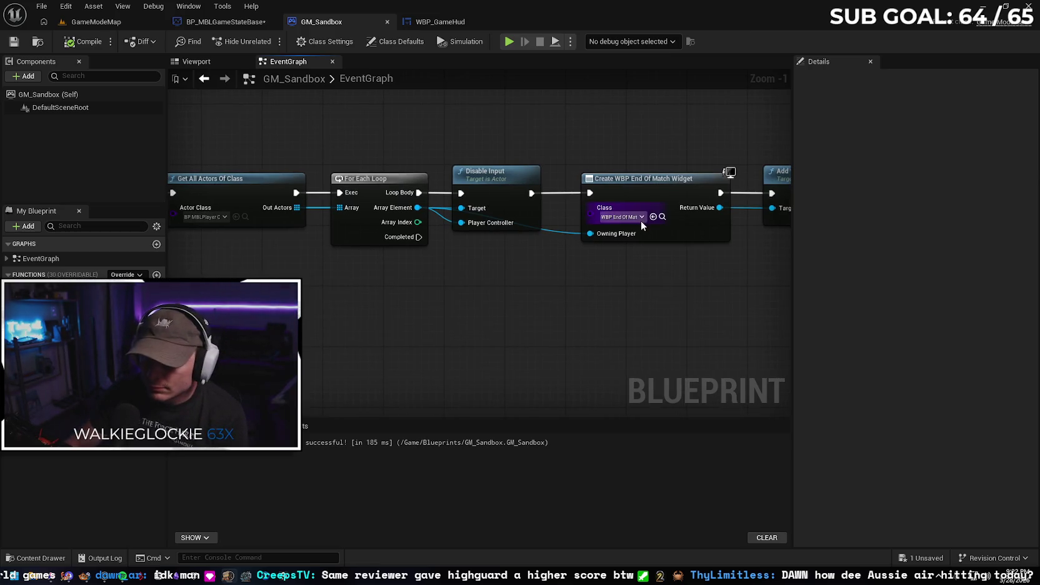
left_click(36, 558)
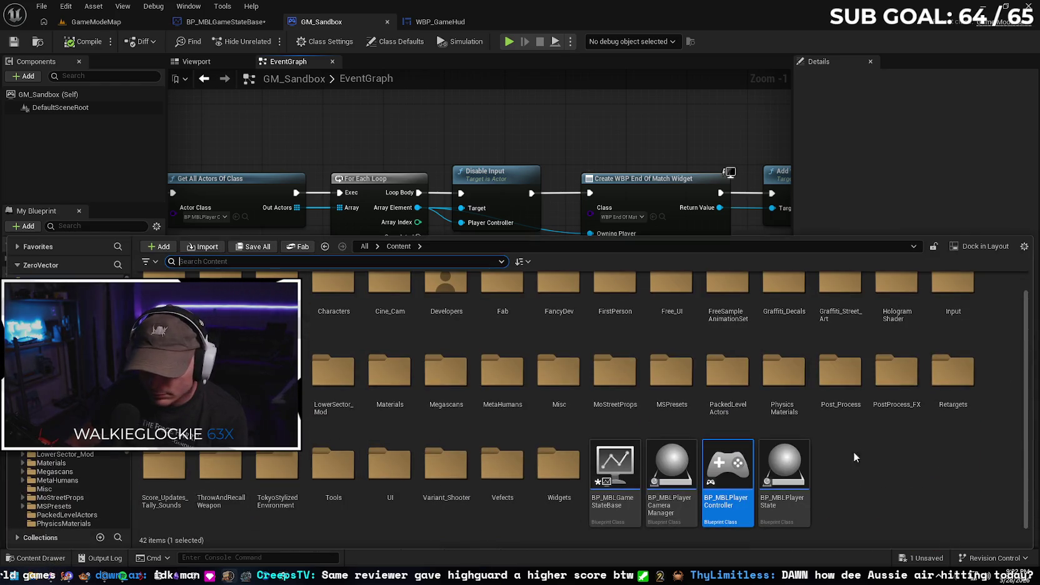
double_click(392, 470)
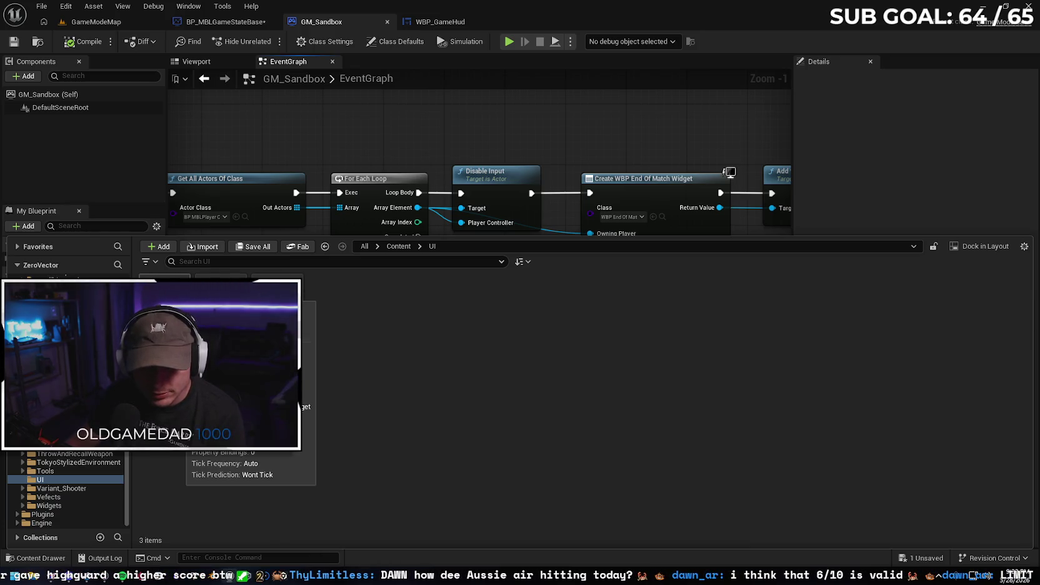
left_click(39, 557)
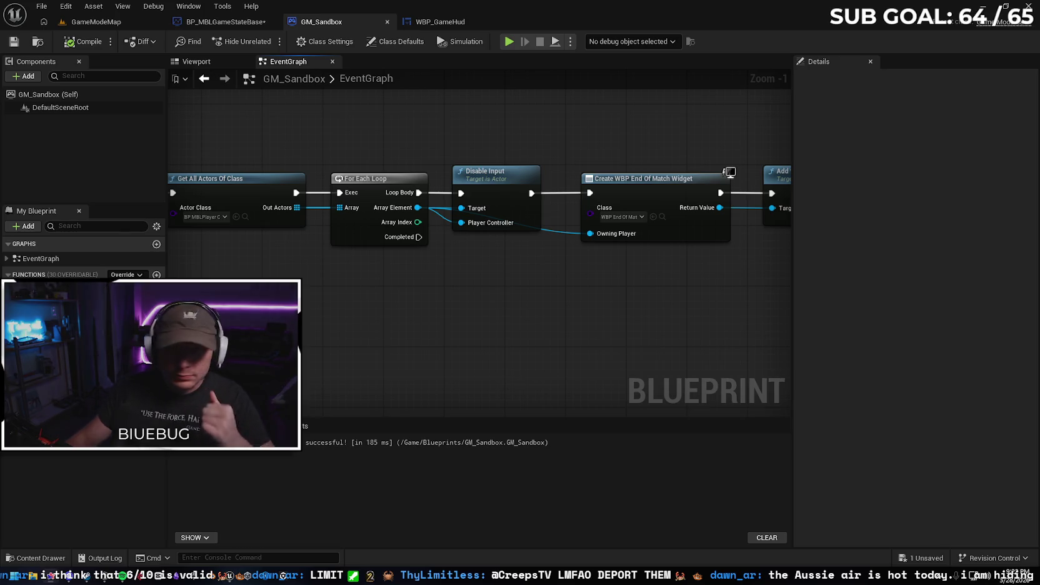
left_click_drag(618, 316, 480, 322)
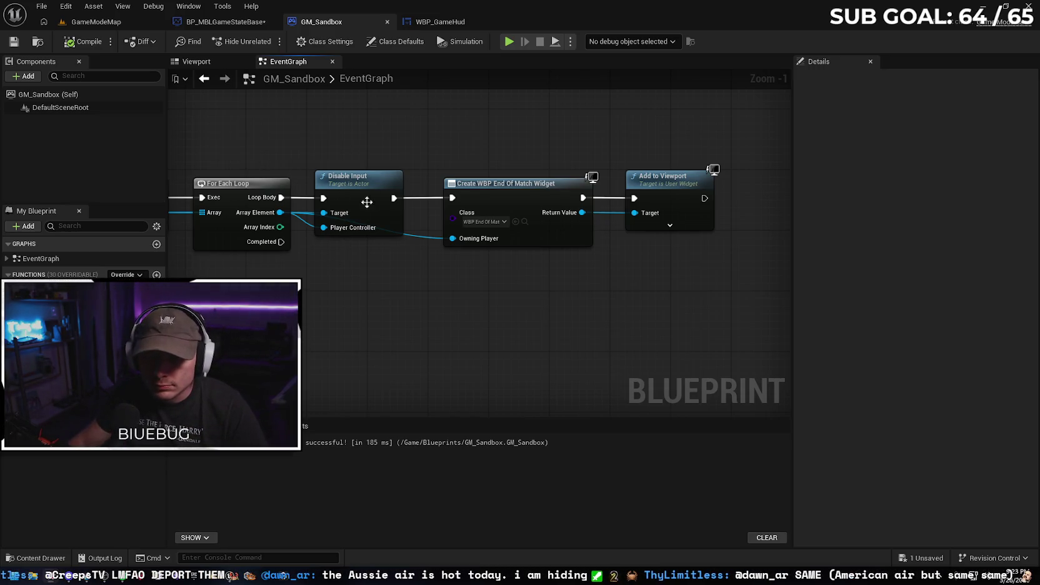
left_click_drag(368, 190, 380, 150)
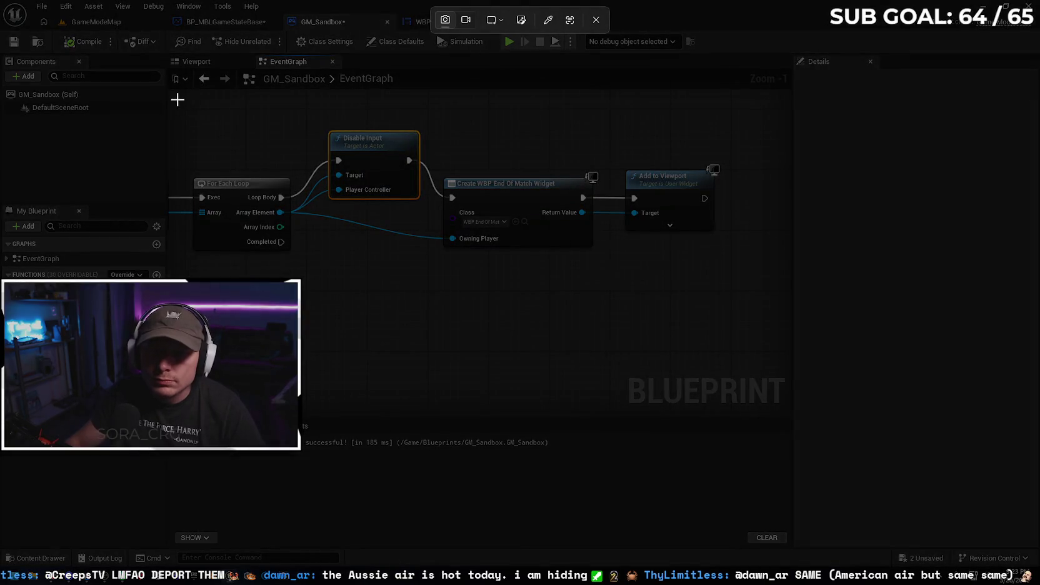
mouse_move(177, 99)
left_mouse_down()
mouse_move(618, 300)
mouse_move(735, 329)
left_mouse_up()
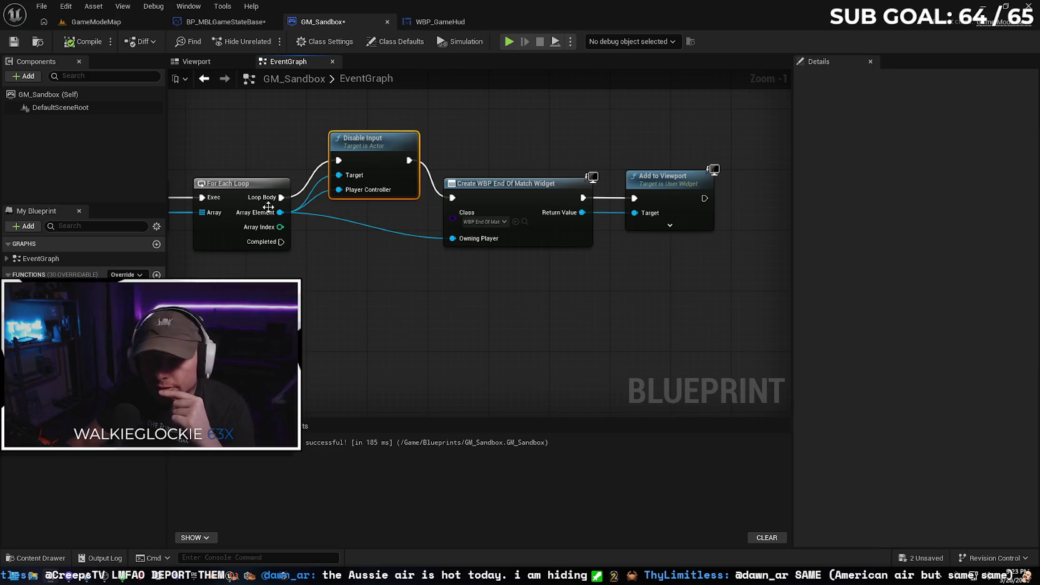
mouse_move(376, 315)
left_mouse_down()
mouse_move(604, 316)
mouse_move(559, 315)
mouse_move(585, 306)
mouse_move(575, 302)
mouse_move(506, 305)
left_mouse_up()
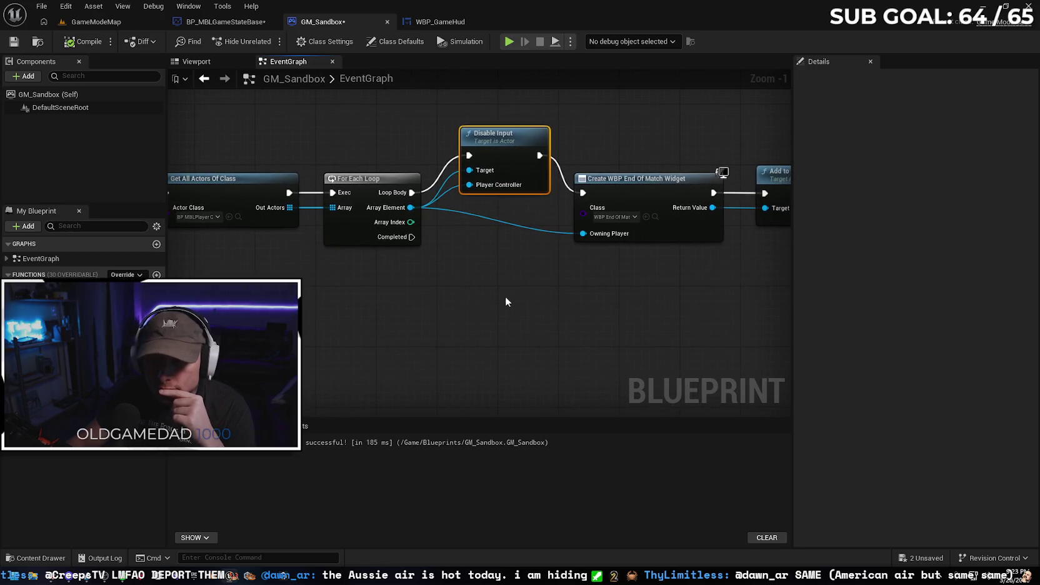
left_click_drag(503, 136, 500, 180)
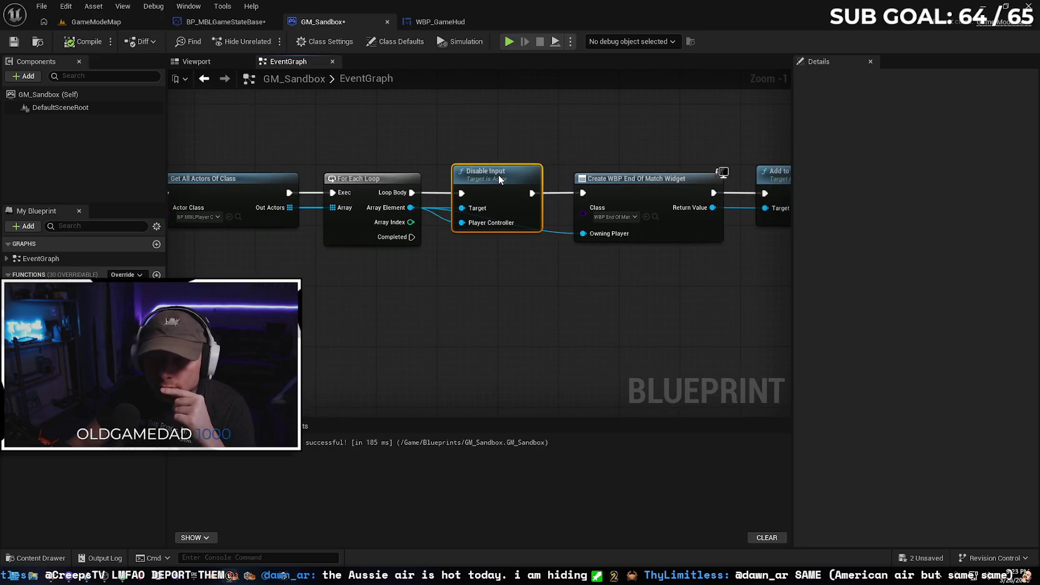
mouse_move(571, 324)
left_mouse_down()
mouse_move(481, 310)
mouse_move(529, 317)
left_mouse_up()
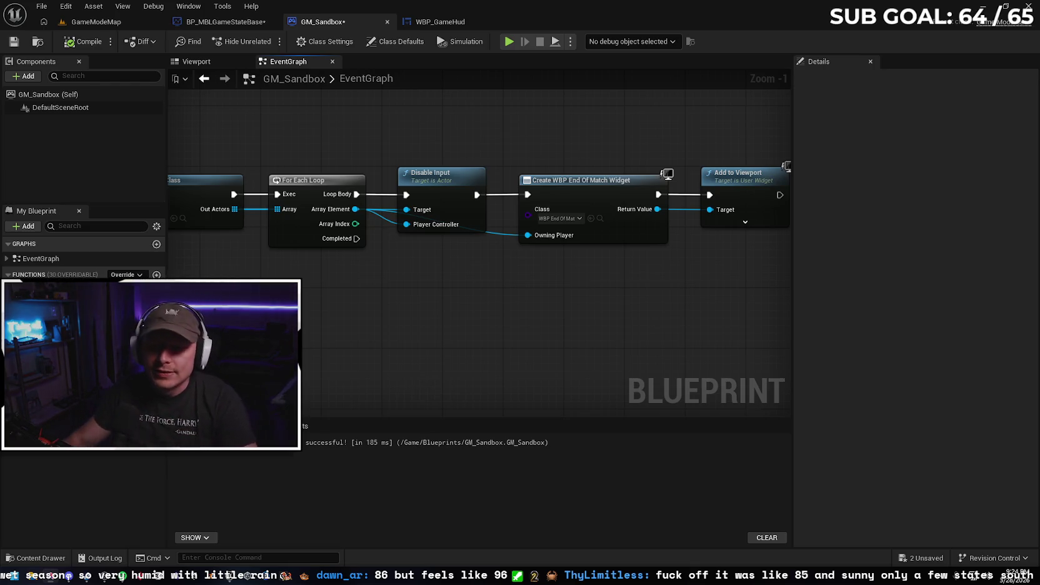
scroll(376, 319, "down", 2)
mouse_move(409, 290)
left_mouse_down()
mouse_move(628, 299)
mouse_move(459, 293)
left_mouse_up()
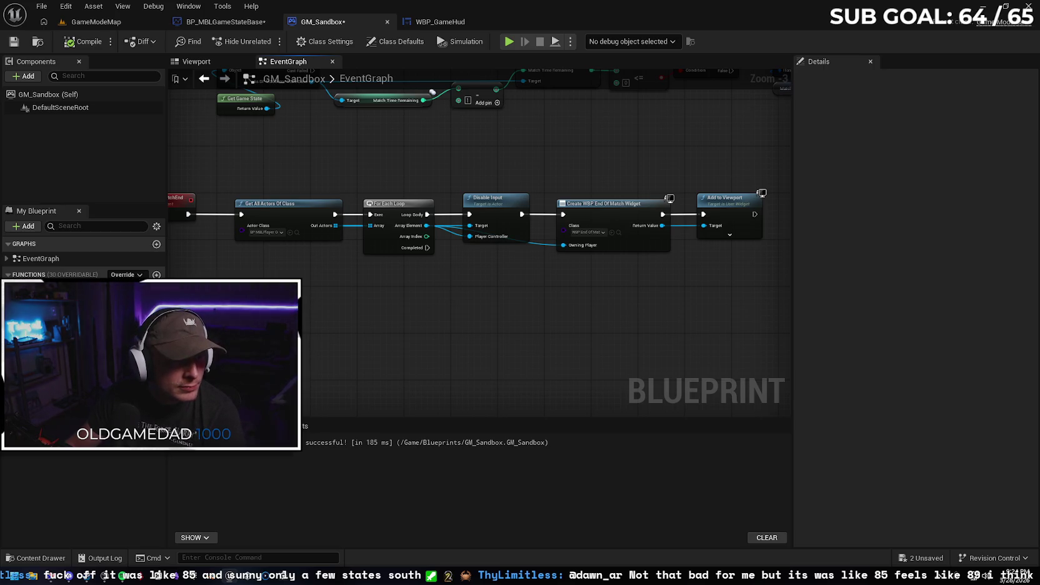
Delete the Create WBP End Of Match Widget and Add to Viewport nodes, then select BP_MBLPlayerController
left_click_drag(467, 173, 650, 276)
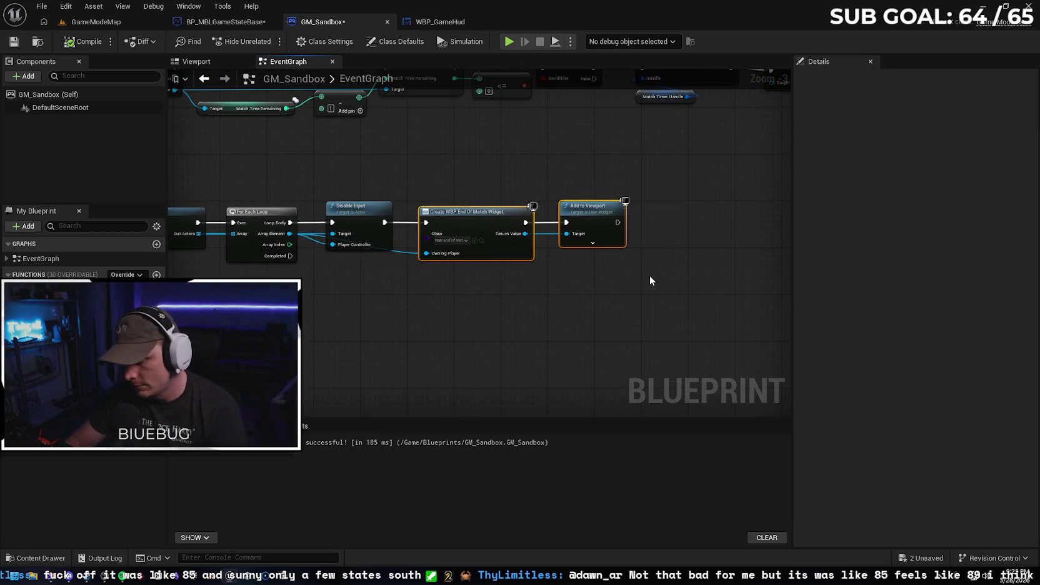
key("Delete")
mouse_move(406, 321)
left_mouse_down()
mouse_move(515, 313)
mouse_move(281, 244)
left_mouse_up()
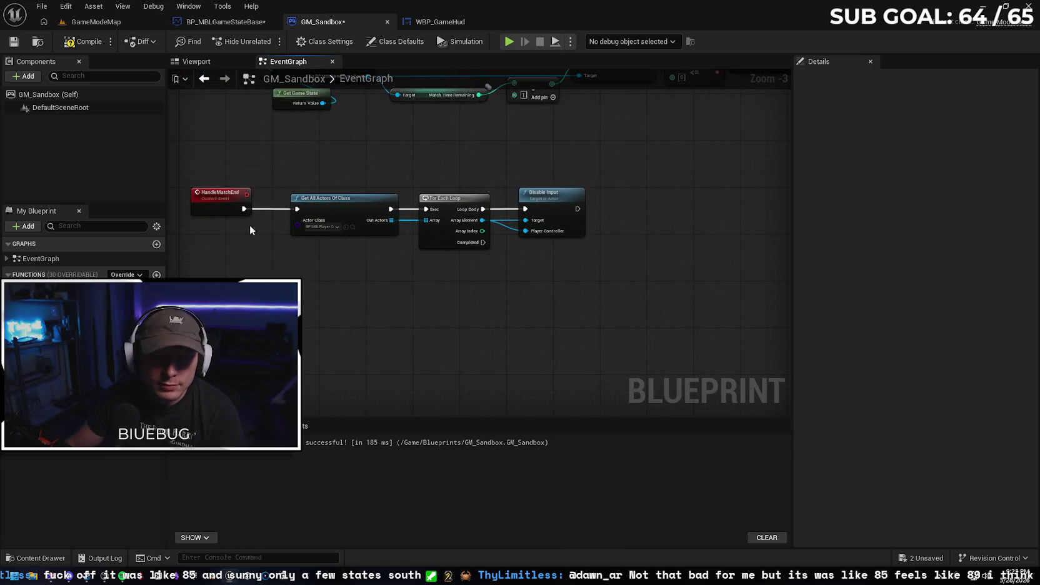
left_click_drag(222, 193, 232, 193)
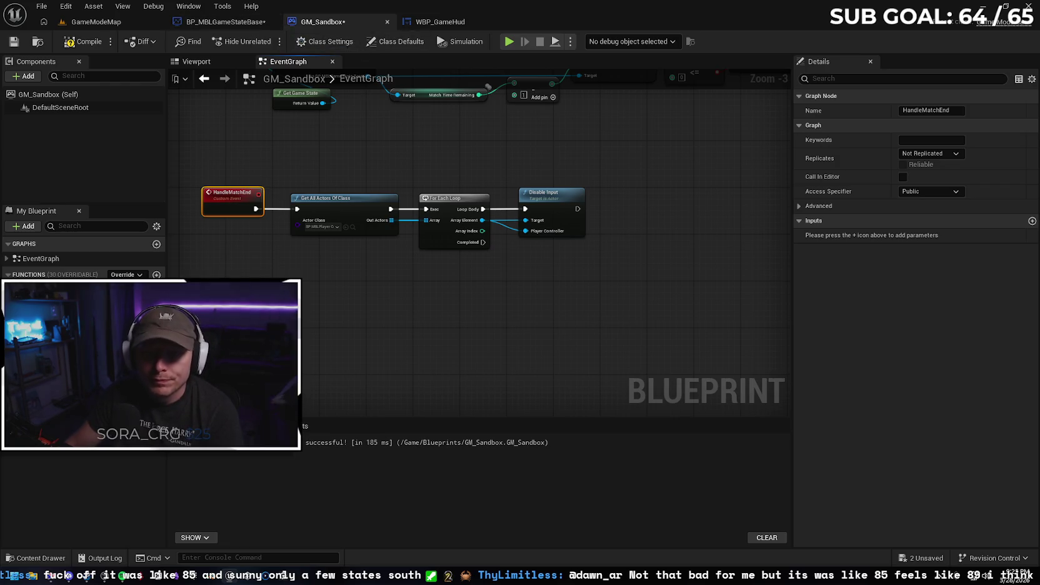
left_click(38, 558)
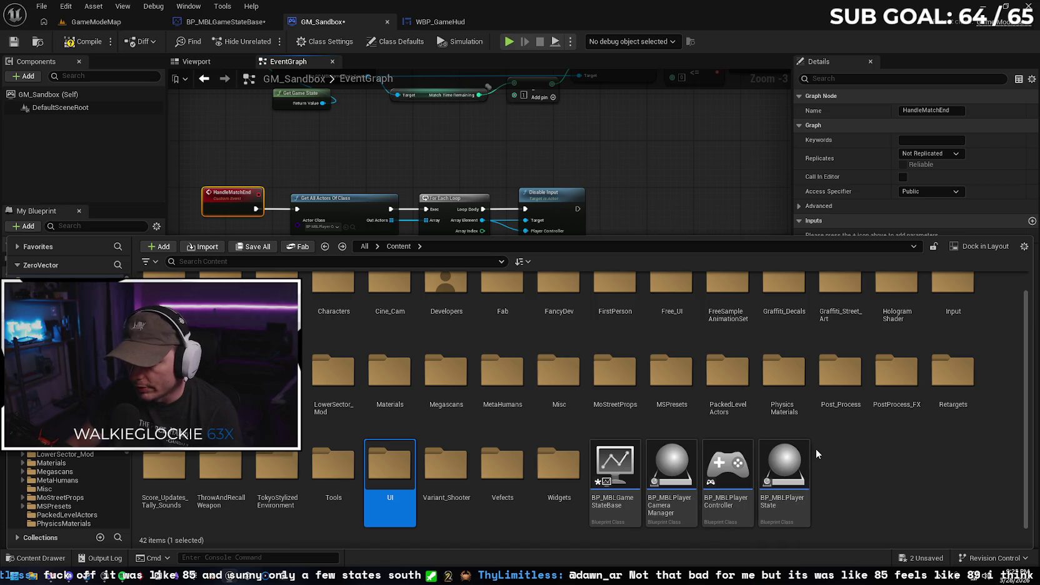
left_click(731, 465)
Open BP_MBLPlayerController and view its whole BeginPlay chain
double_click(731, 465)
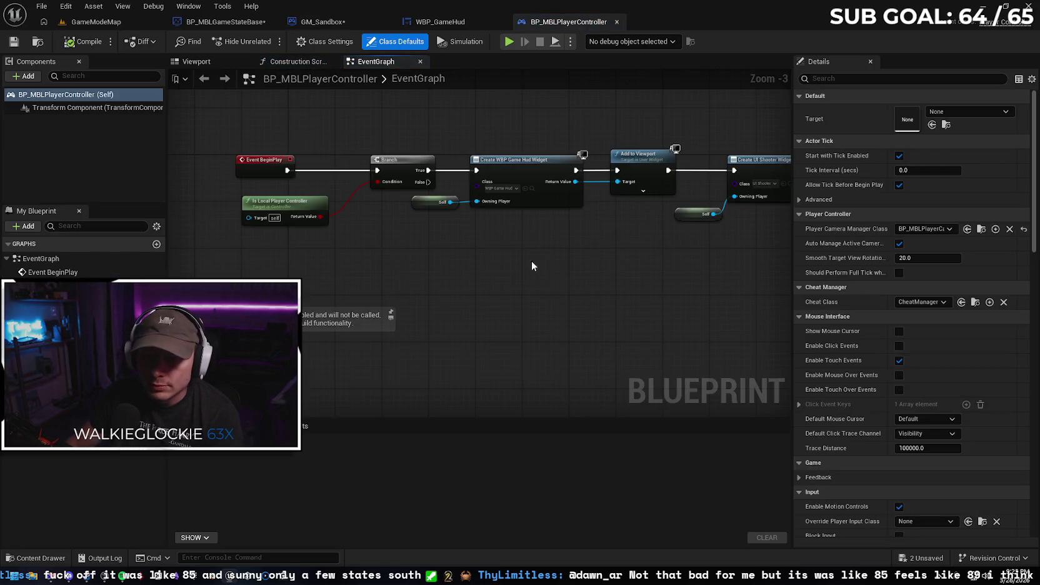
scroll(501, 291, "down", 1)
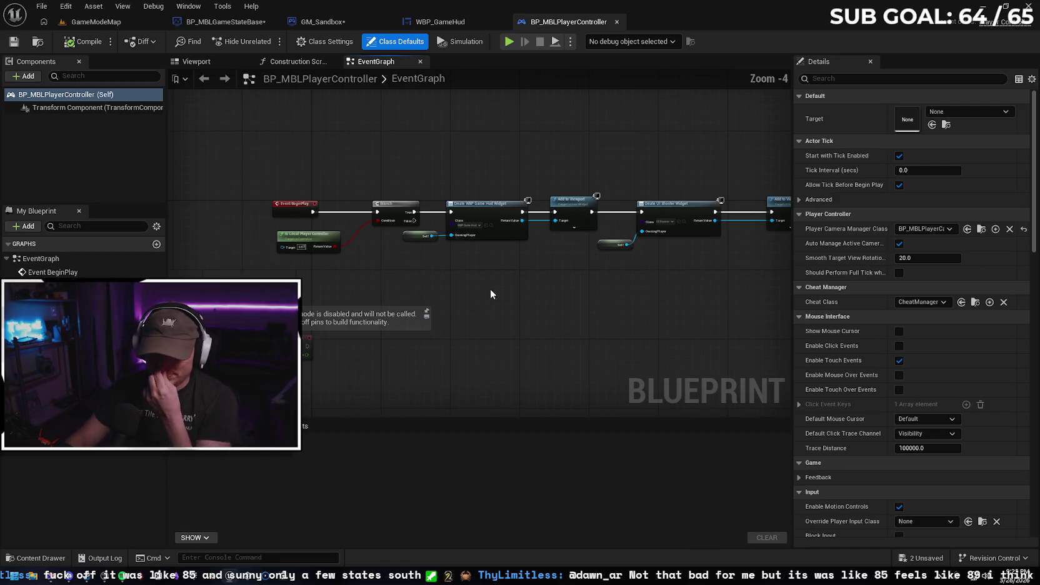
left_click_drag(548, 323, 515, 304)
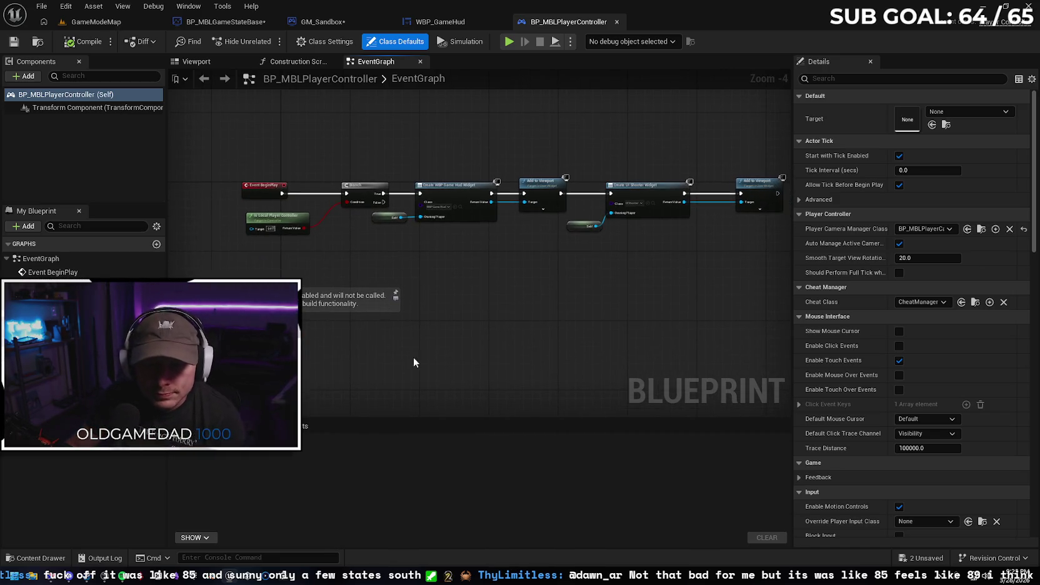
left_click(341, 361)
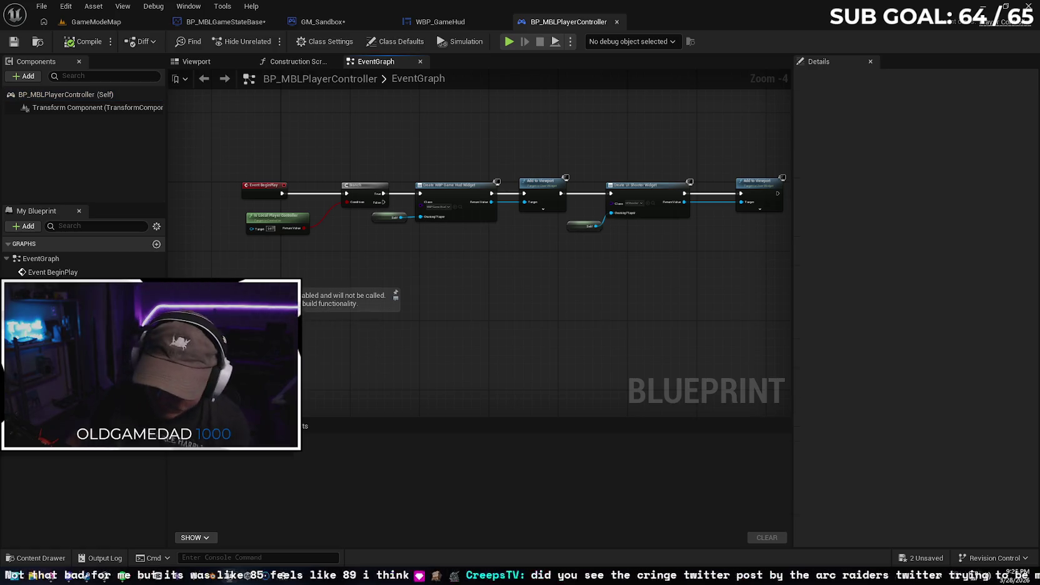
key("Delete")
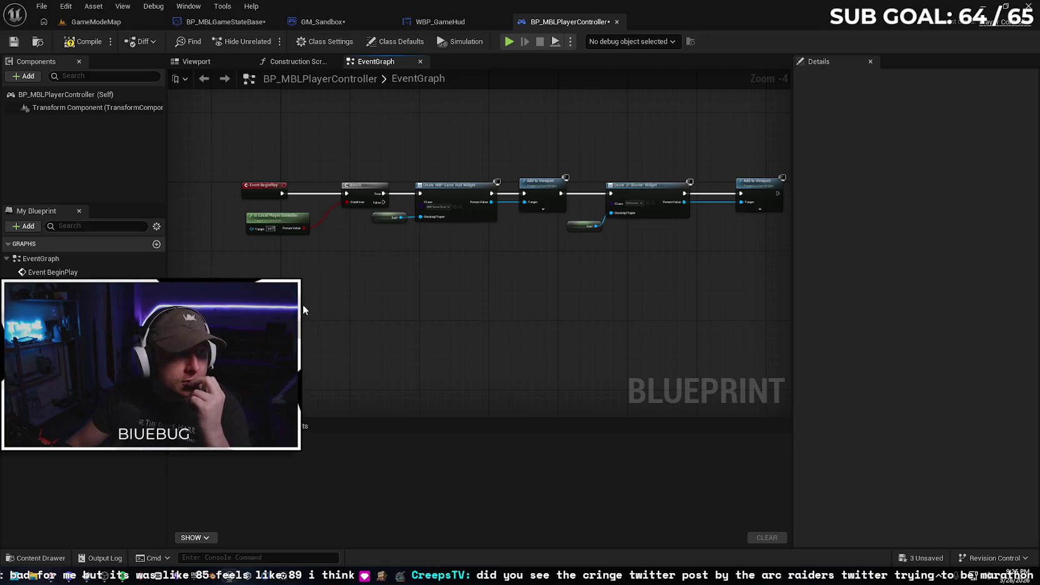
Add a custom event named Client_Show_End_Screen to the graph
right_click(324, 307)
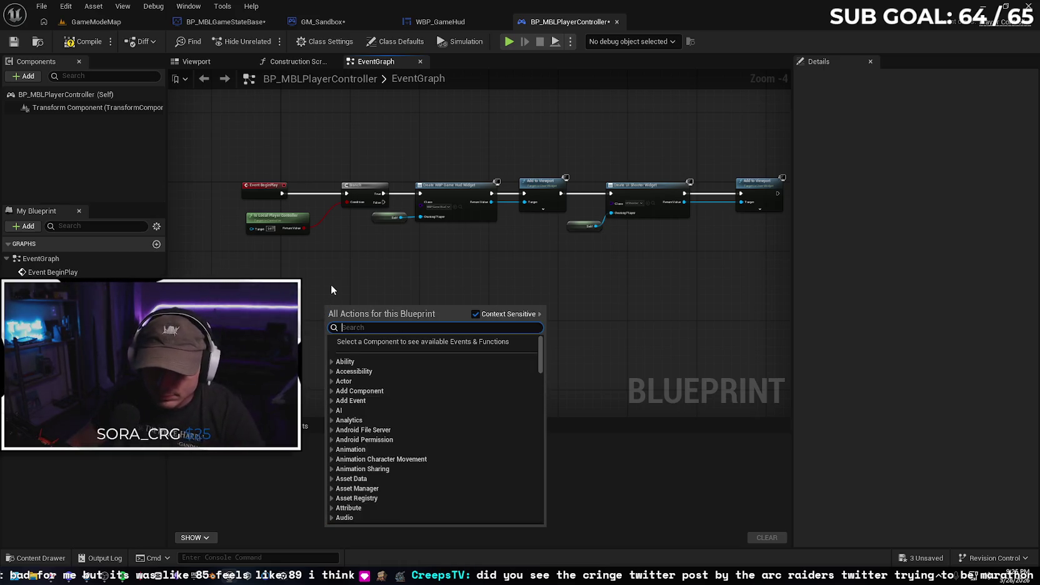
type("self")
key("Escape")
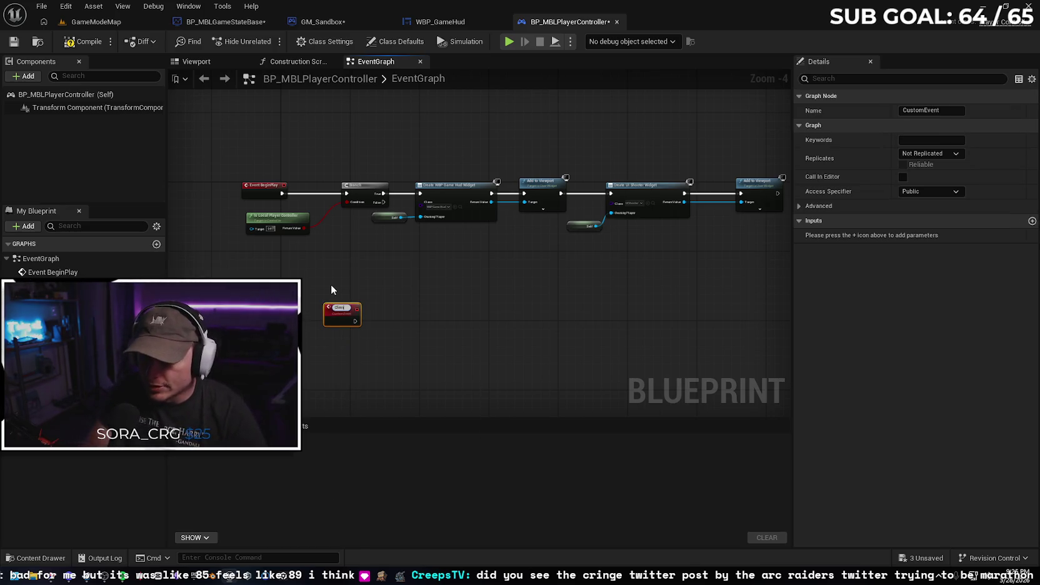
type("_Show")
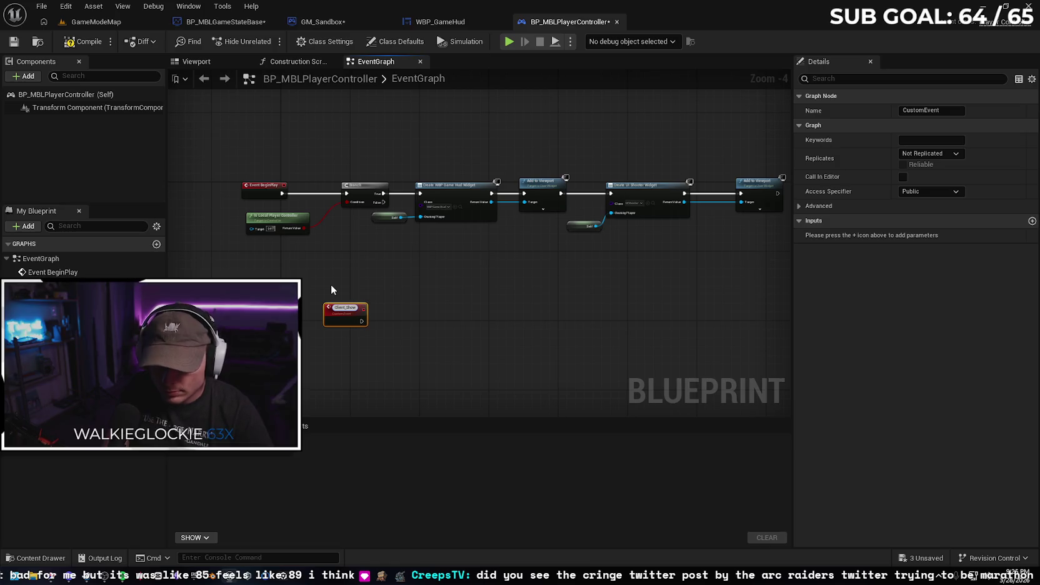
type("_End")
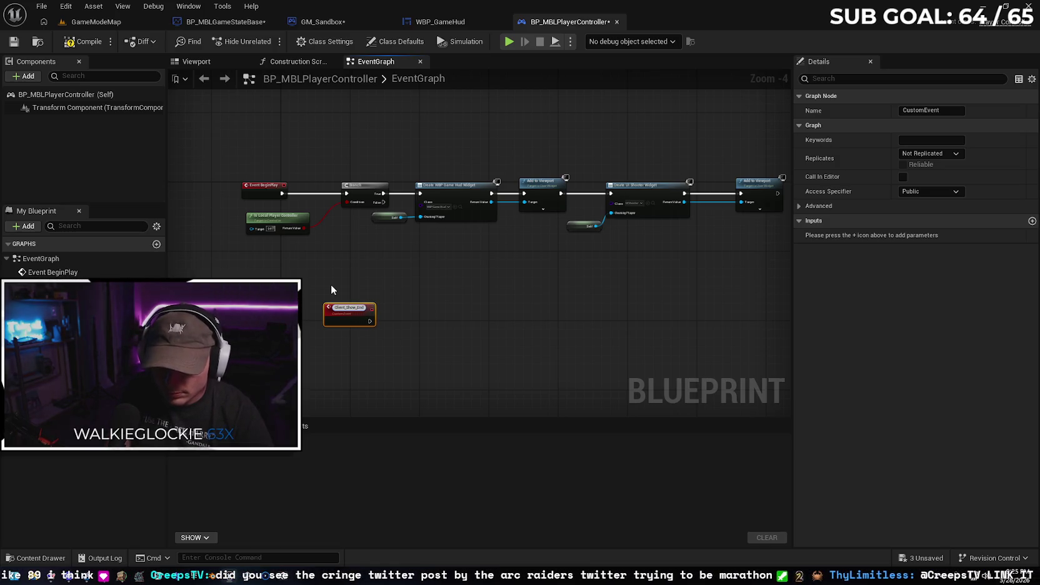
type("_Screen")
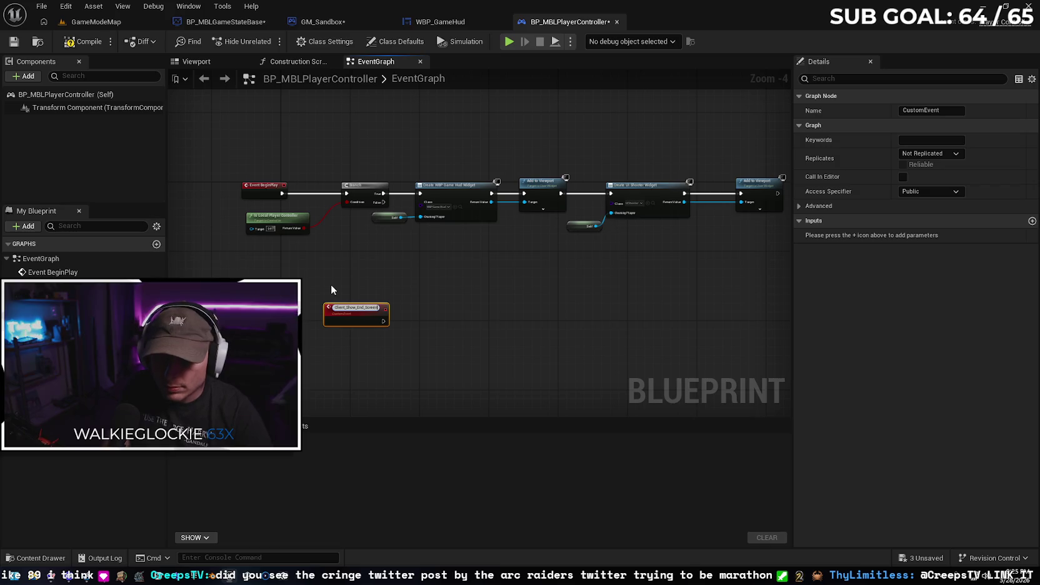
key("Return")
mouse_move(375, 306)
left_mouse_down()
mouse_move(287, 299)
mouse_move(297, 299)
left_mouse_up()
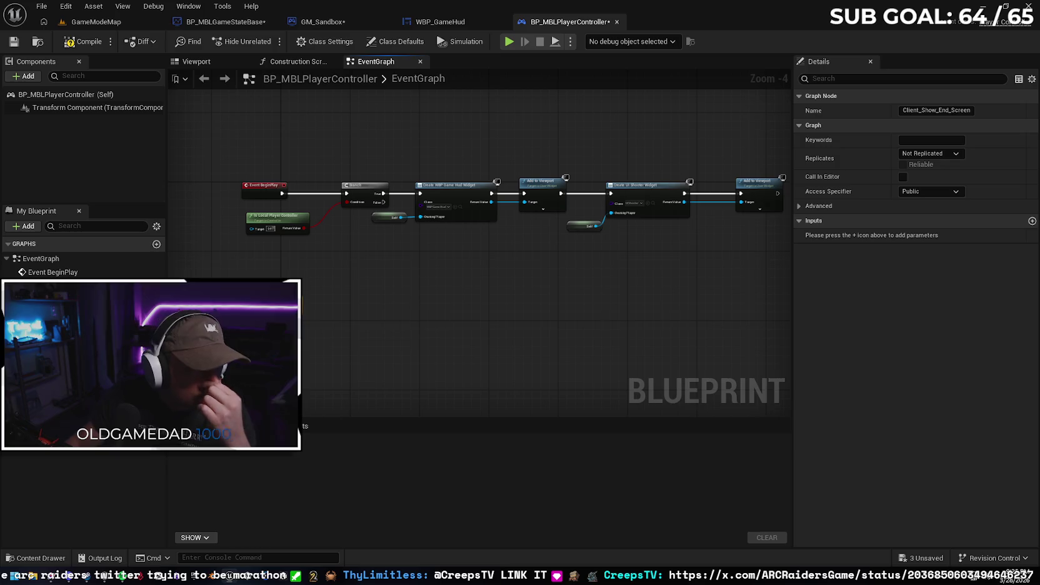
Set Client_Show_End_Screen's replication to Run on owning Client
left_click(928, 155)
left_click(944, 204)
left_click(321, 21)
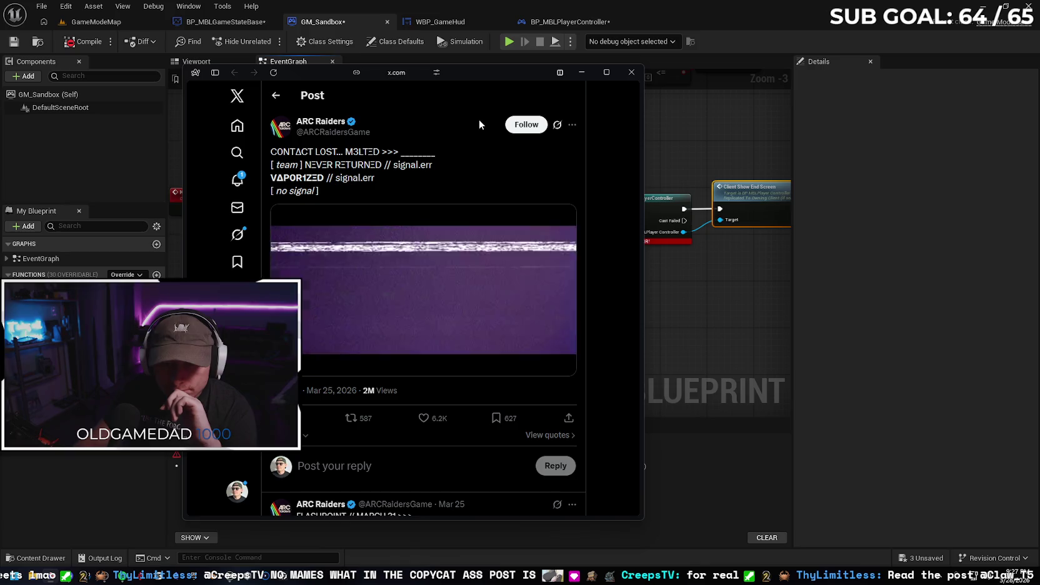
Scroll the X feed and like the animated GIF post
scroll(417, 289, "down", 1)
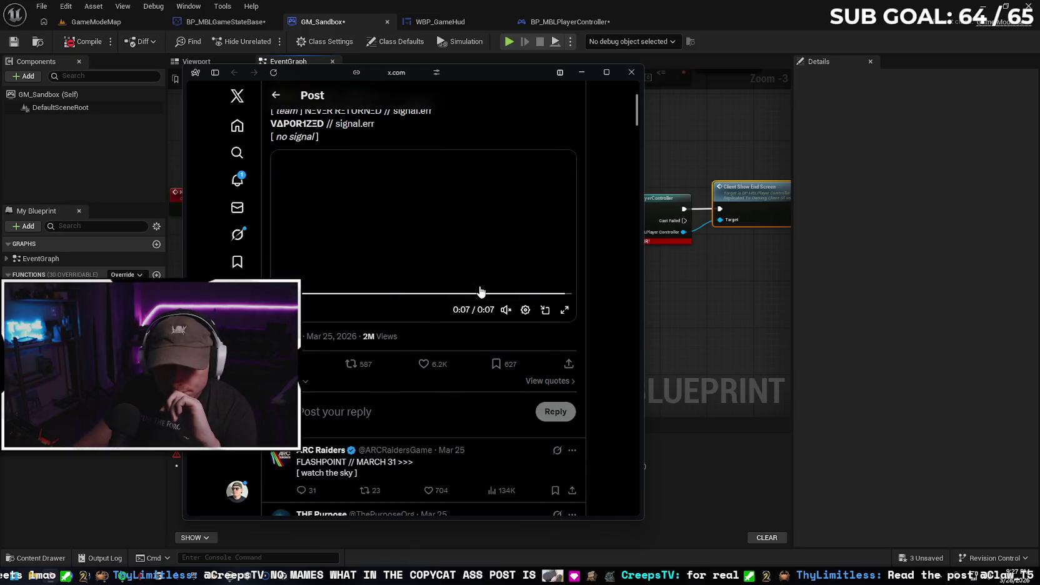
scroll(480, 291, "down", 2)
scroll(471, 280, "down", 5)
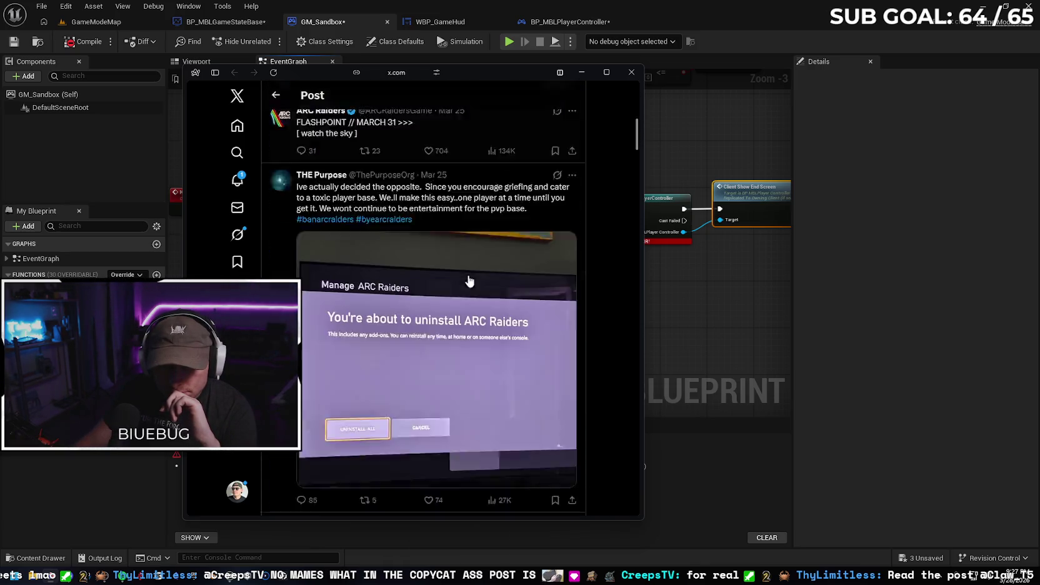
scroll(467, 282, "down", 2)
scroll(472, 275, "down", 3)
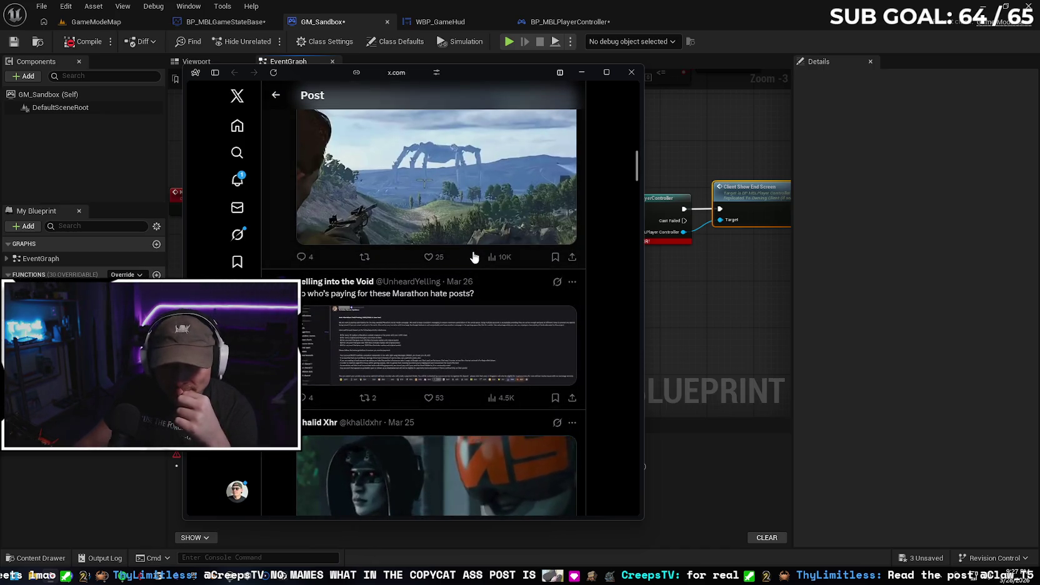
scroll(477, 256, "down", 3)
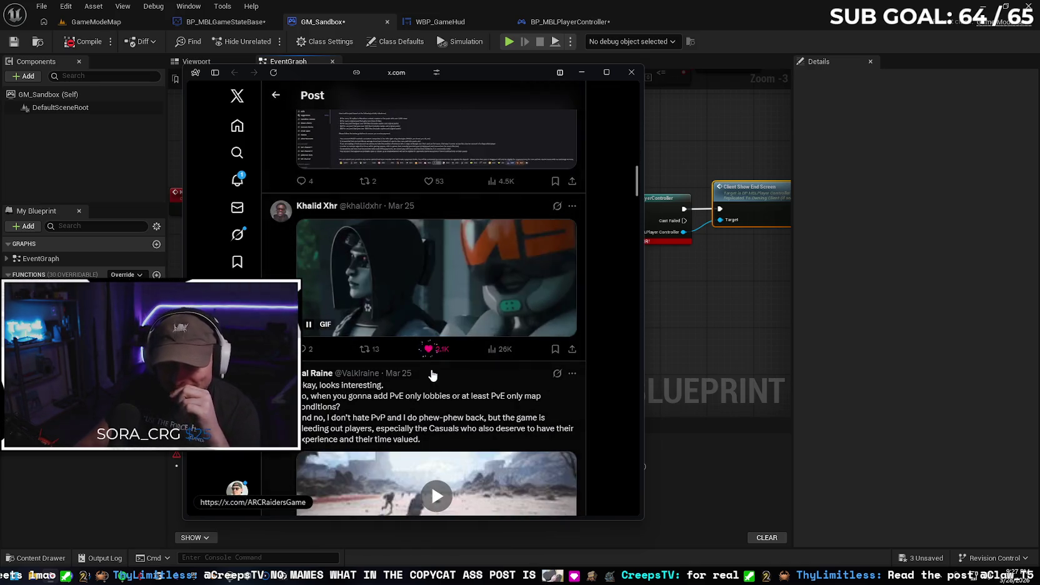
left_click(435, 352)
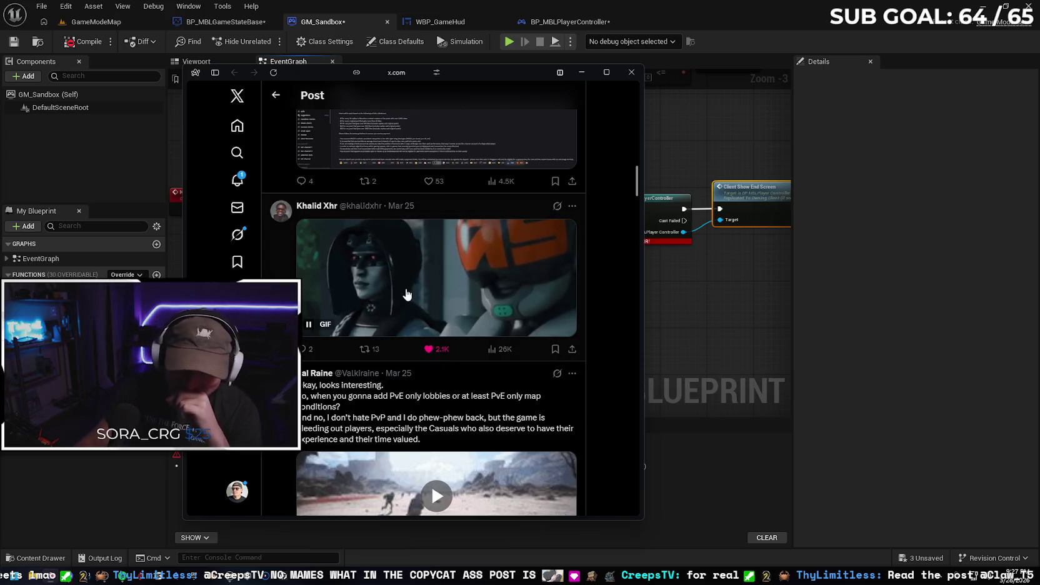
Open the browser's tab list and Gemini assistant, then move the browser aside
scroll(385, 295, "up", 10)
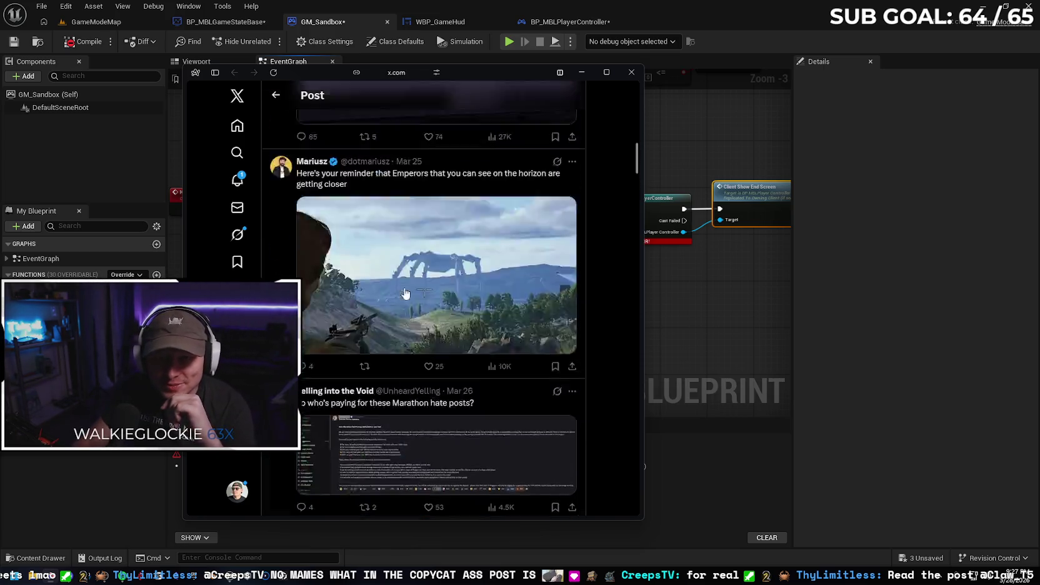
left_click(215, 73)
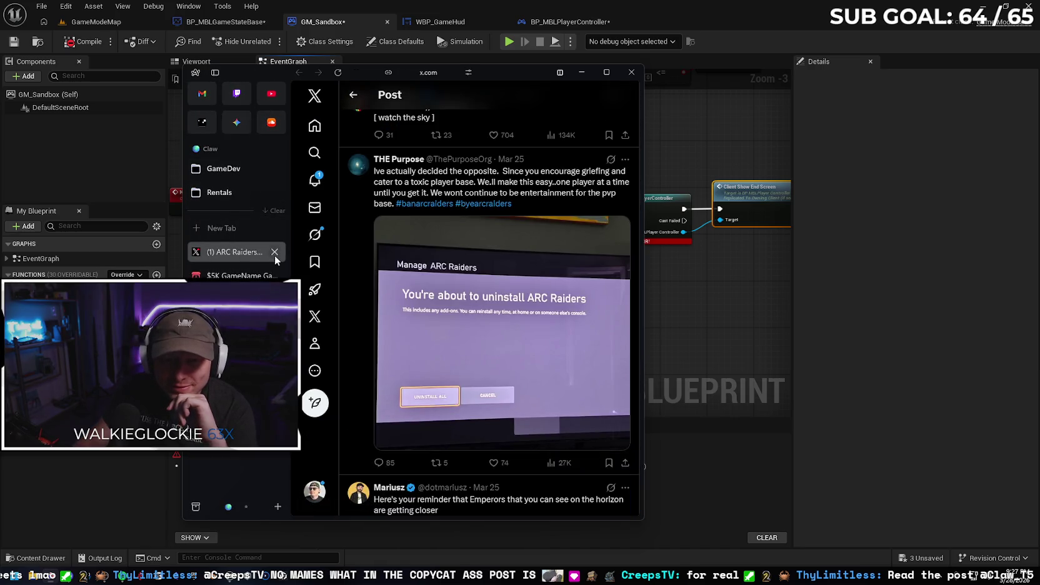
left_click(241, 127)
mouse_move(483, 85)
left_mouse_down()
mouse_move(266, 108)
mouse_move(0, 107)
left_mouse_up()
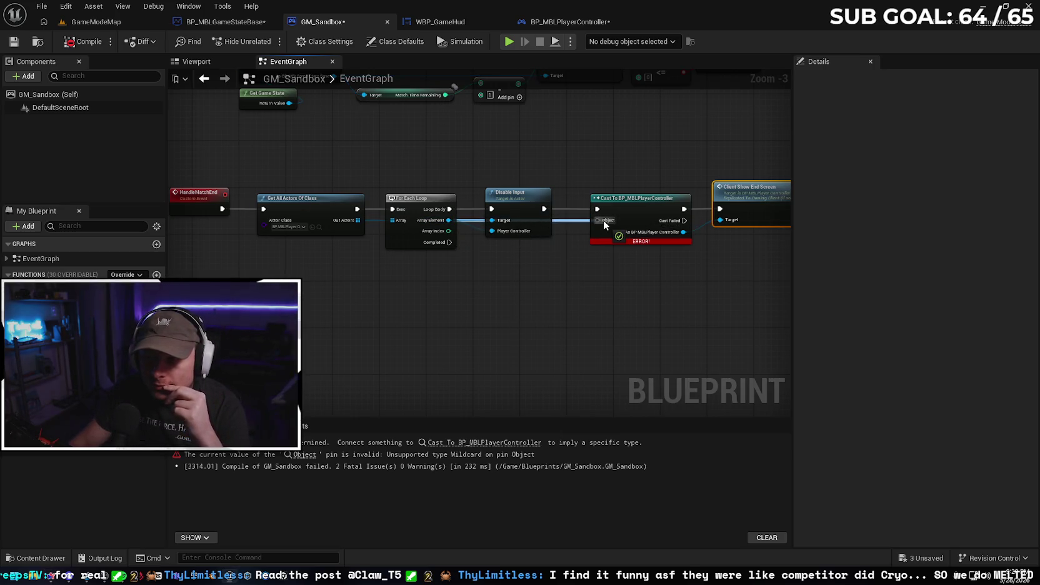
Switch the editor to the GameModeMap level
left_click(100, 22)
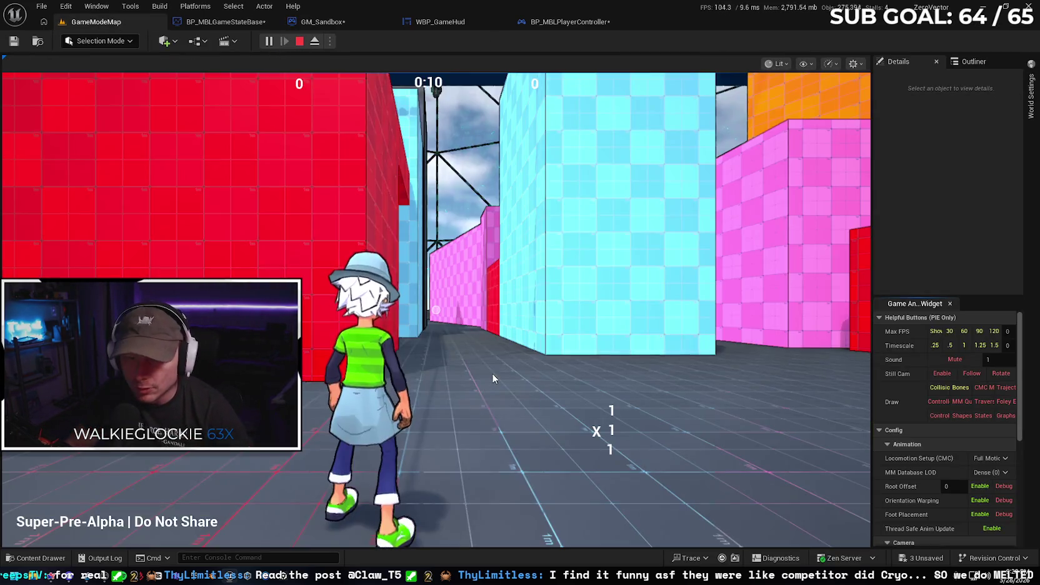
Take control of the running game and climb the blue wall and beam onto the blue platform
left_click(491, 373)
key("w")
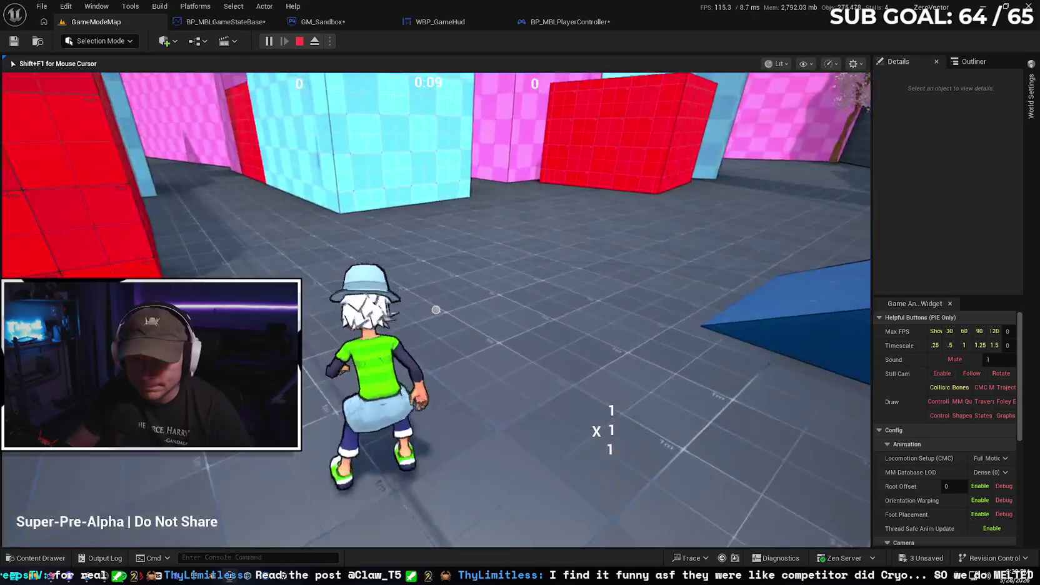
key("space")
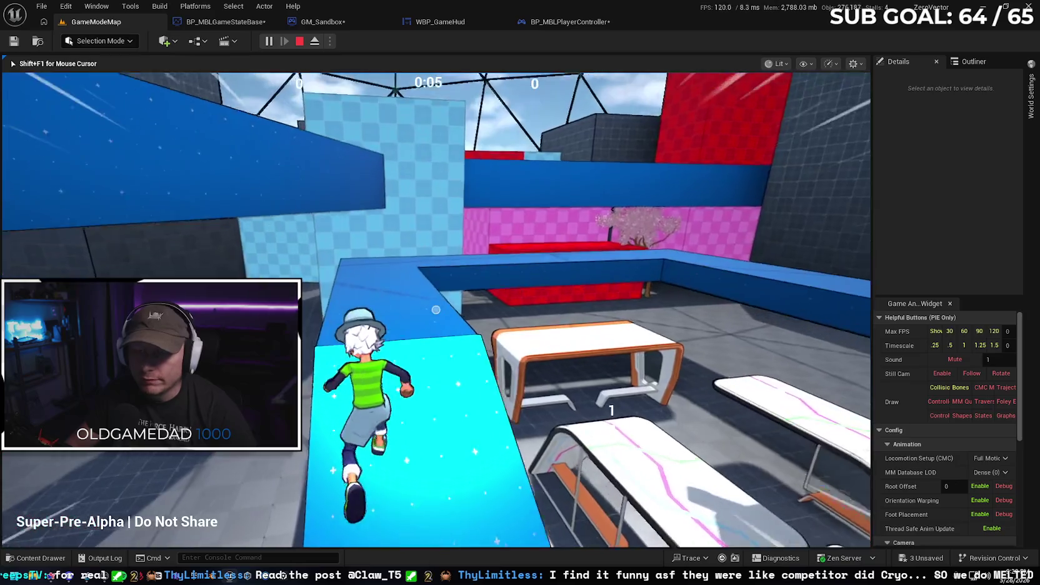
key("space")
key("w")
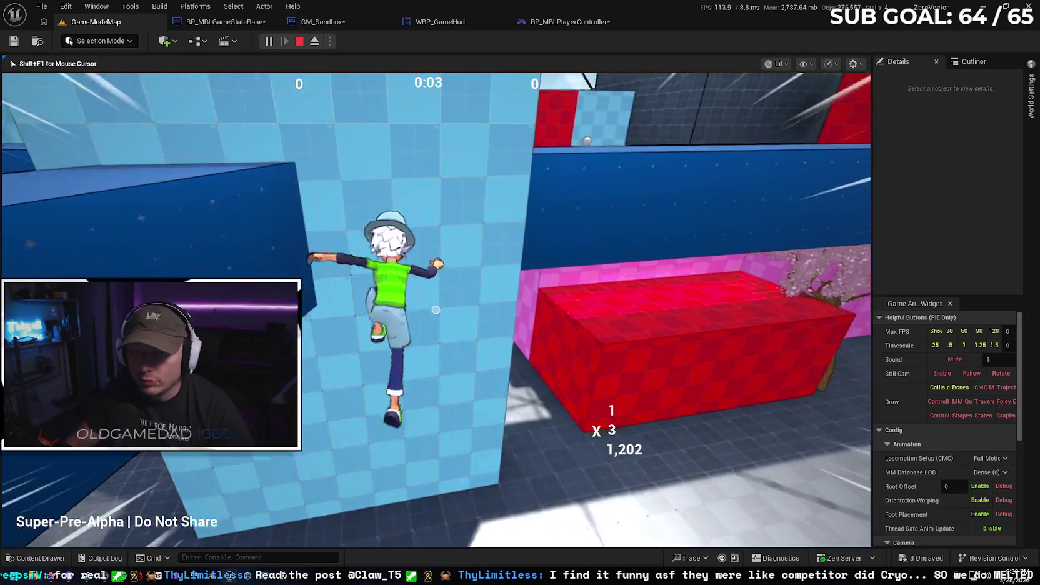
Keep running and climbing until the timer hits 0:00 and GAME OVER shows, then stop playing
key("w")
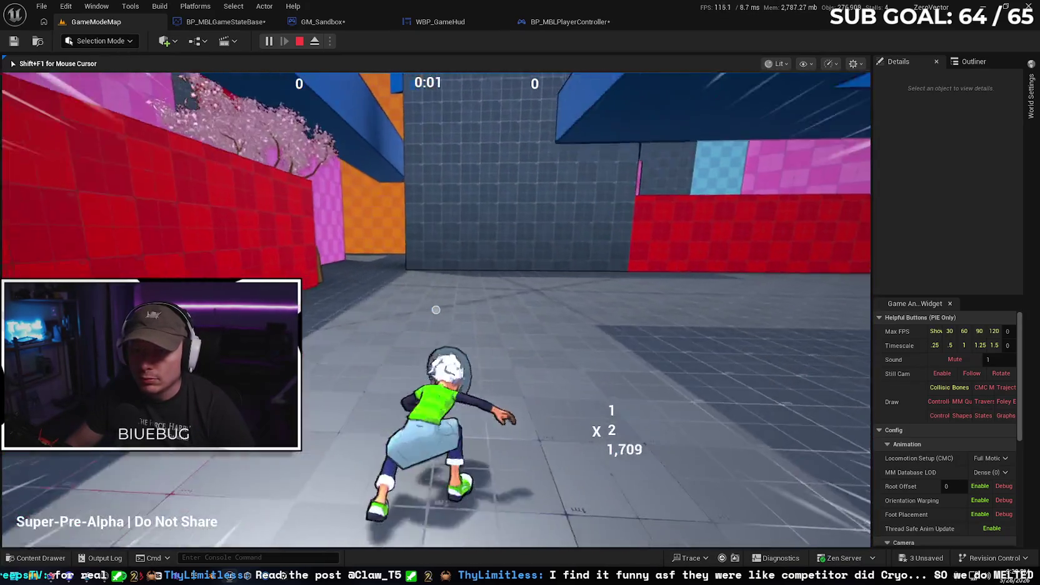
key("w")
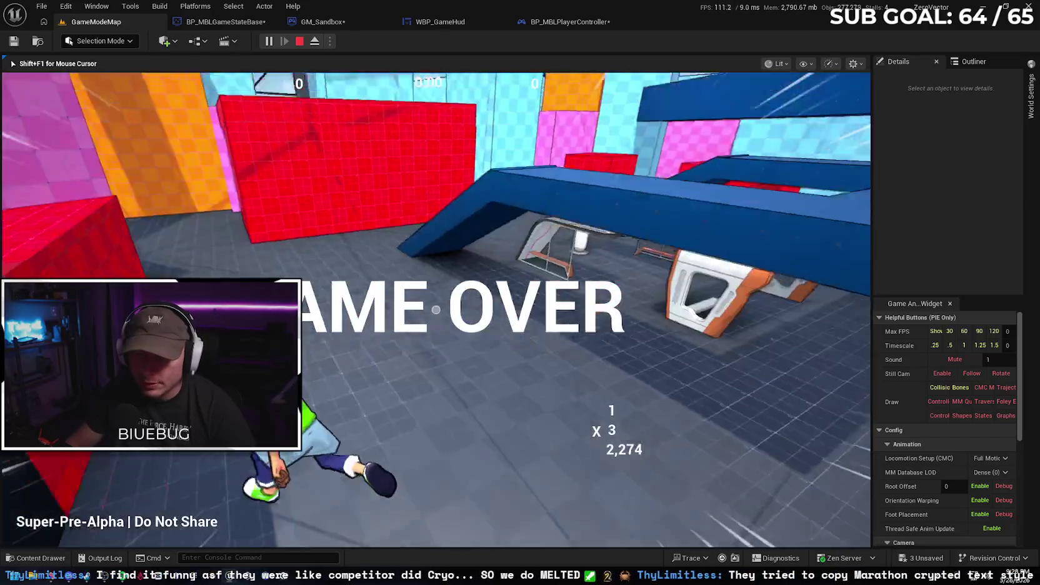
key("w")
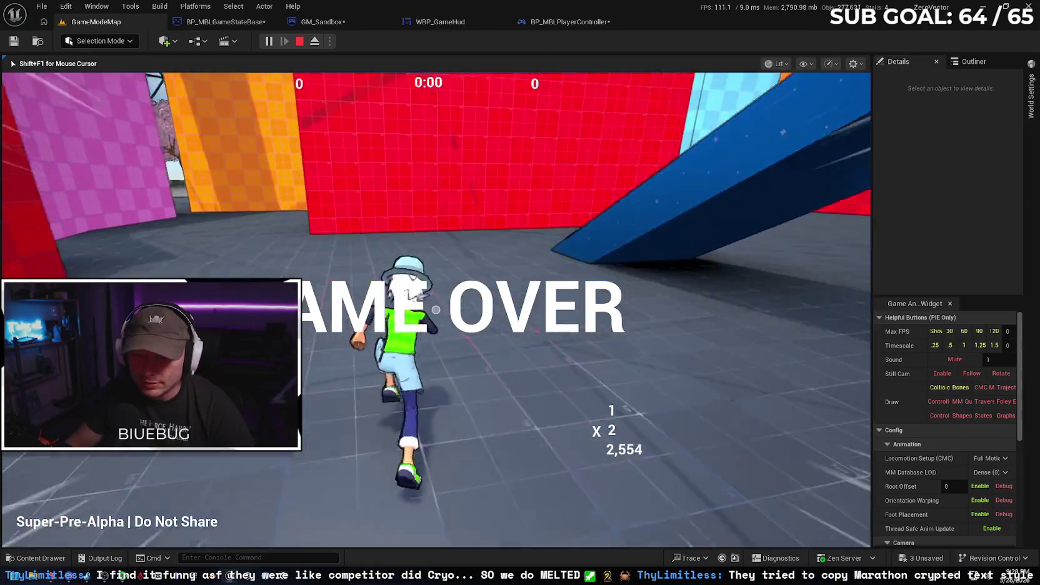
key("w")
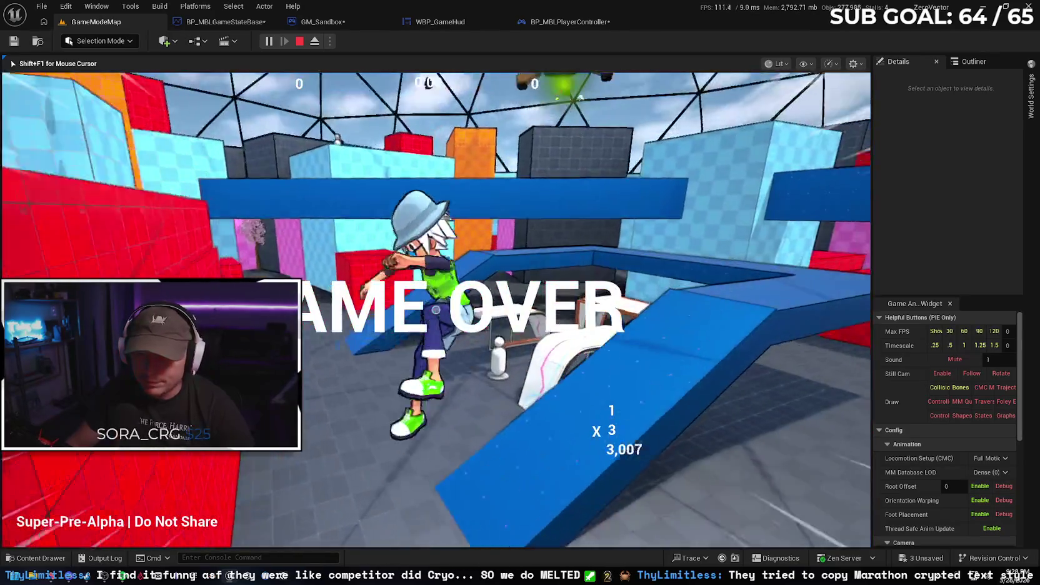
key("w")
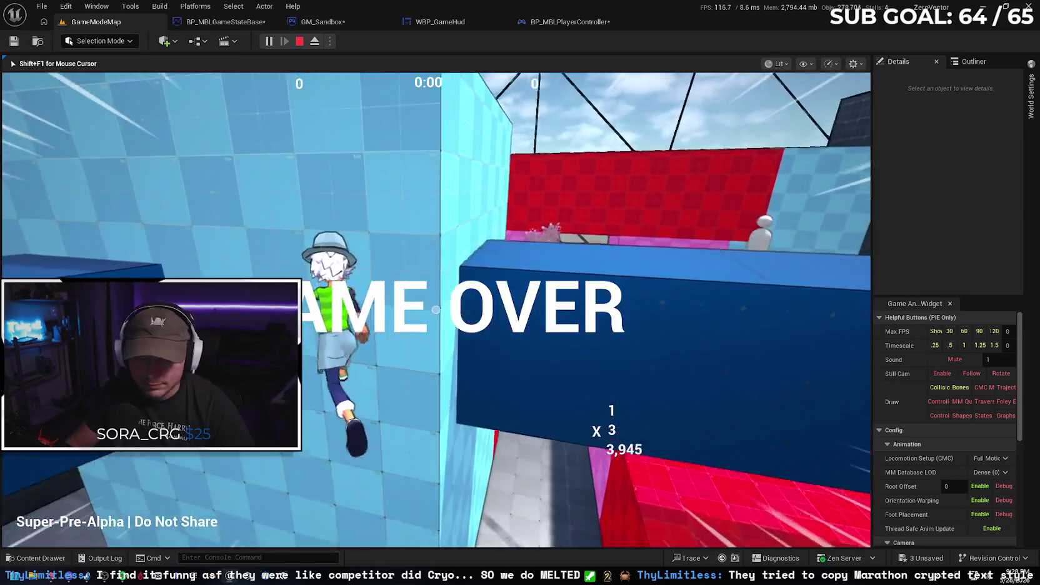
key("Escape")
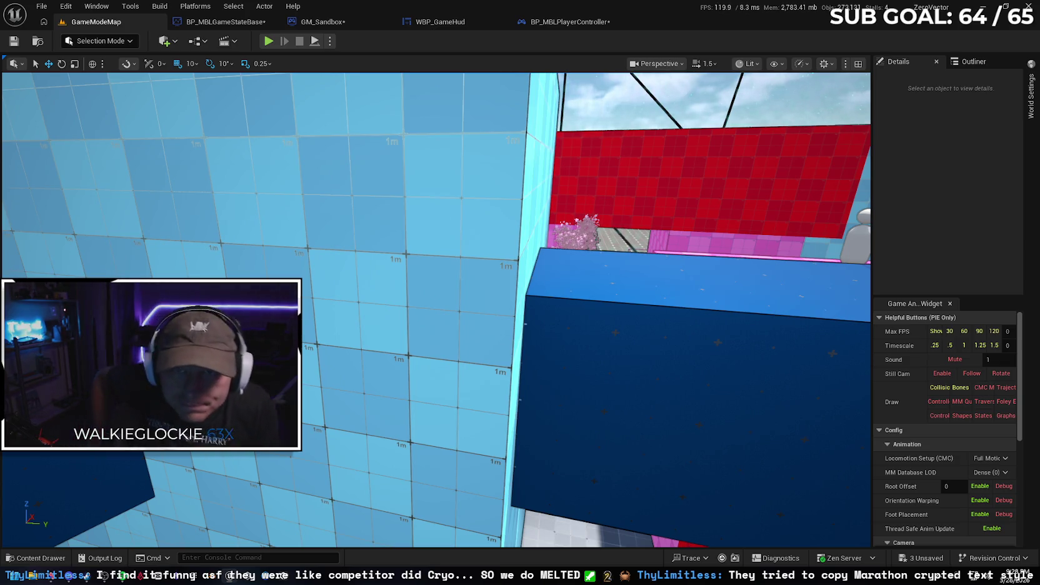
Review GM_Sandbox's match-end node chain and nudge the Cast To BP_MBLPlayerController node left
left_click(205, 26)
left_click(328, 26)
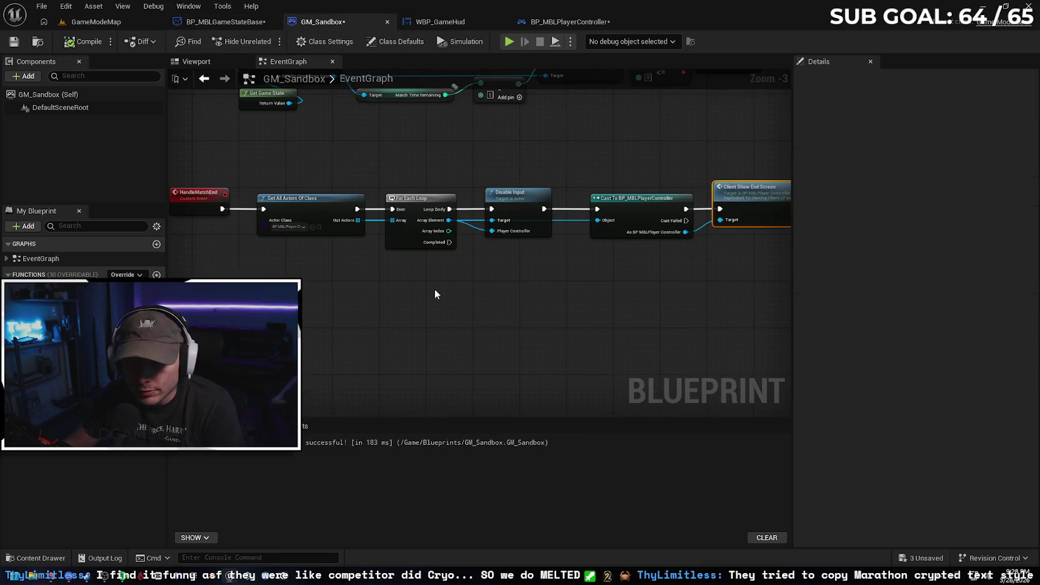
scroll(445, 278, "up", 2)
mouse_move(453, 270)
left_mouse_down()
mouse_move(522, 271)
mouse_move(365, 266)
mouse_move(354, 275)
left_mouse_up()
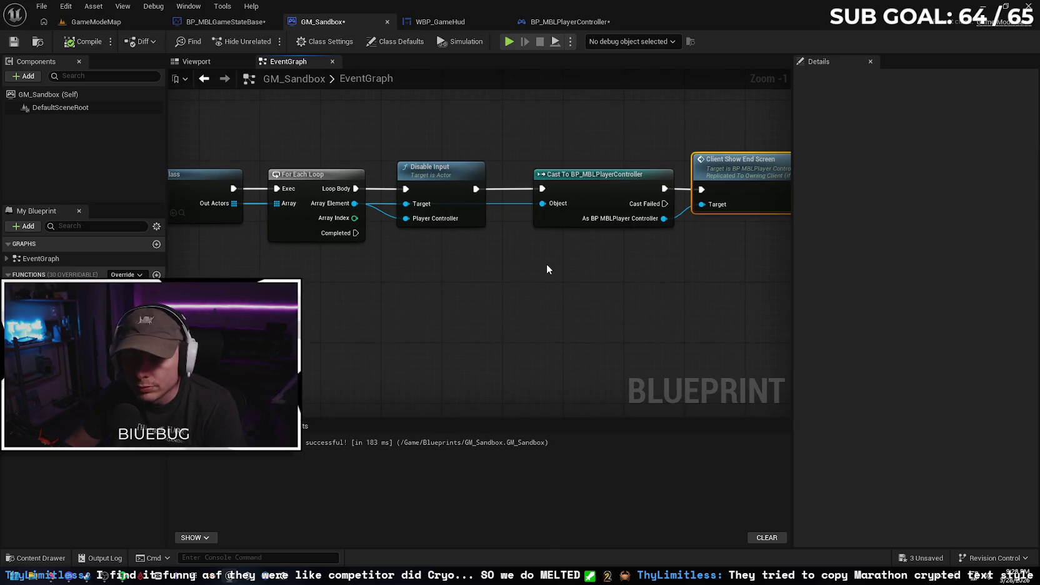
left_click_drag(602, 183, 578, 184)
left_click(497, 292)
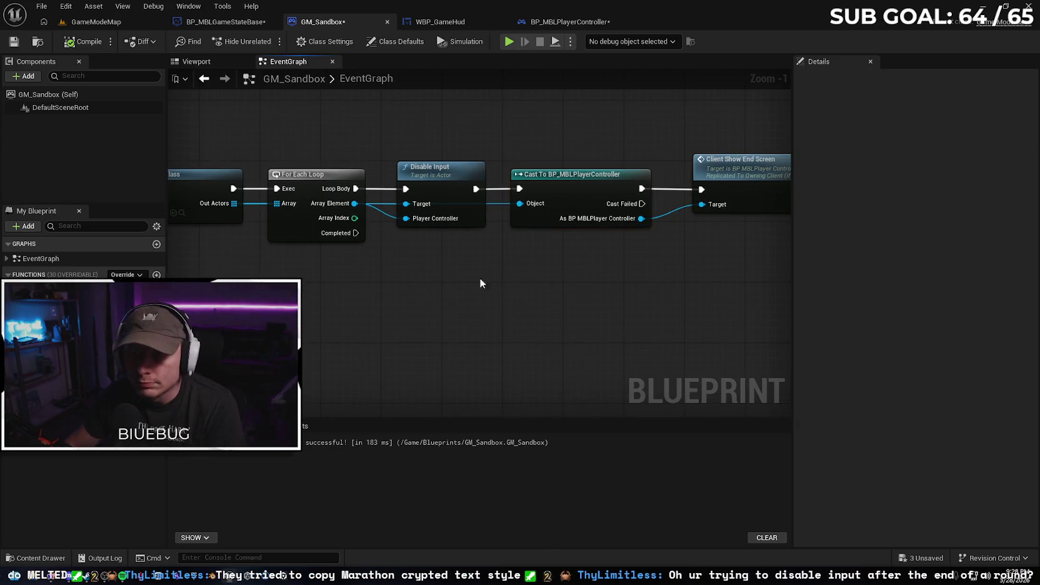
In BP_MBLPlayerController, attach a Disable Input node after Add to Viewport in Client_Show_End_Screen
left_click(546, 25)
left_click_drag(507, 221, 444, 182)
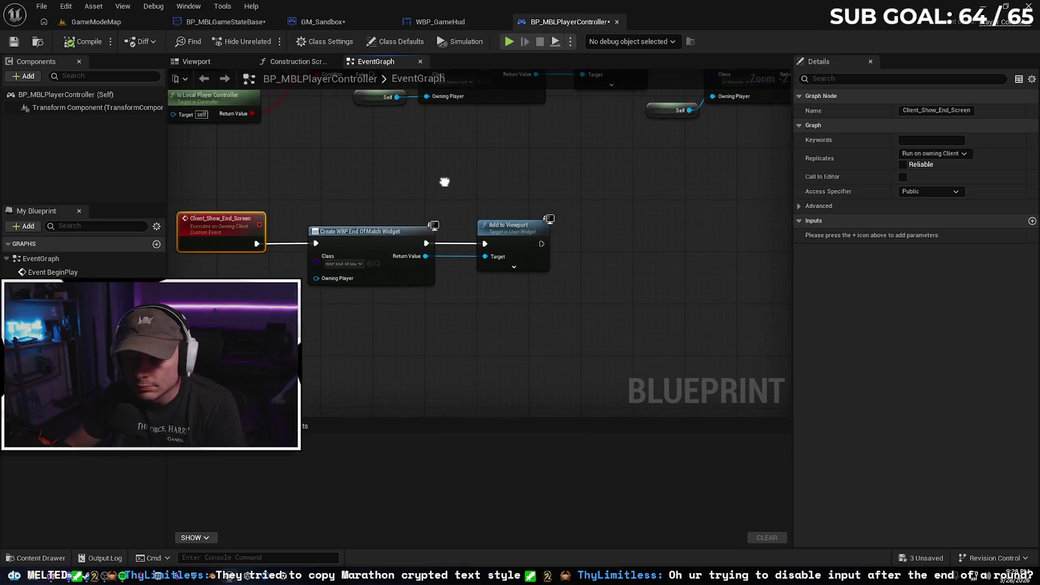
left_click_drag(541, 243, 594, 248)
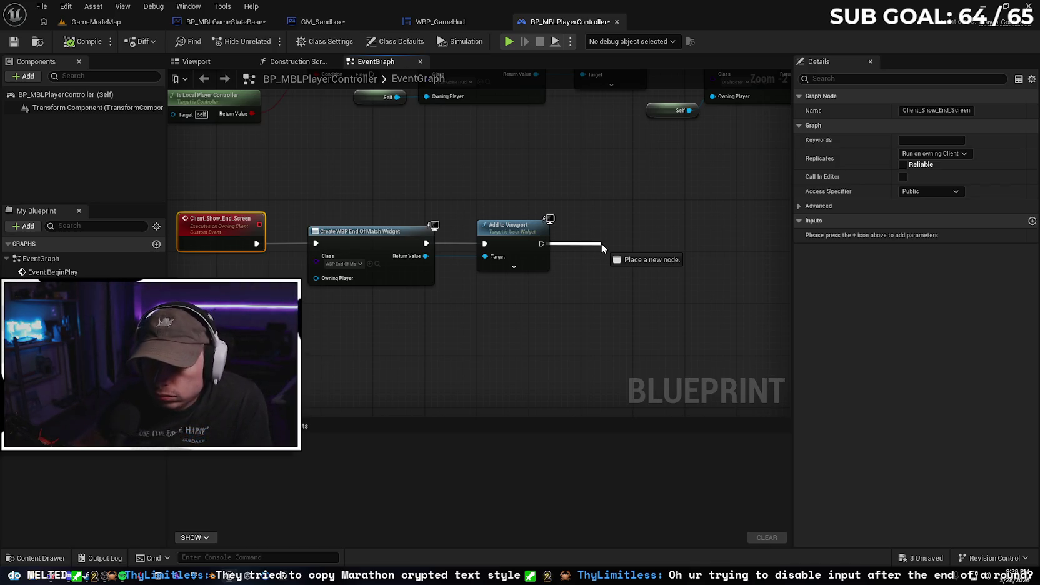
left_click_drag(601, 243, 601, 243)
type("disable")
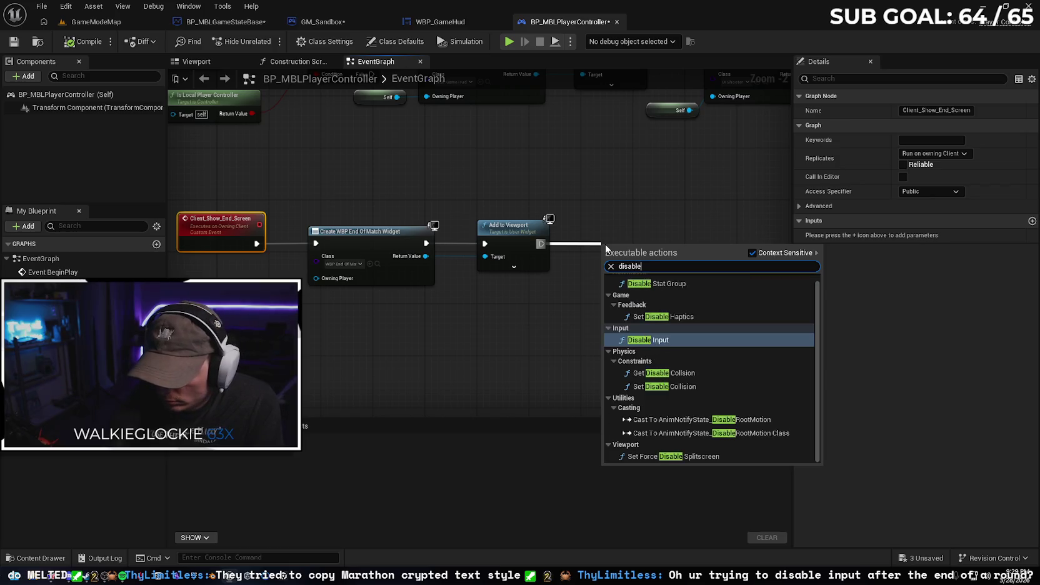
key("Return")
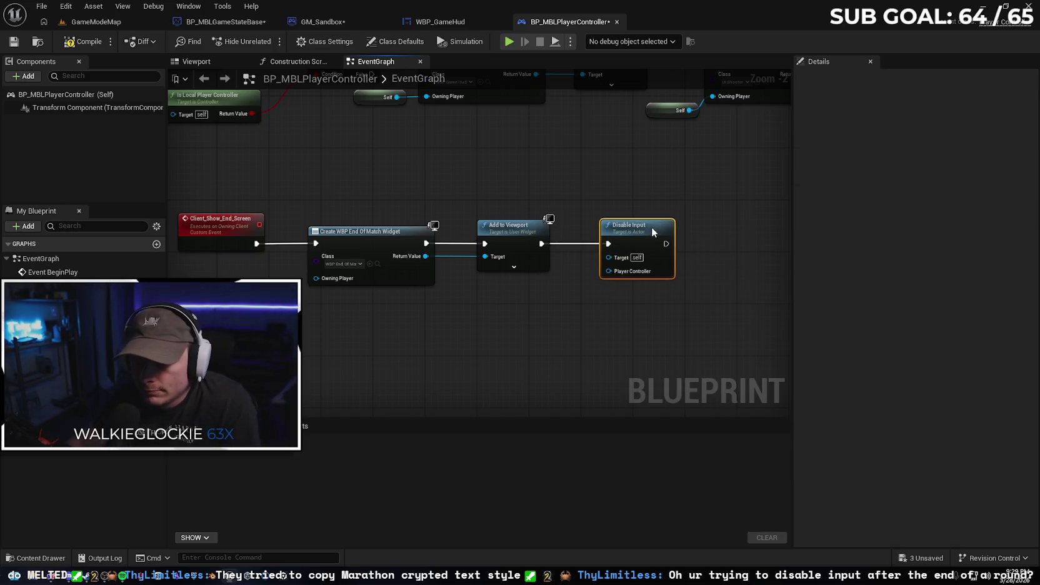
Compile the player controller and start a new play session in GameModeMap
mouse_move(652, 227)
left_mouse_down()
mouse_move(487, 367)
mouse_move(471, 399)
mouse_move(516, 350)
left_mouse_up()
left_click(93, 48)
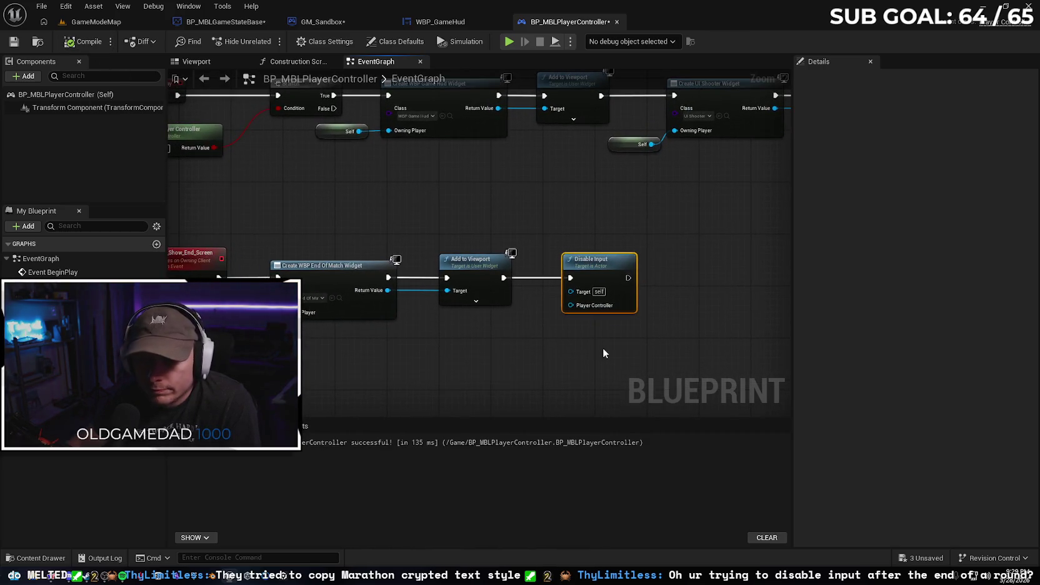
left_click(108, 26)
left_click(268, 41)
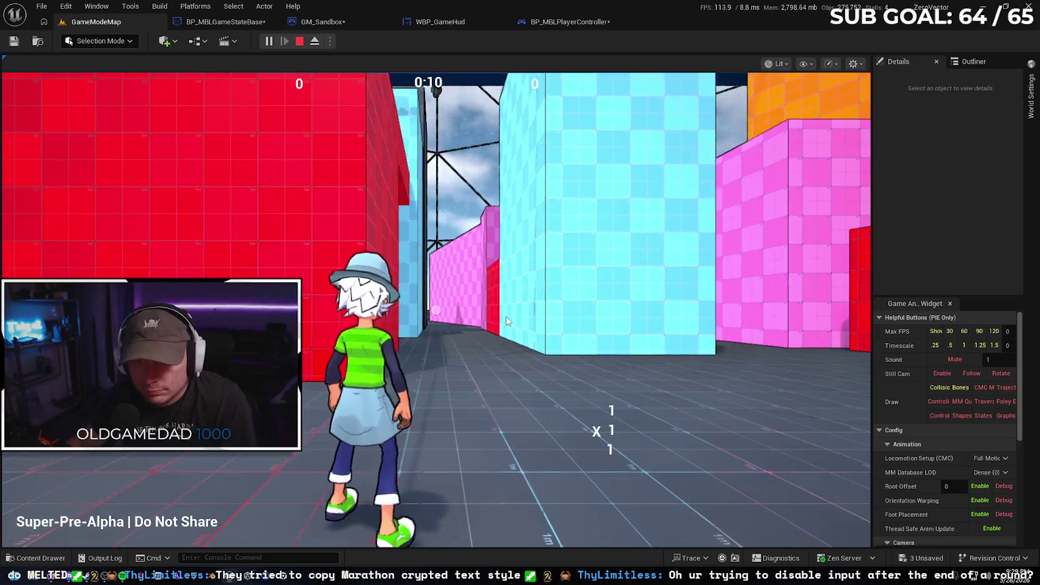
Run and climb until the timer ends with GAME OVER, then return to BP_MBLPlayerController's graph
left_click(506, 321)
key("w")
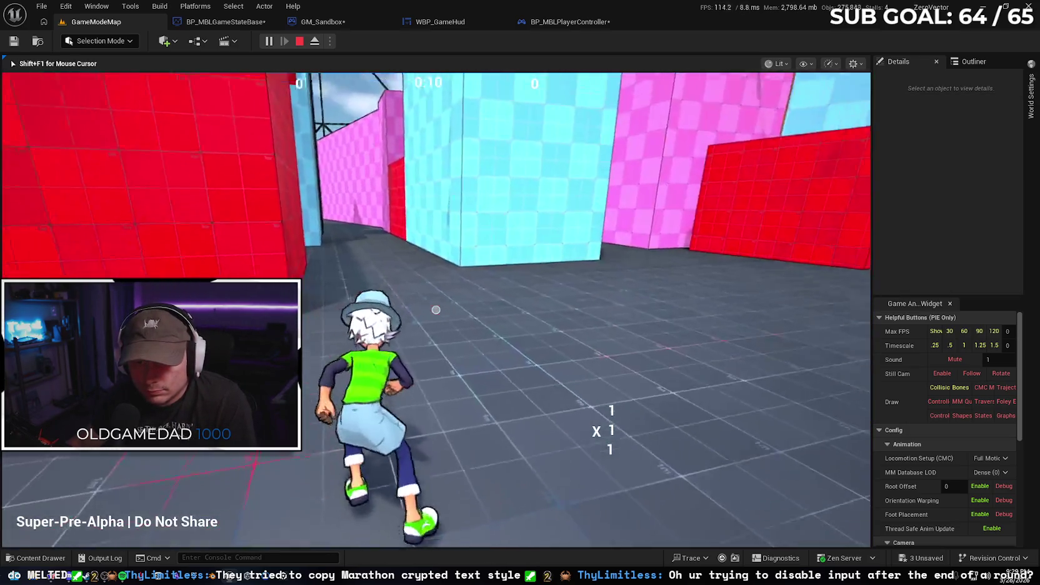
key("space")
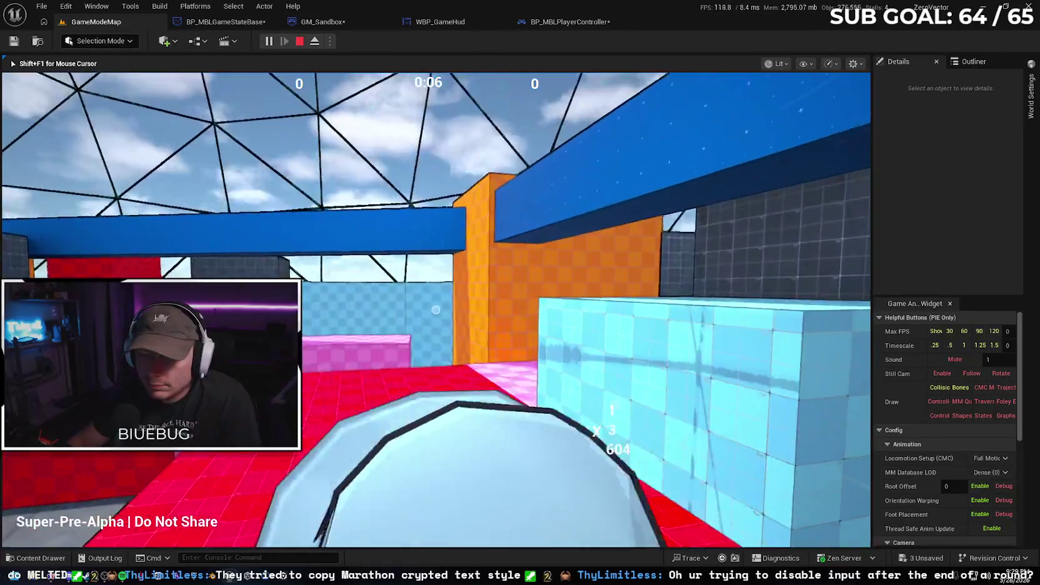
key("space")
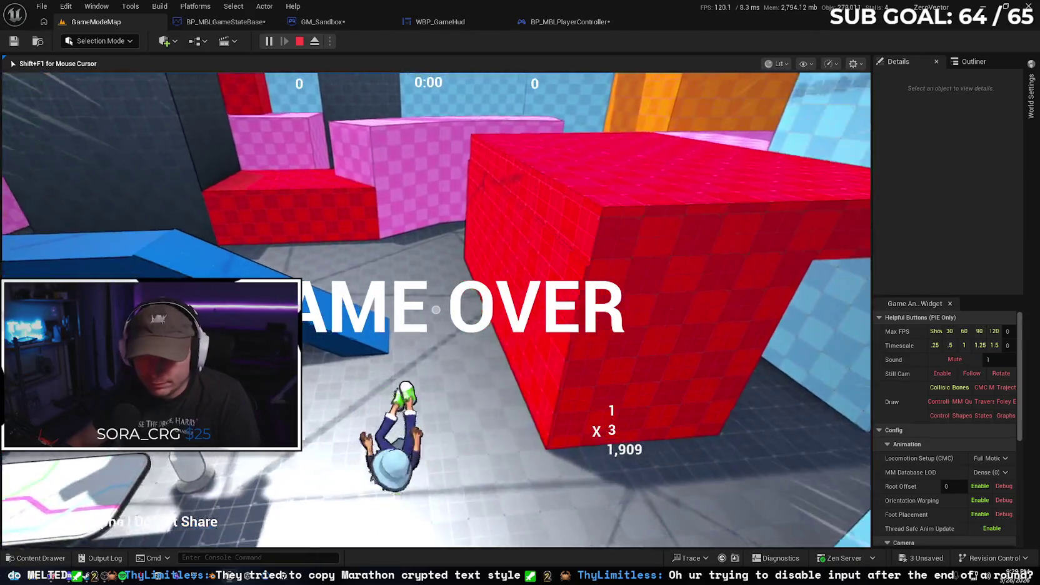
key("Escape")
left_click(562, 23)
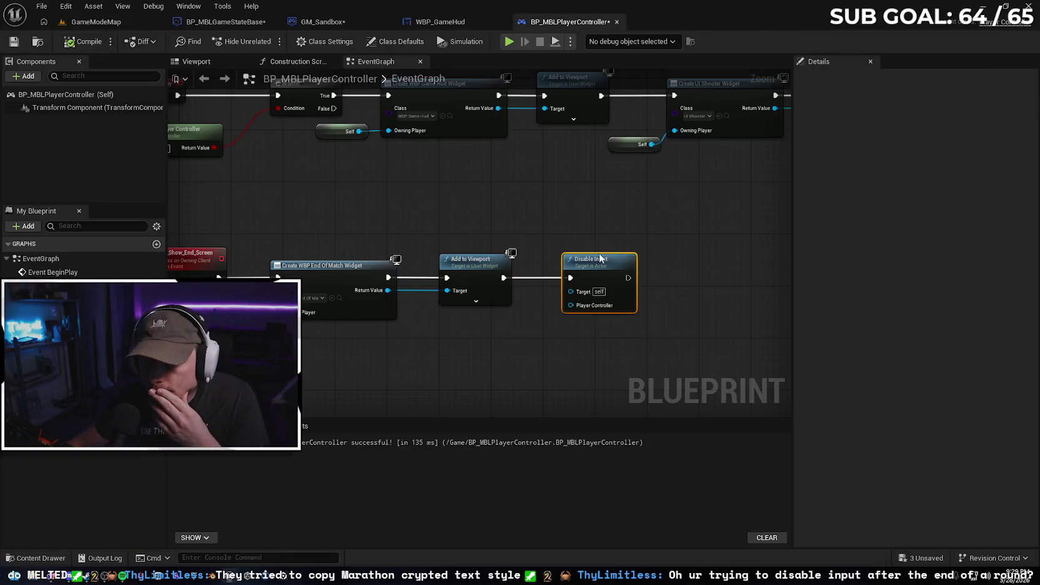
Delete the Disable Input node, then move through GM_Sandbox to BP_MBLGameStateBase
key("Delete")
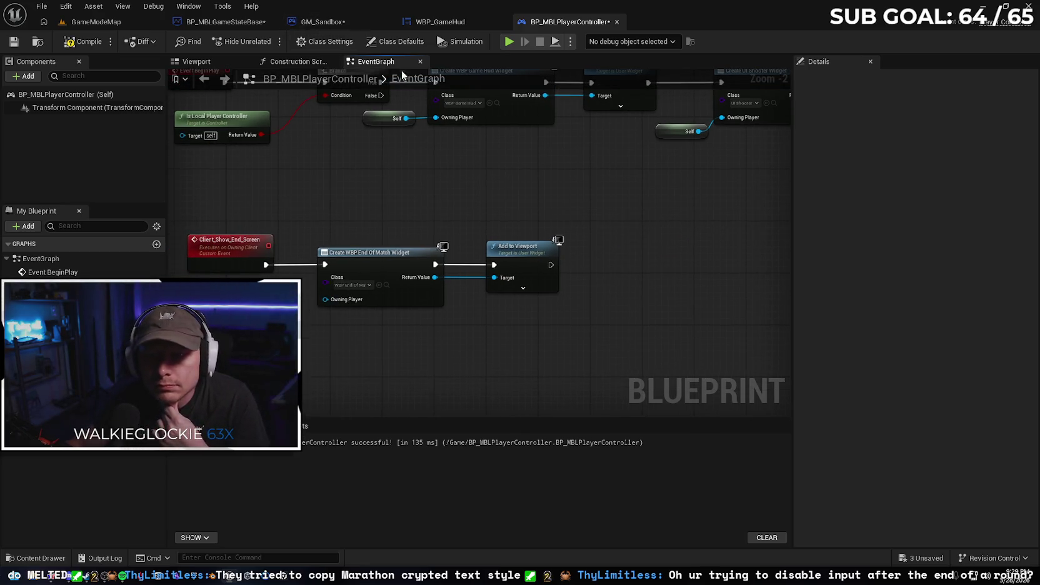
left_click(328, 22)
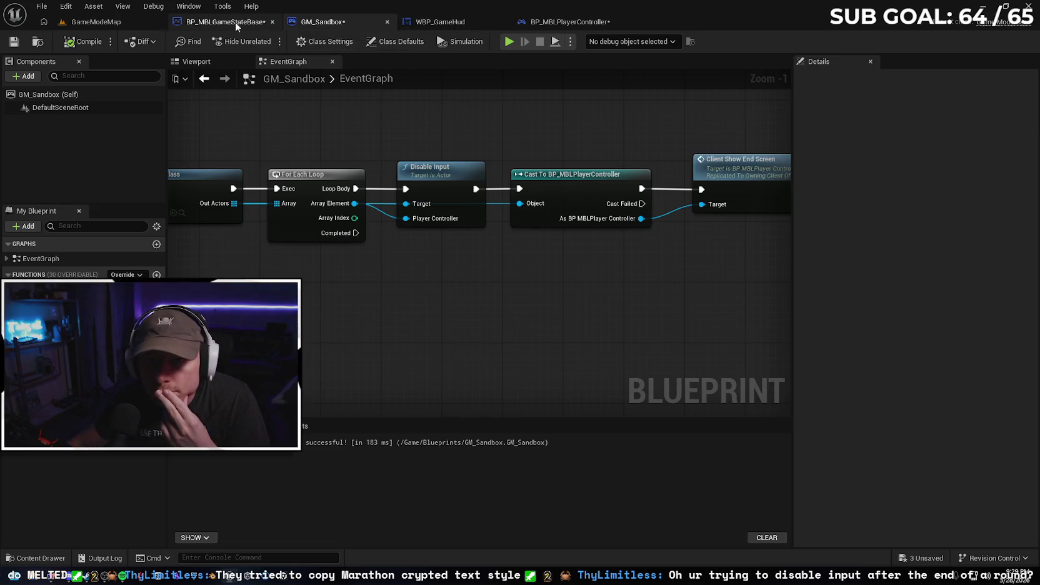
left_click(239, 23)
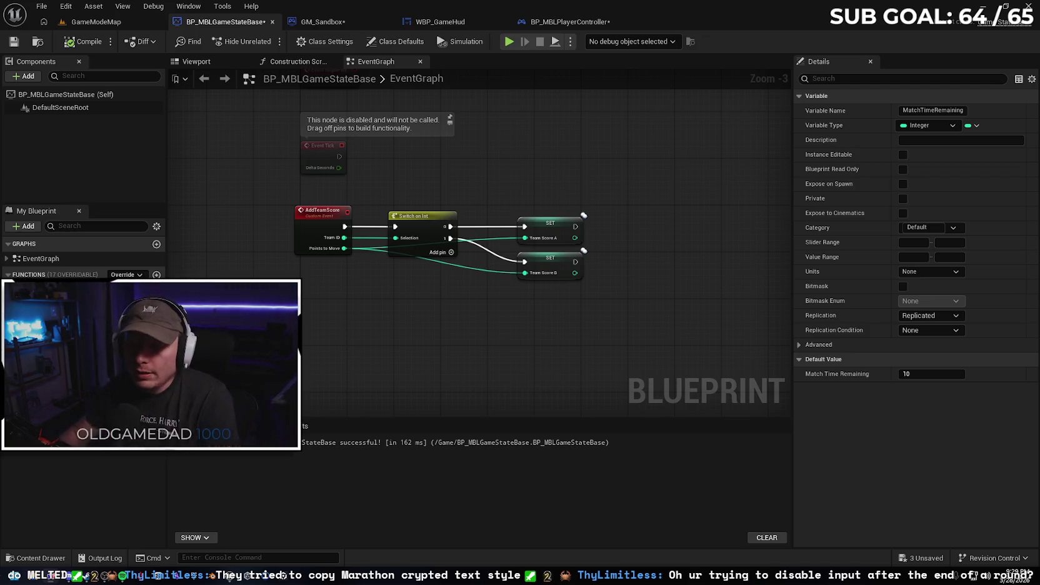
Save the game state blueprint, view GM_Sandbox's HandleMatchEnd chain, and save GM_Sandbox
left_click(18, 43)
left_click(349, 25)
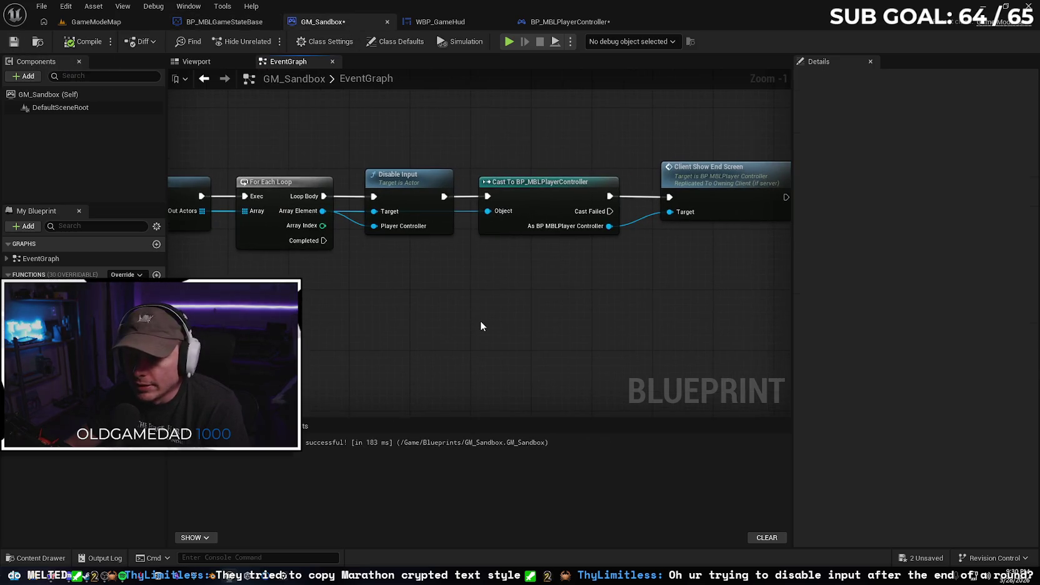
scroll(489, 311, "down", 1)
left_click_drag(442, 312, 736, 270)
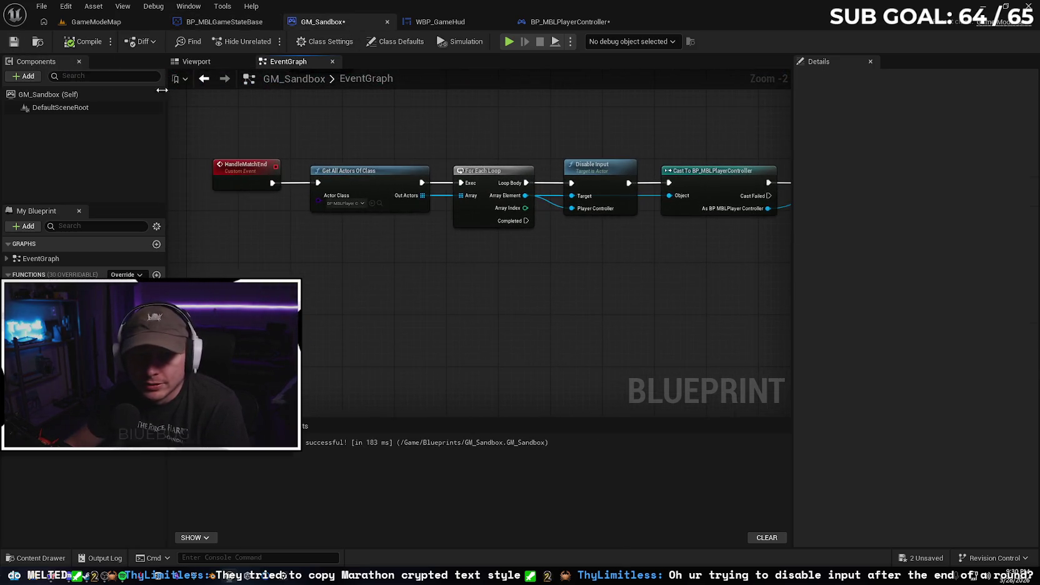
left_click(15, 45)
left_click(222, 22)
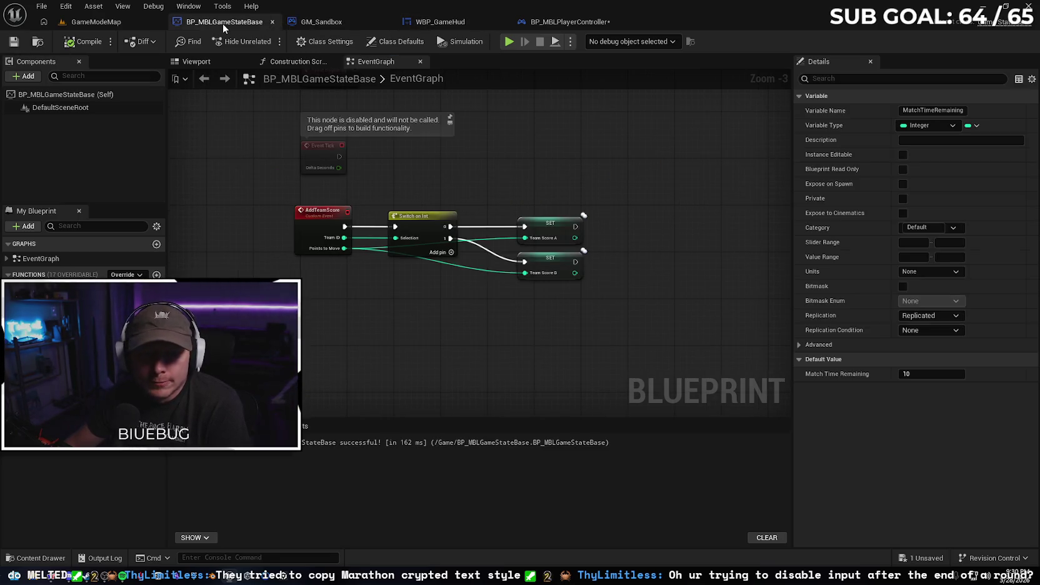
Set the Match Time Remaining default to 180 and compile the game state blueprint
left_click(923, 377)
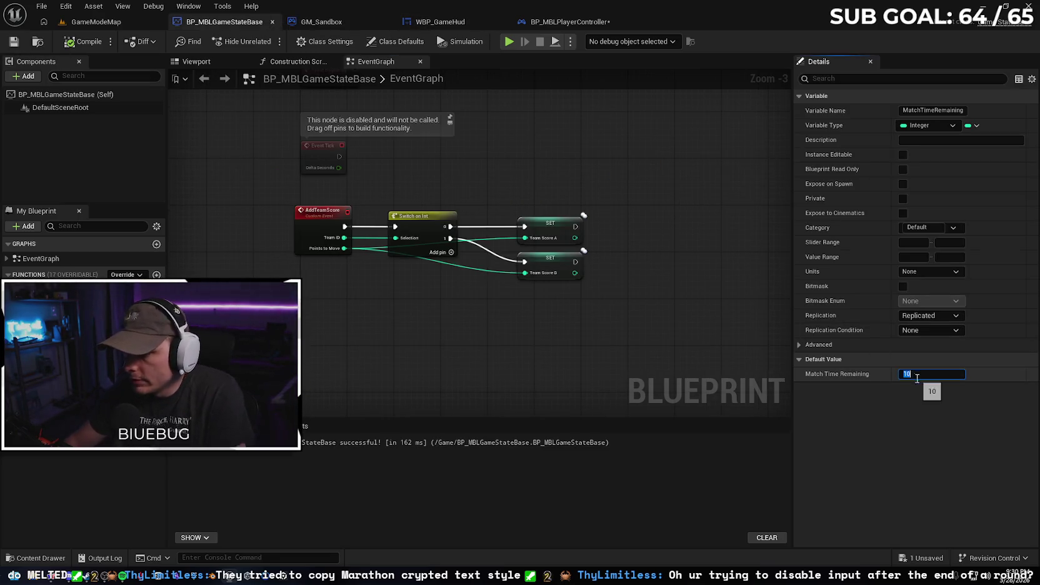
type("300")
key("Return")
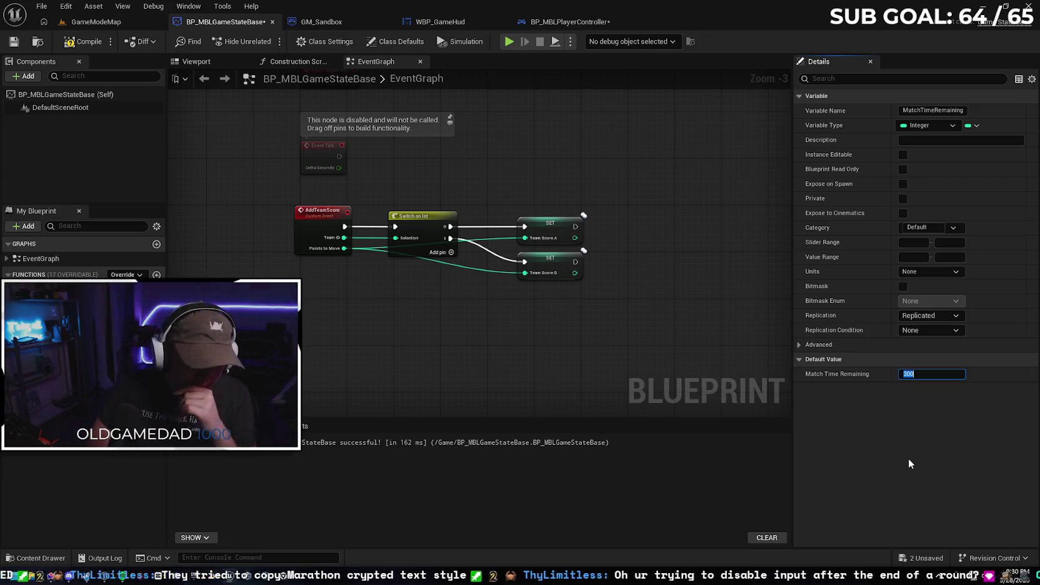
type("180")
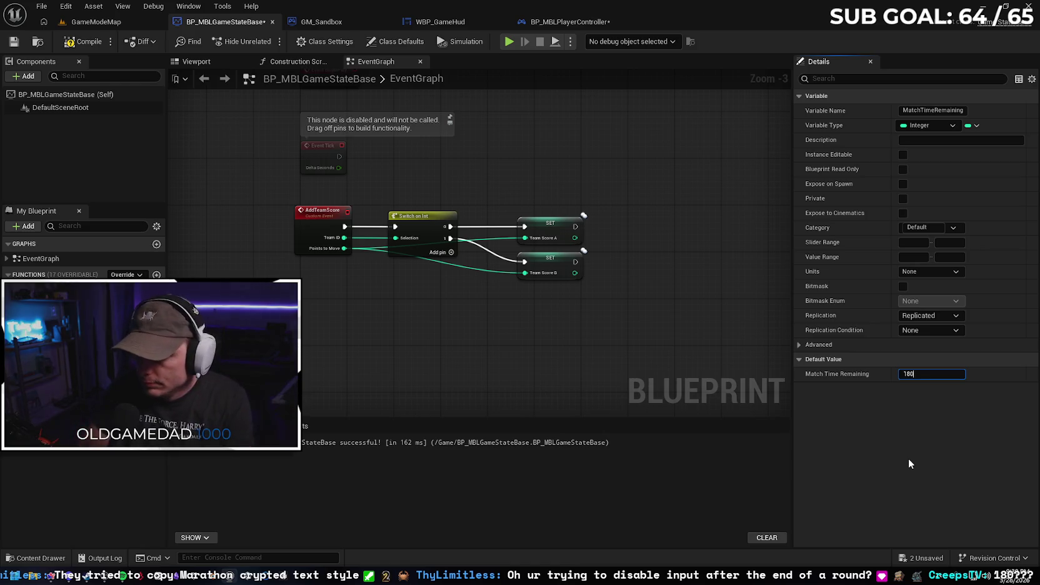
left_click(72, 42)
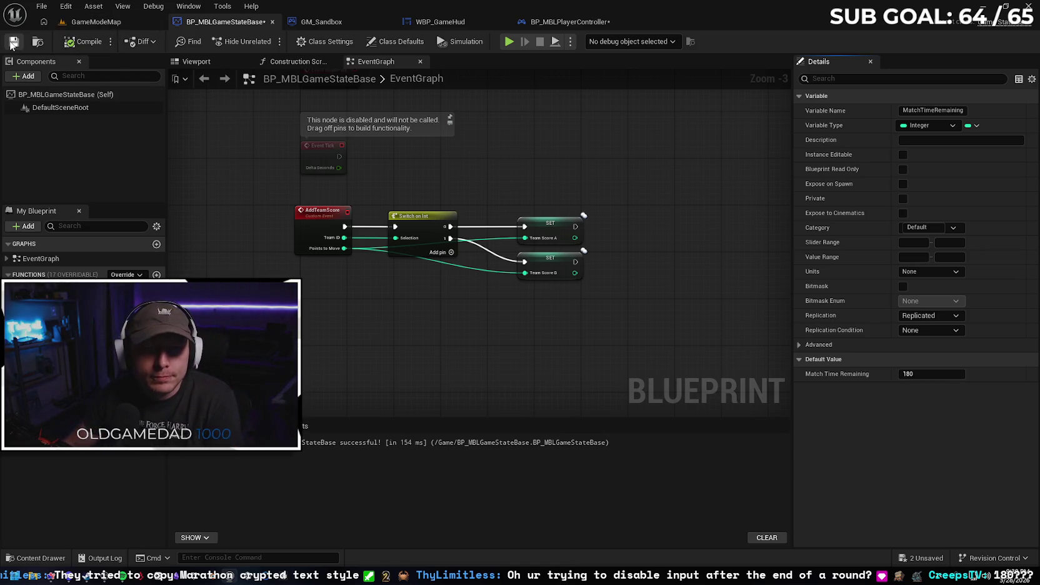
left_click(327, 22)
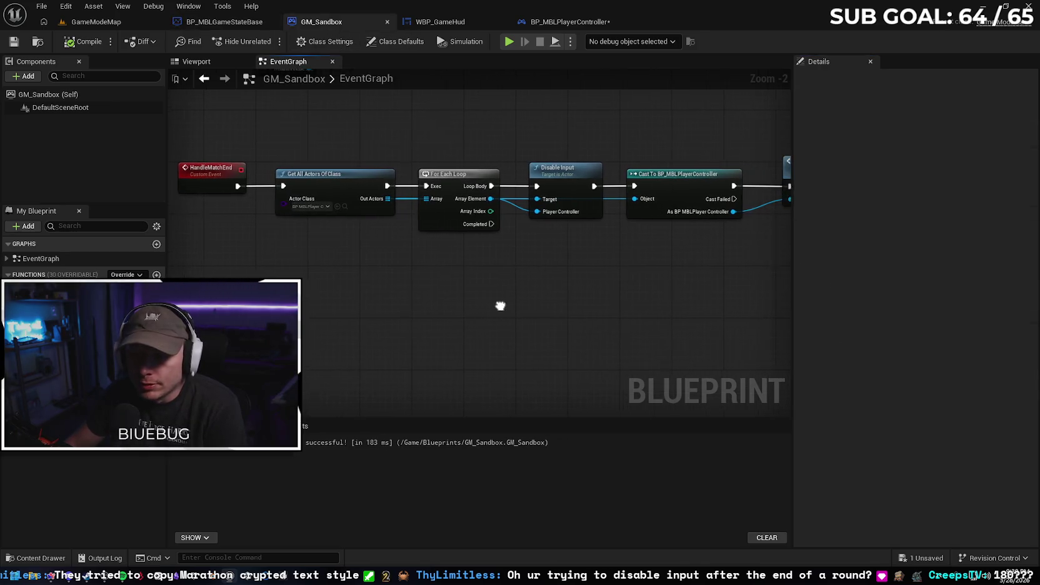
Tidy GM_Sandbox's graph by selecting and moving the HandleMatchEnd node row
scroll(513, 299, "down", 1)
mouse_move(564, 295)
left_mouse_down()
mouse_move(499, 320)
mouse_move(498, 341)
mouse_move(509, 339)
left_mouse_up()
scroll(508, 339, "down", 2)
mouse_move(628, 329)
left_mouse_down()
mouse_move(376, 289)
mouse_move(370, 306)
mouse_move(363, 299)
left_mouse_up()
scroll(340, 251, "up", 4)
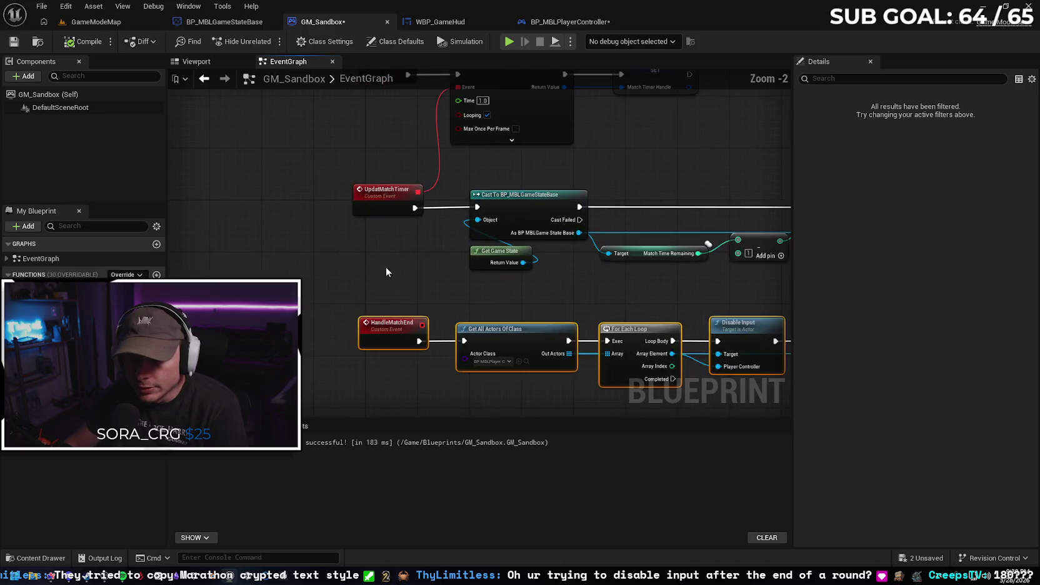
left_click_drag(386, 266, 297, 228)
scroll(281, 221, "down", 2)
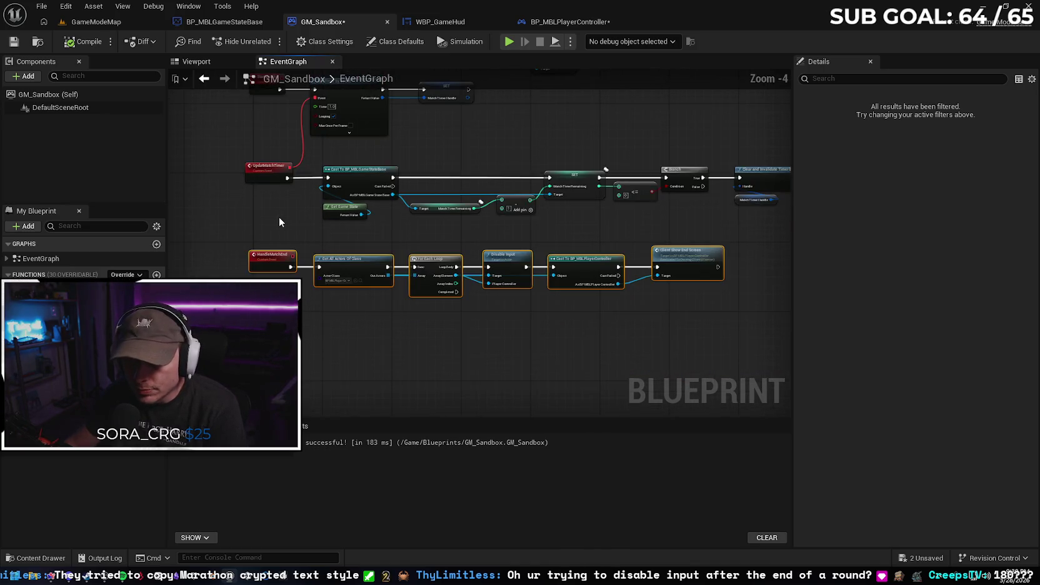
left_click_drag(282, 313, 274, 221)
In BP_MBLPlayerController, select and reposition the Client_Show_End_Screen node row
left_click(447, 24)
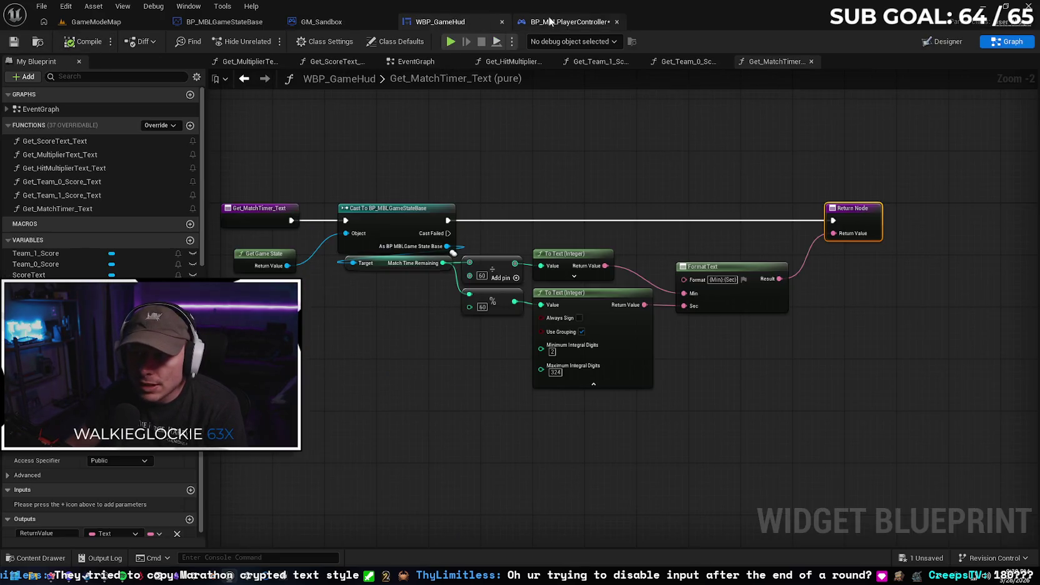
left_click(550, 22)
scroll(380, 175, "down", 1)
left_click_drag(380, 176, 407, 213)
mouse_move(534, 302)
left_mouse_down()
mouse_move(336, 256)
mouse_move(349, 252)
mouse_move(337, 234)
left_mouse_up()
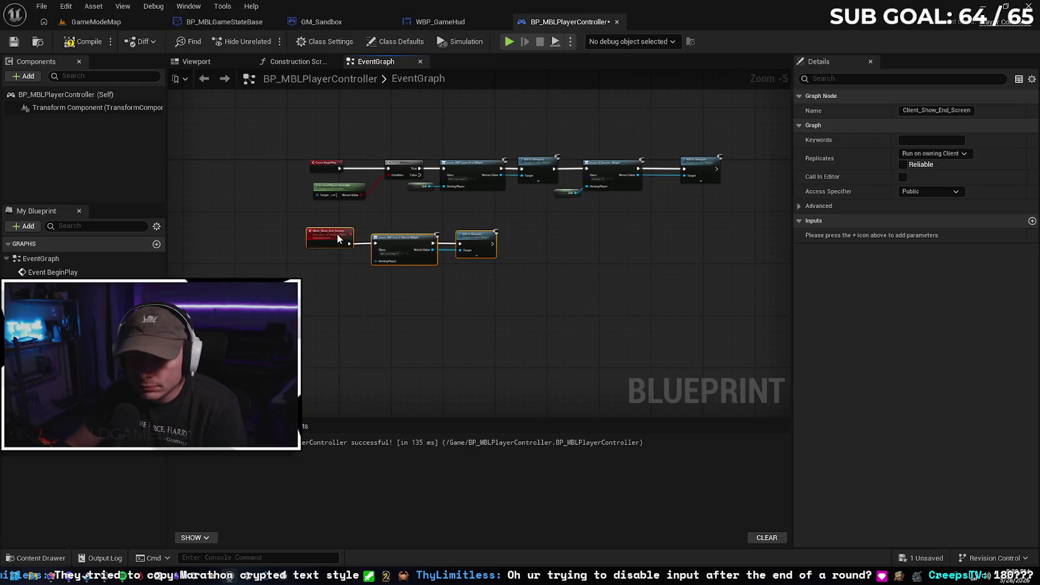
left_click(414, 284)
Compile and save the player controller, close it and WBP_GameHud, and return to GameModeMap
left_click(83, 41)
left_click(14, 41)
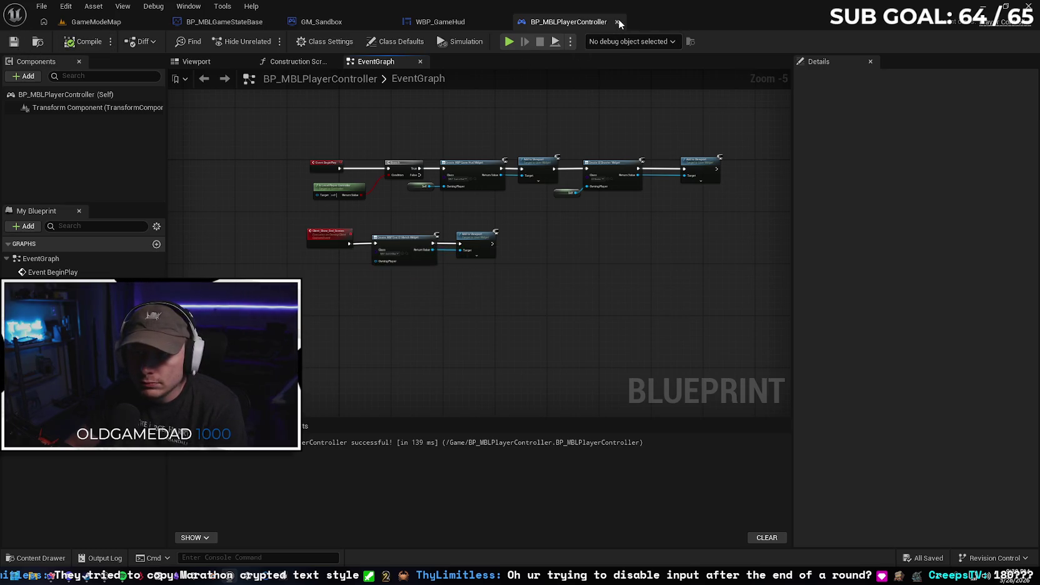
left_click(617, 22)
left_click(502, 24)
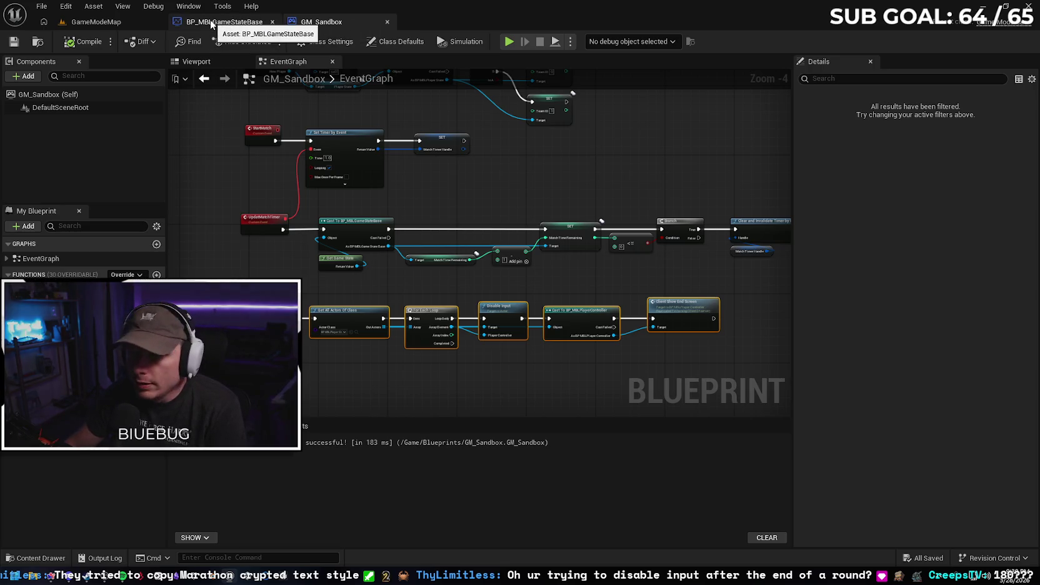
left_click(98, 24)
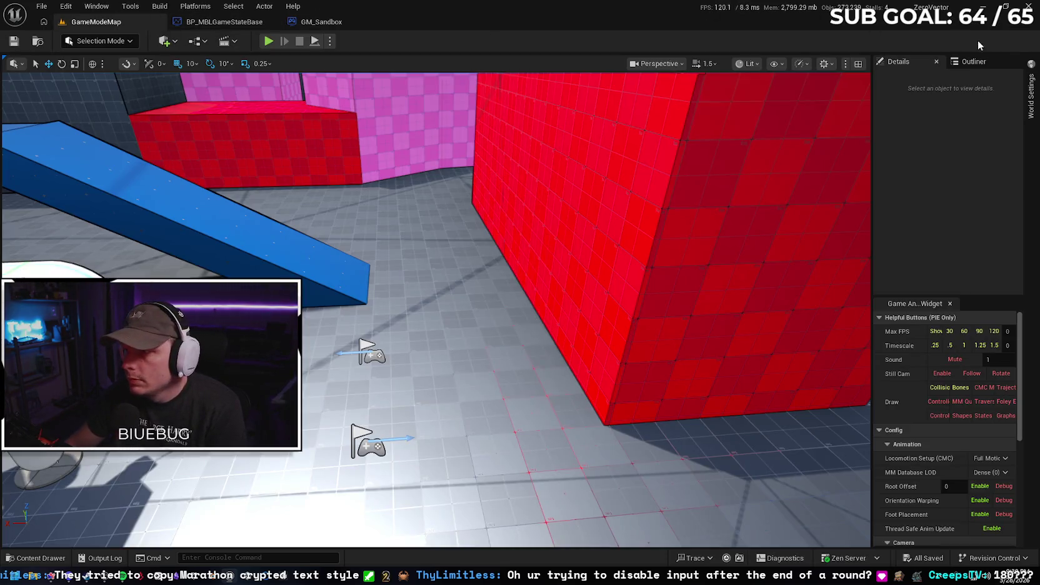
Check World Settings, then zoom into GM_Sandbox's HandleMatchEnd chain and drag from the loop's Completed pin
left_click(1032, 96)
left_click(1033, 98)
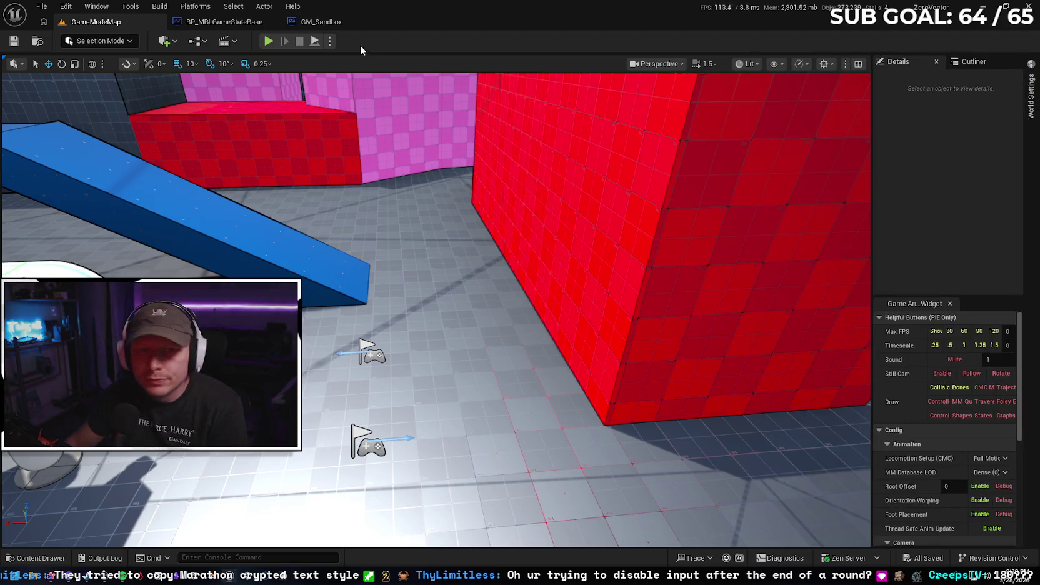
left_click(312, 21)
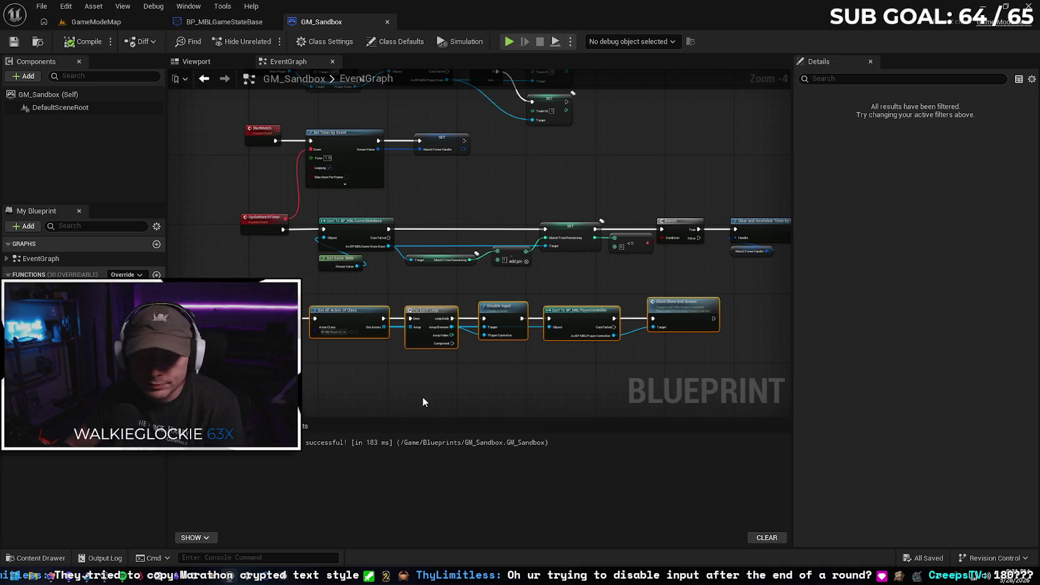
scroll(340, 302, "up", 1)
scroll(365, 289, "up", 1)
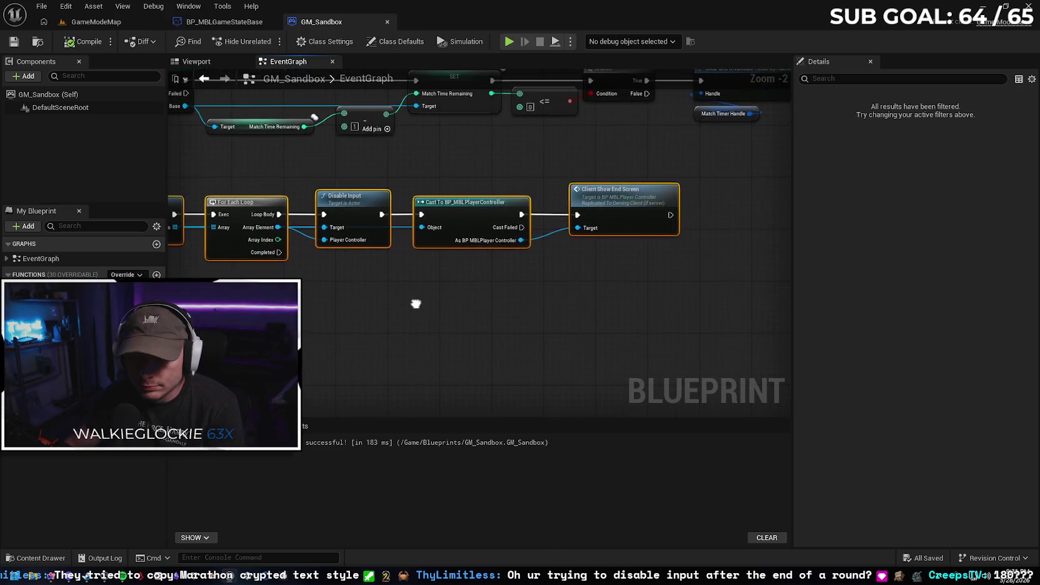
left_click_drag(279, 252, 325, 303)
Add a Set Game Paused node after the loop's Completed output, plus a Get Player Controller node
type("set game")
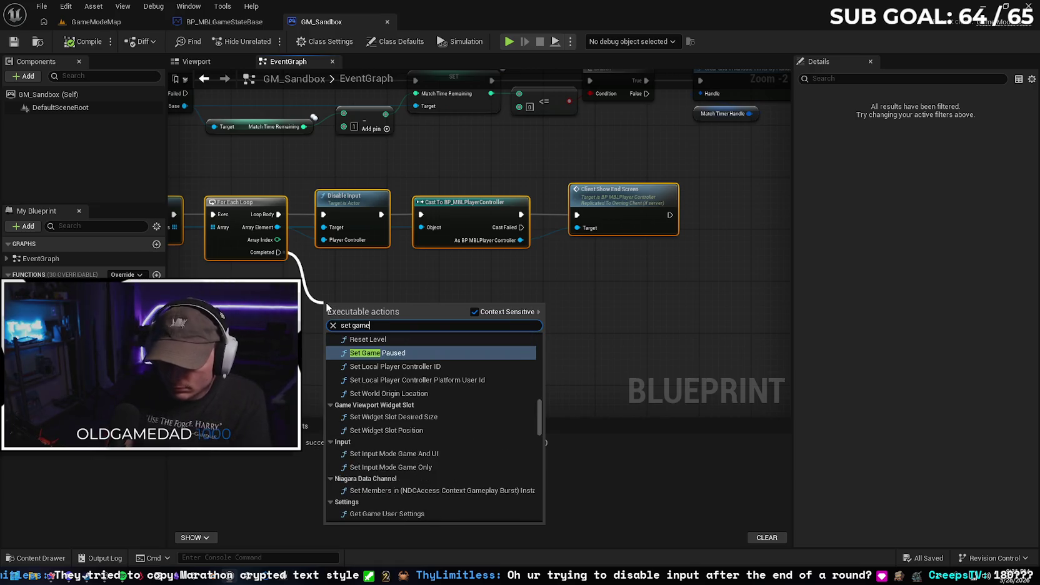
key("Return")
left_click_drag(365, 306, 358, 274)
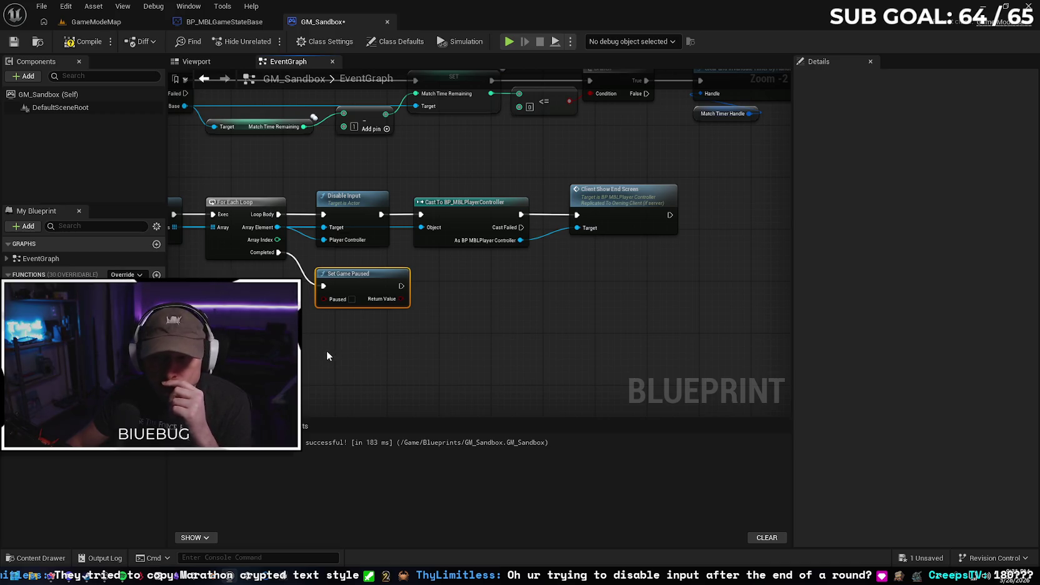
right_click(450, 344)
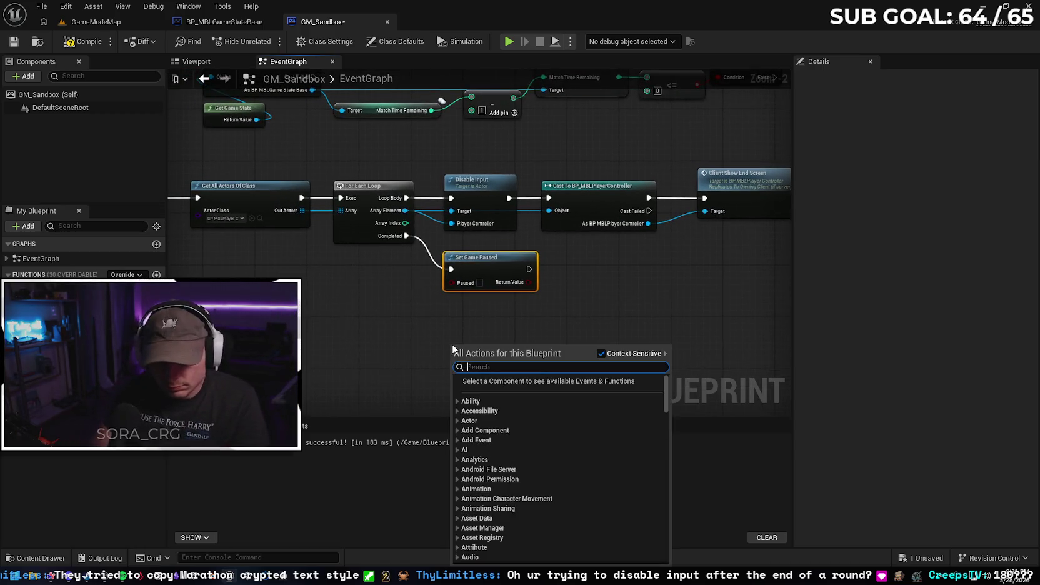
type("get player")
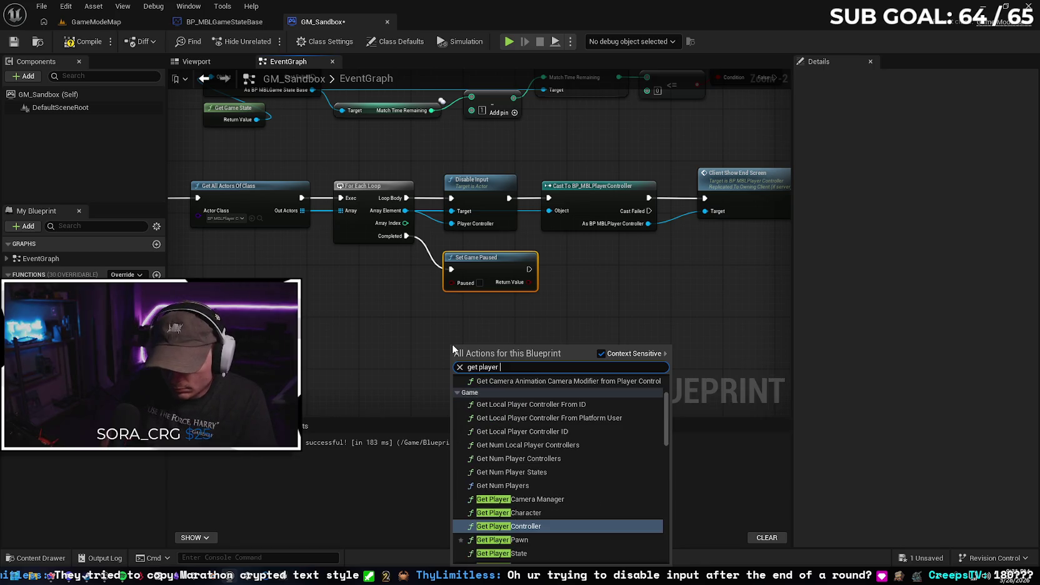
key("Return")
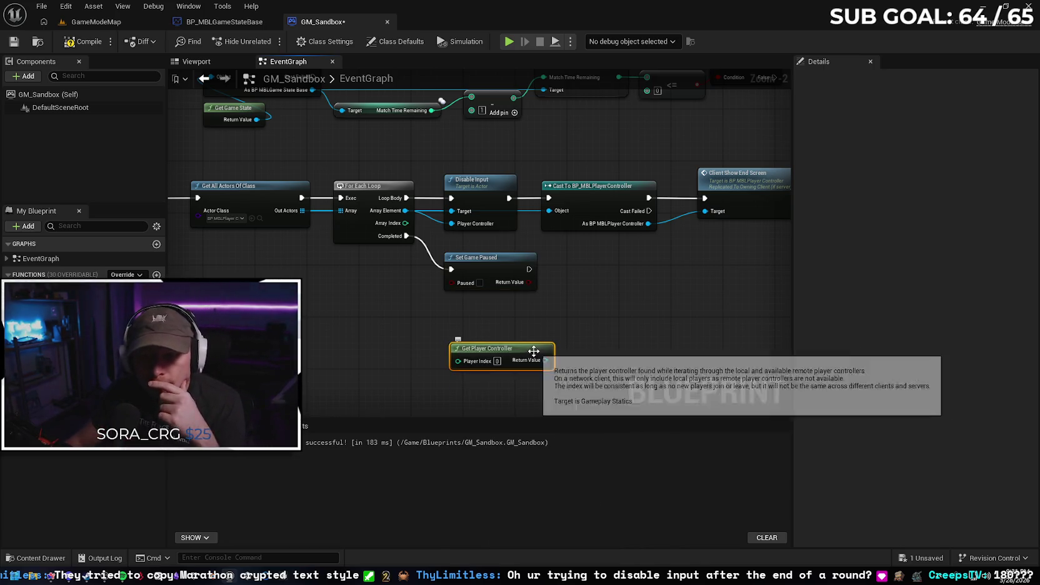
left_click_drag(534, 351, 387, 313)
Enable Paused, reposition Get Player Controller, then delete the Set Game Paused node
left_click(479, 282)
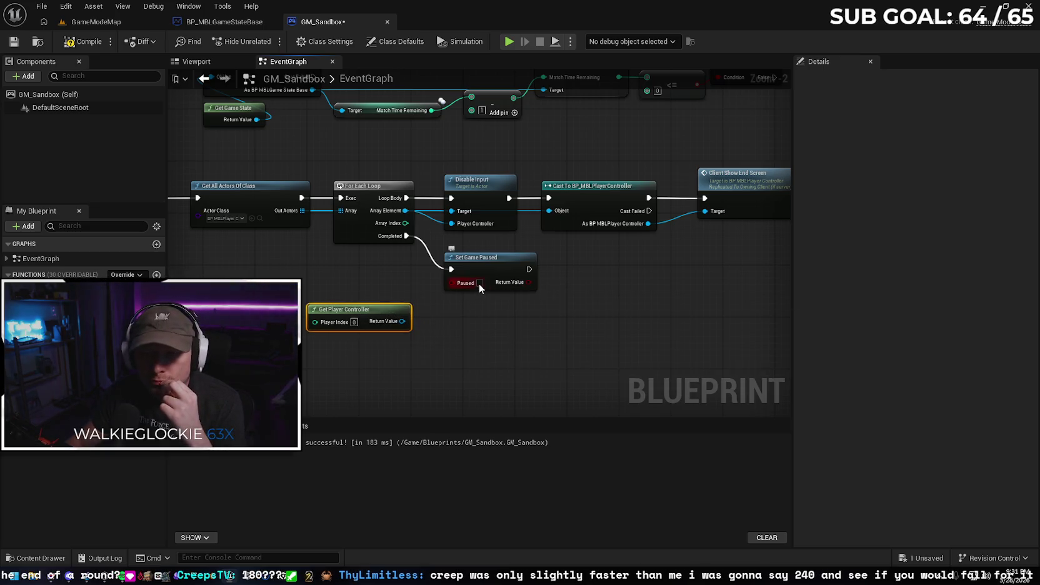
left_click_drag(383, 314, 439, 329)
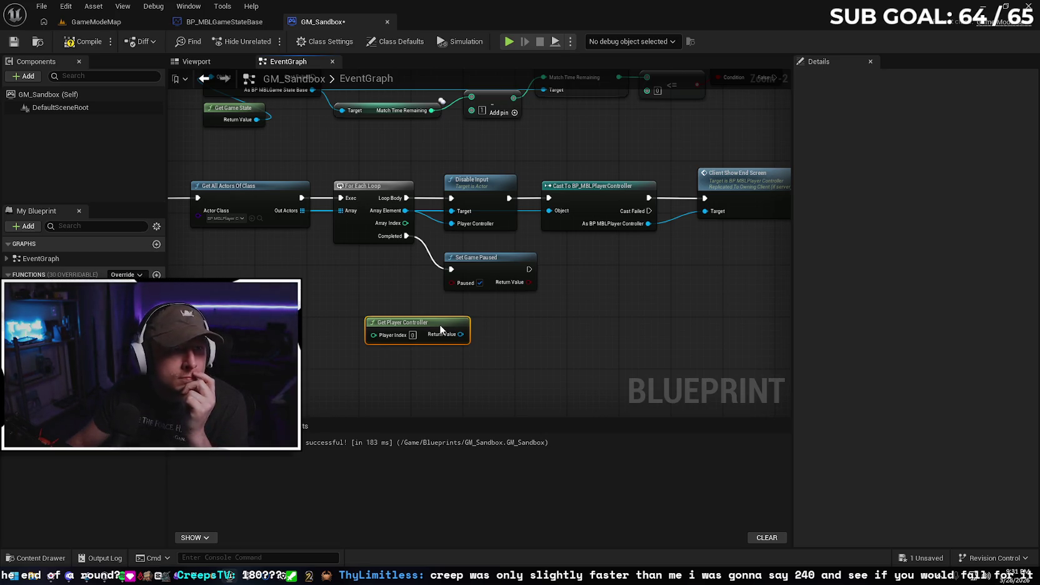
mouse_move(440, 326)
left_mouse_down()
mouse_move(396, 318)
mouse_move(455, 313)
mouse_move(462, 285)
mouse_move(517, 287)
mouse_move(450, 293)
mouse_move(410, 322)
mouse_move(399, 318)
left_mouse_up()
left_click(594, 295)
left_click(476, 267)
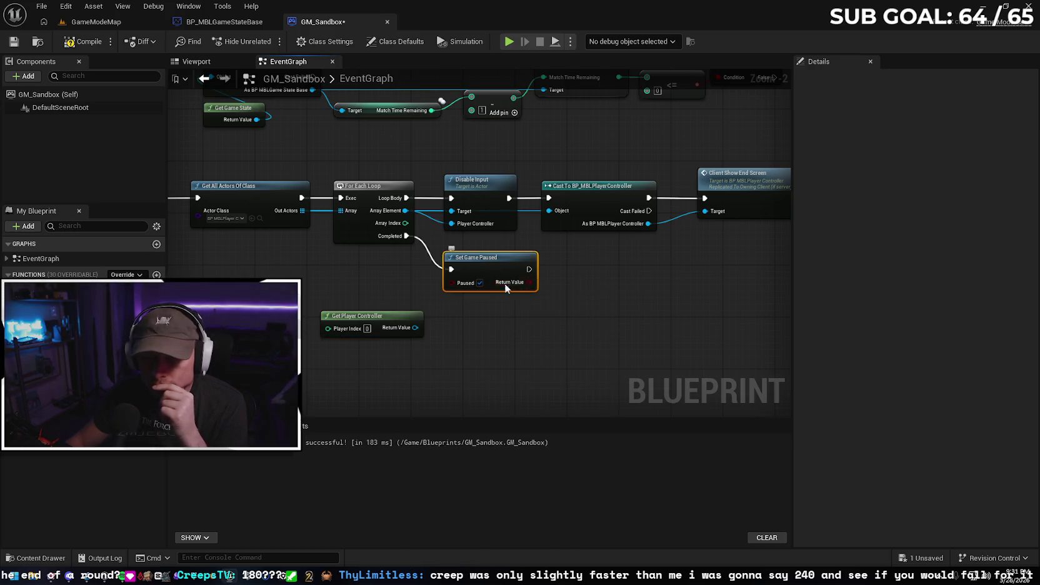
key("Delete")
Re-add Set Game Paused from the loop's Completed pin with Paused checked, removing Get Player Controller
left_click_drag(406, 235, 464, 278)
type("set game p")
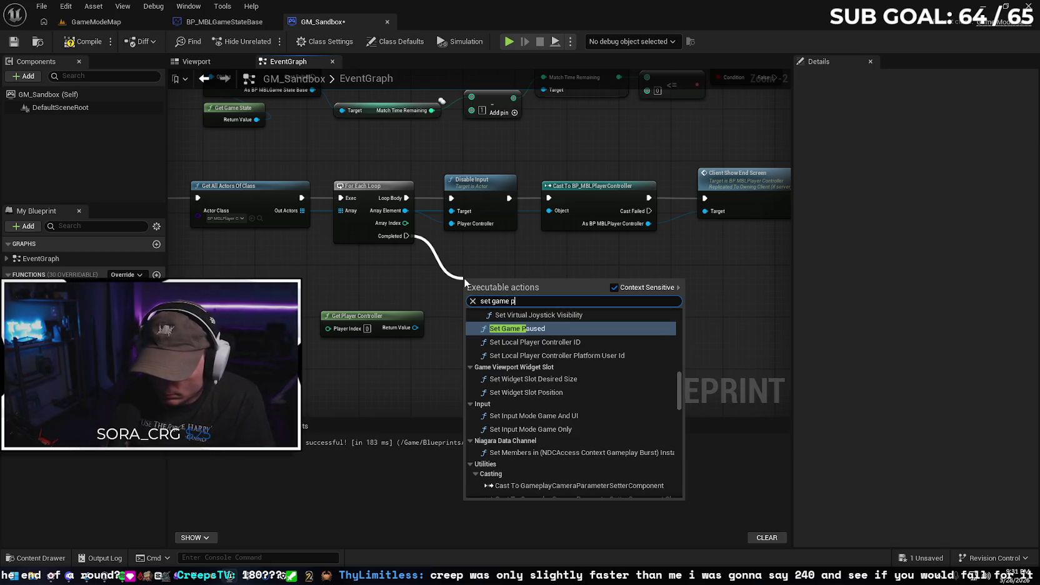
type("aused")
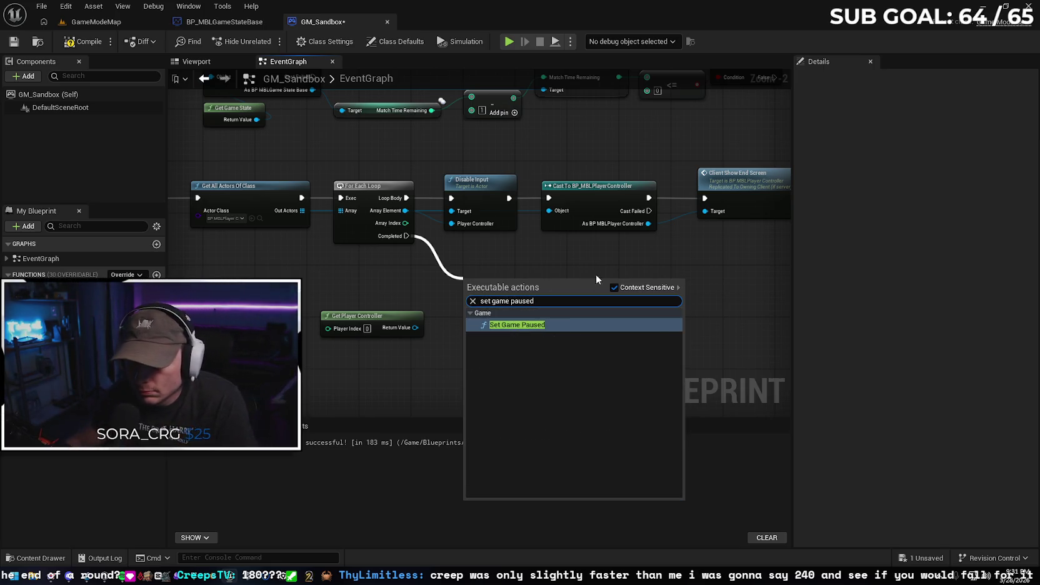
left_click(558, 325)
left_click_drag(518, 274, 510, 266)
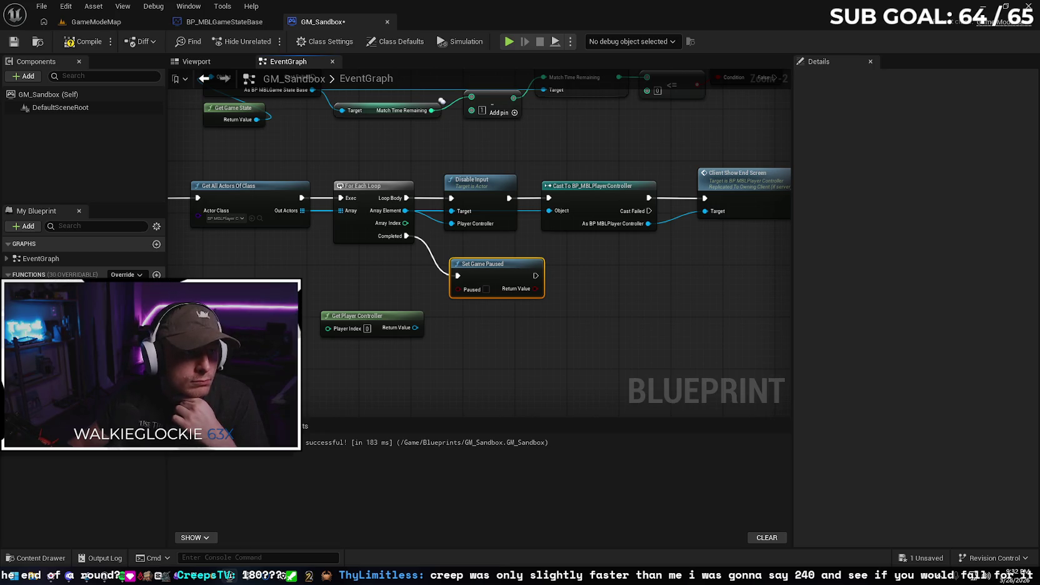
left_click(385, 317)
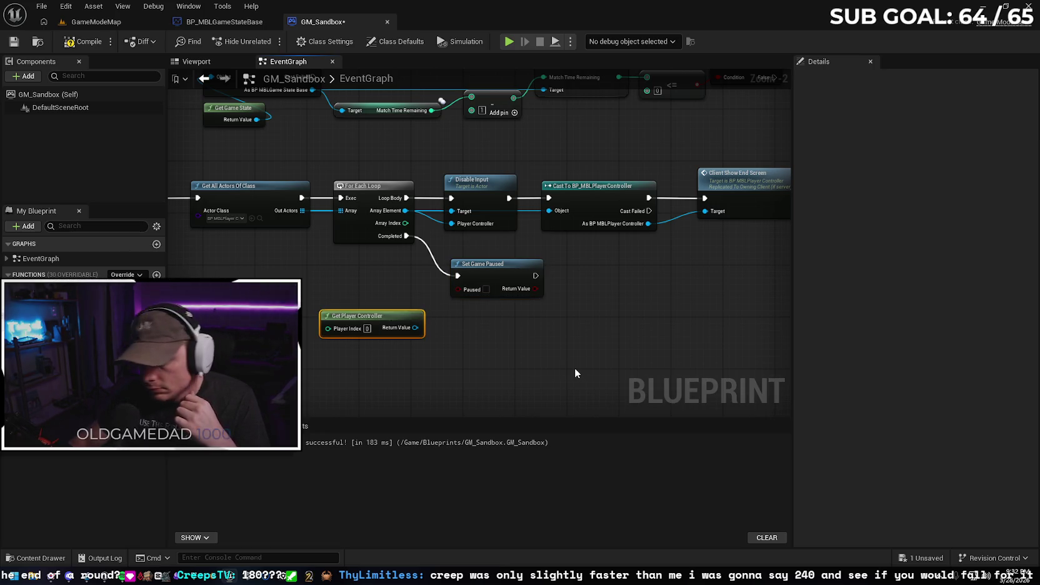
key("Delete")
left_click(485, 289)
left_click_drag(497, 266, 489, 266)
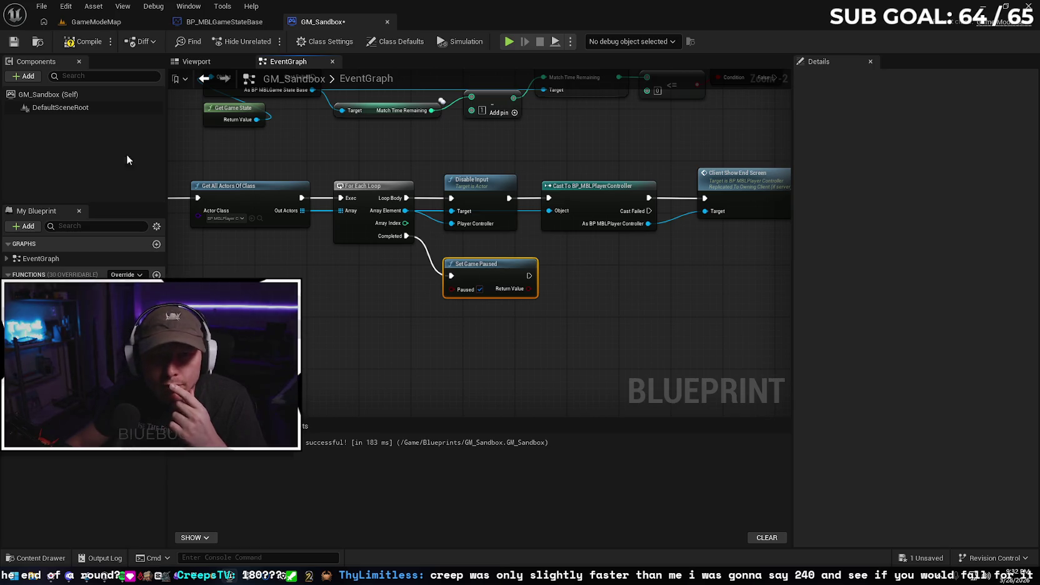
left_click(212, 25)
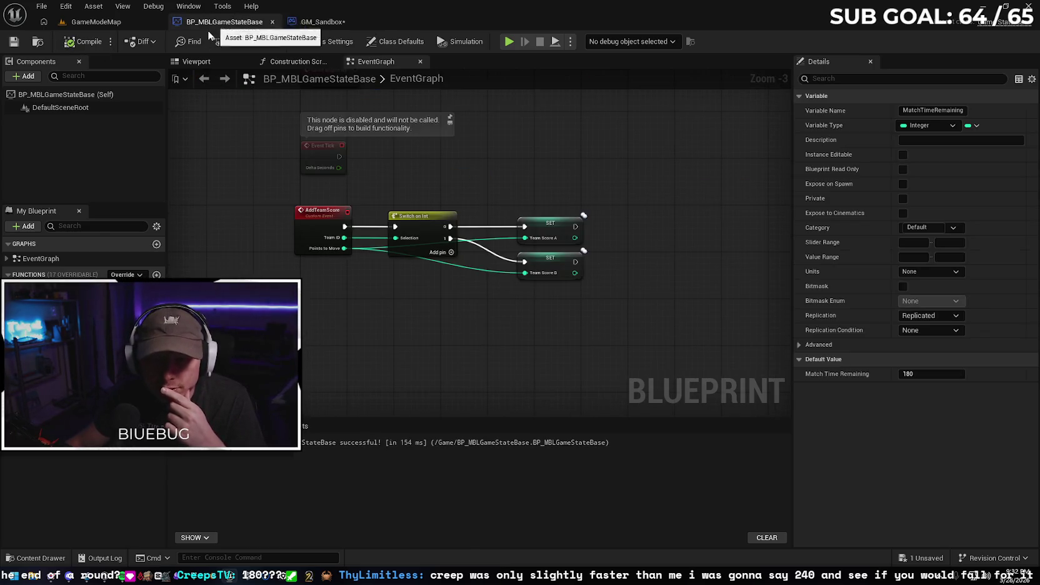
Shorten the Match Time Remaining default to 5
left_click(920, 375)
type("10")
key("Return")
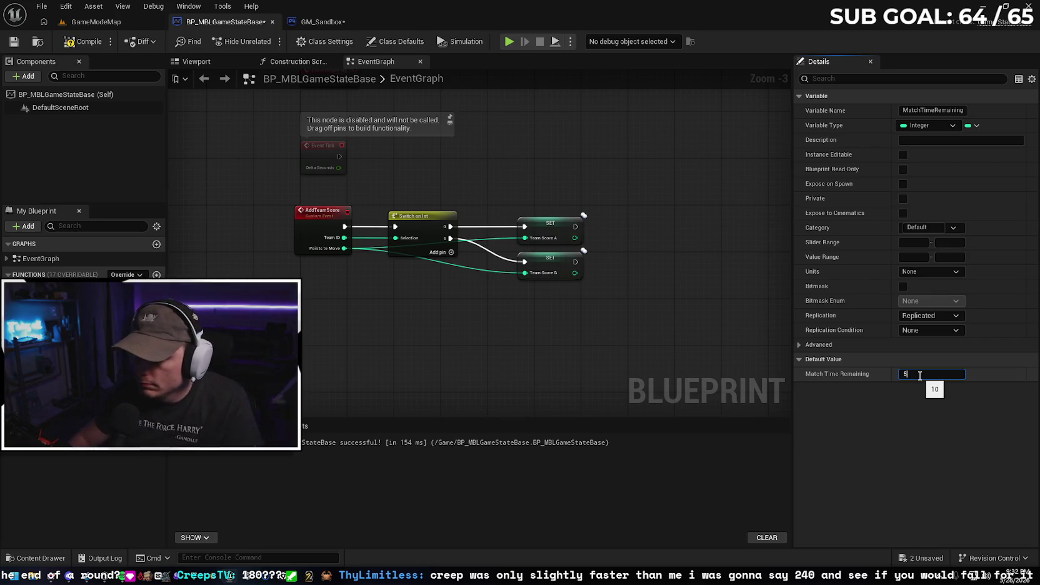
key("Return")
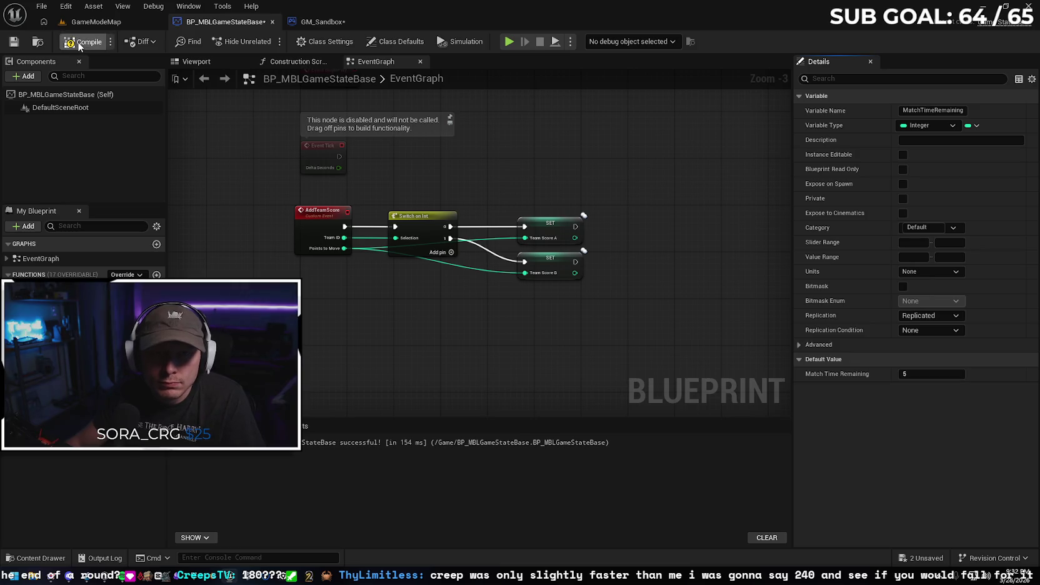
Playtest until the timer hits 0:00 and GAME OVER appears, then return to GM_Sandbox's graph
left_click(100, 23)
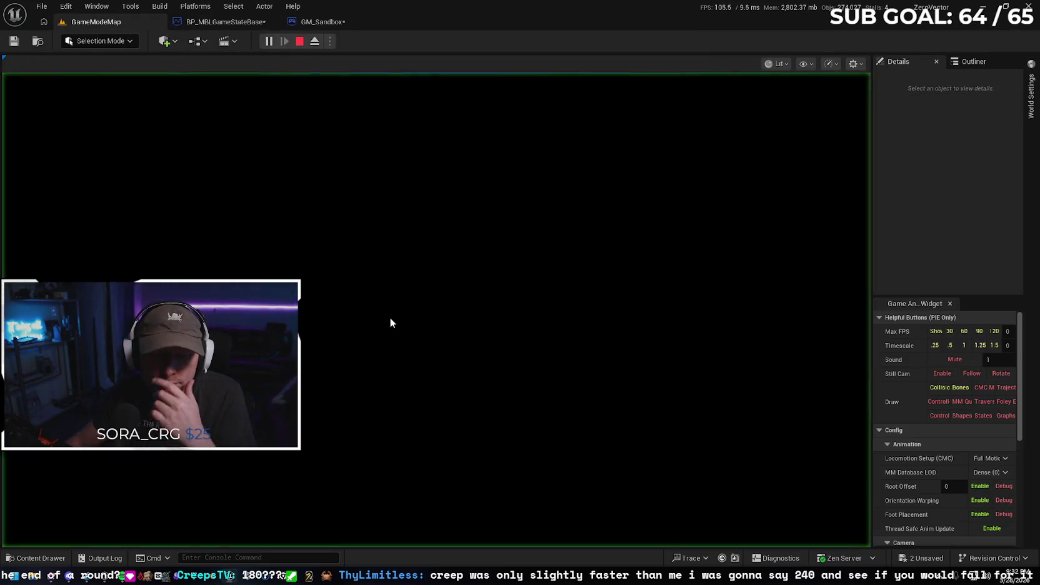
left_click(382, 329)
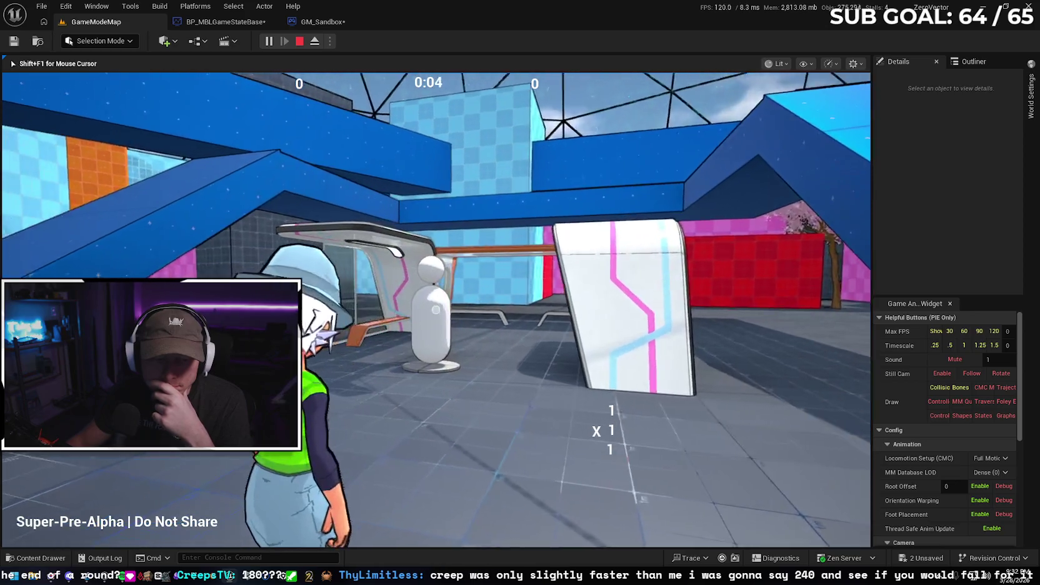
key("w")
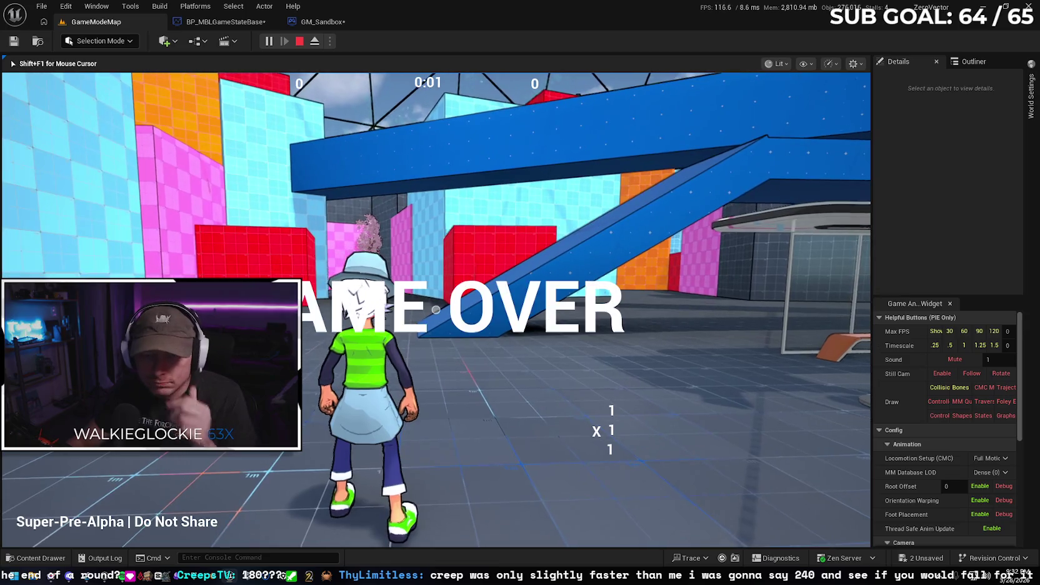
key("w")
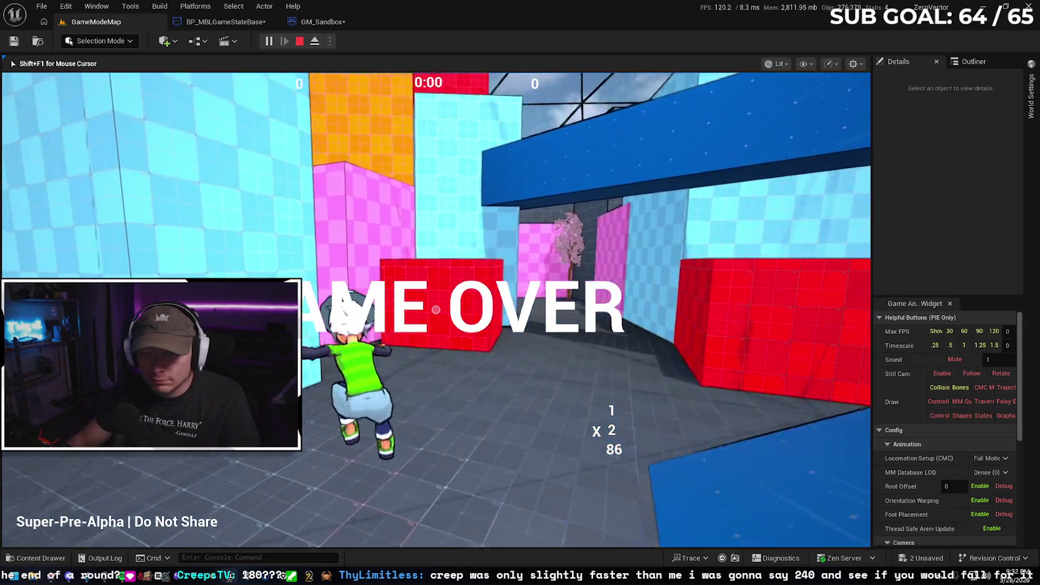
key("Escape")
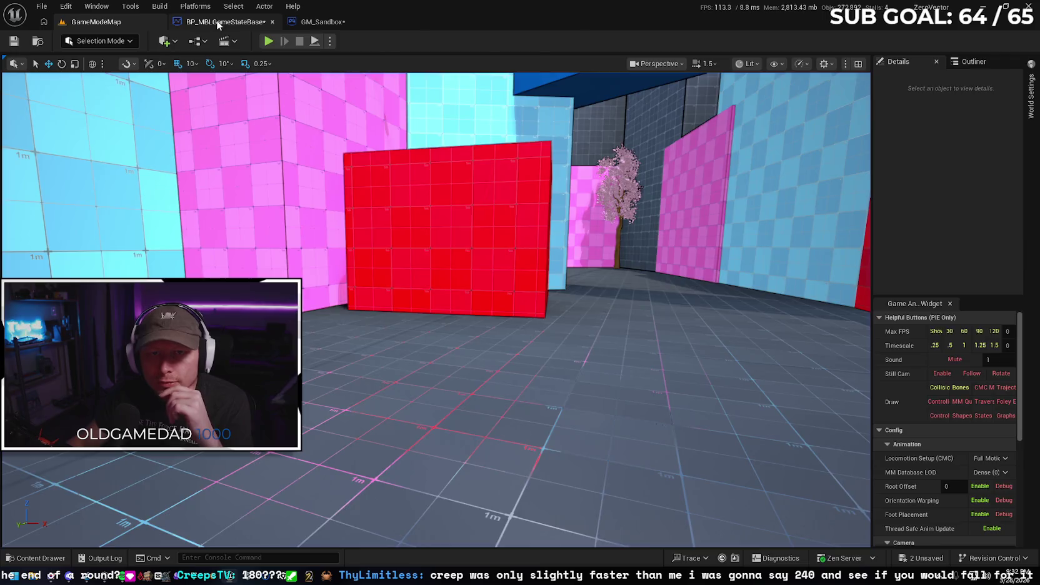
left_click(218, 24)
left_click(329, 25)
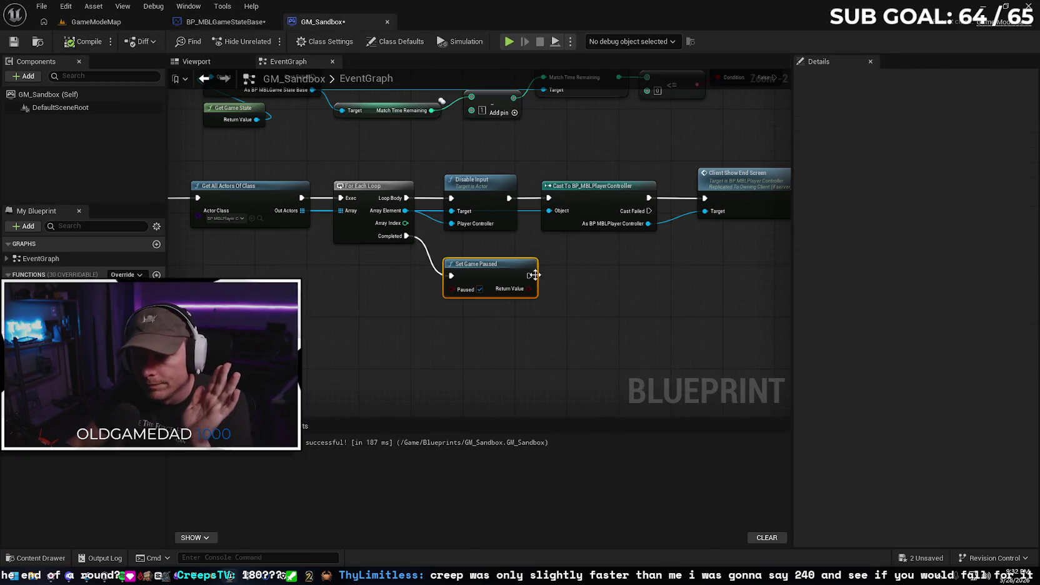
Delete Set Game Paused, then reset Match Time Remaining to 180 and compile the game state
key("Delete")
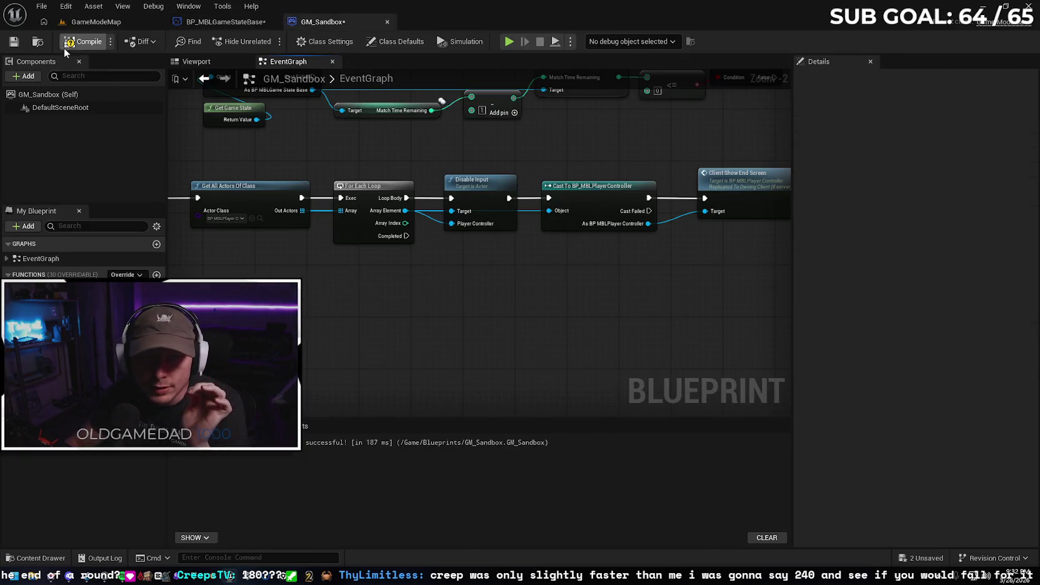
left_click(228, 21)
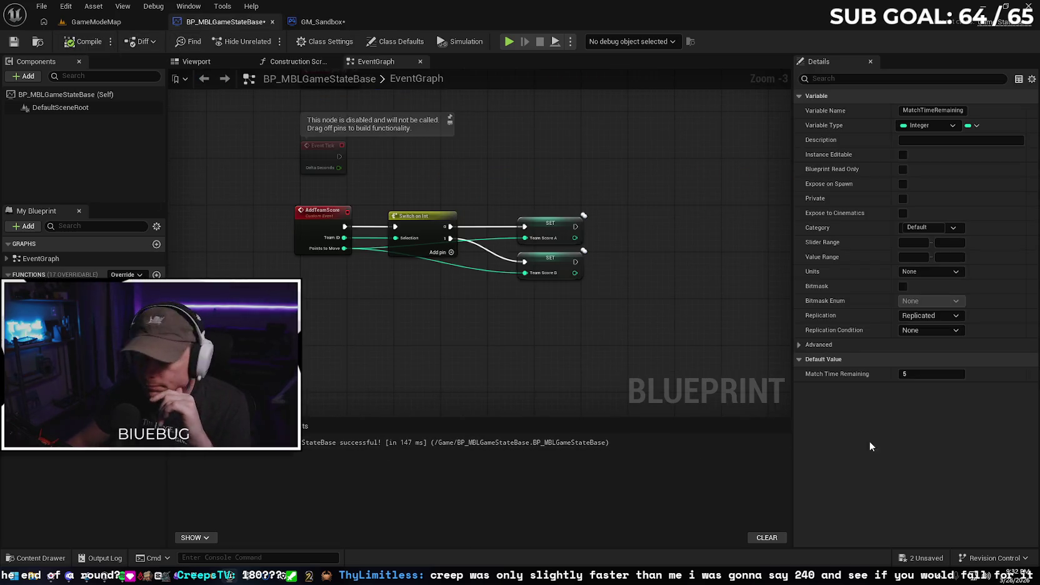
left_click(930, 374)
type("180")
key("Return")
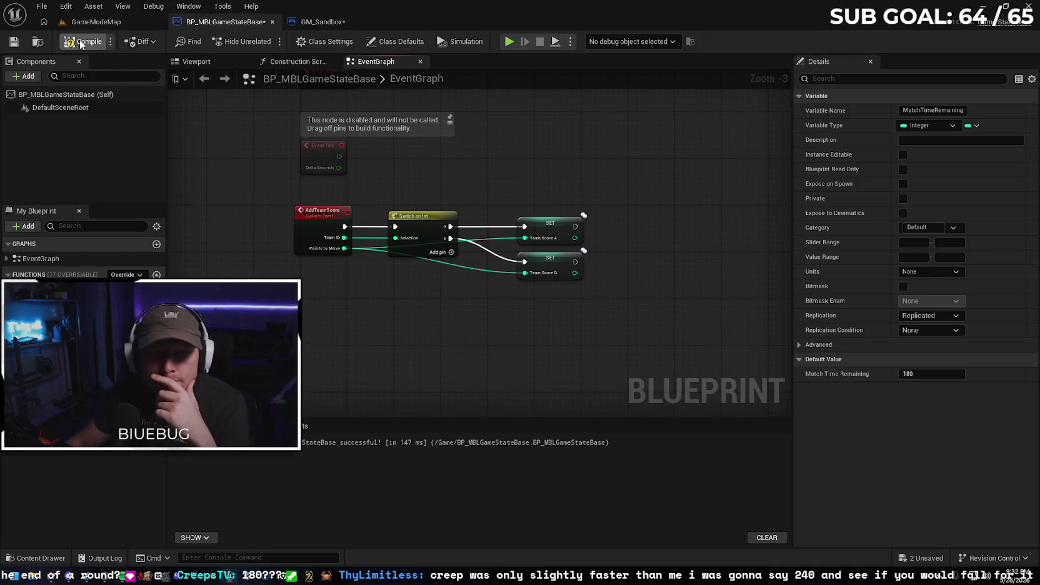
left_click(83, 44)
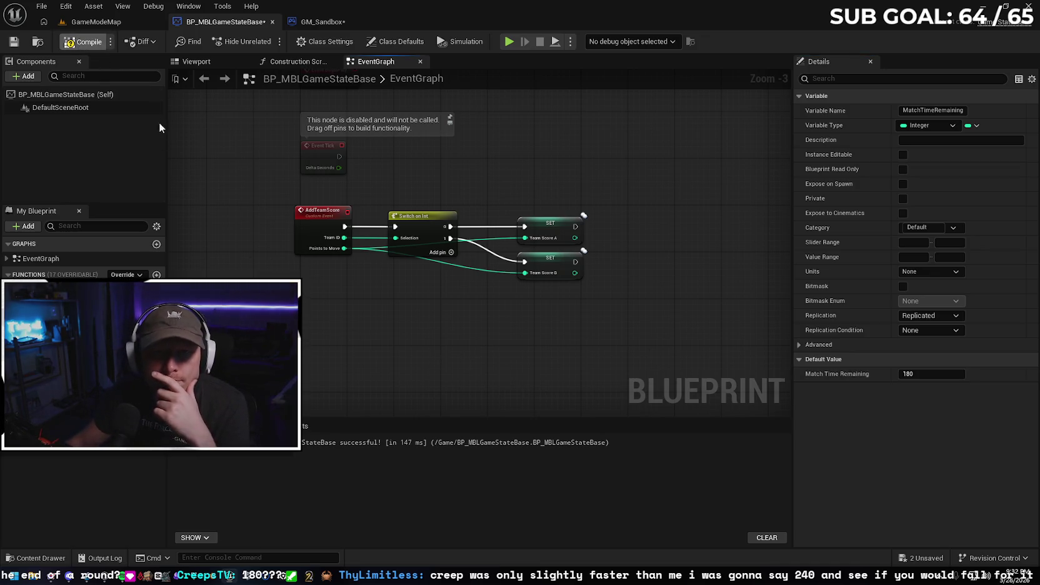
Save BP_MBLGameStateBase and GM_Sandbox and close both blueprint tabs
left_click(15, 42)
left_click(323, 22)
left_click(15, 43)
left_click(387, 21)
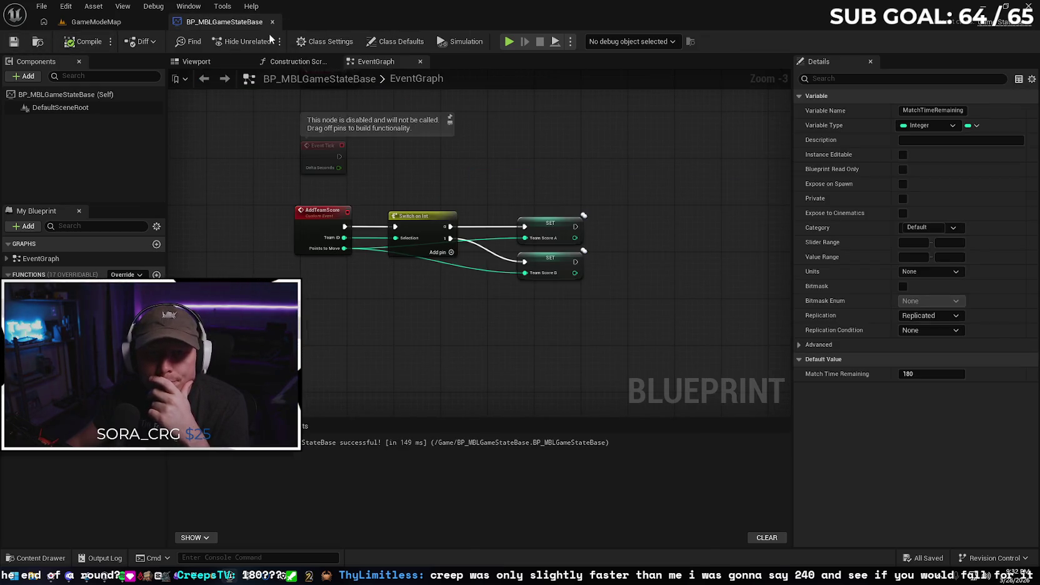
left_click(272, 22)
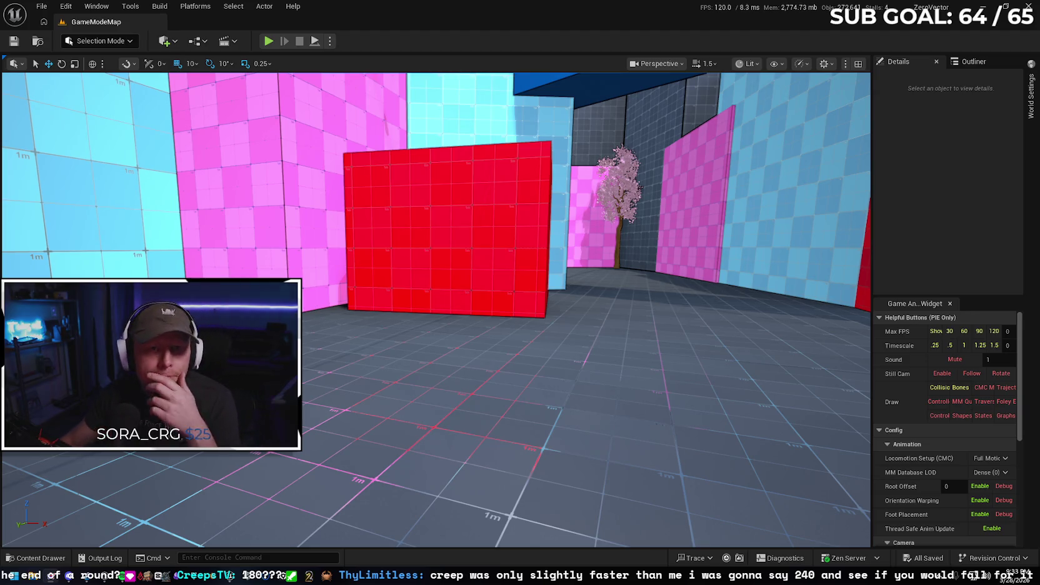
Open Project Settings from the level editor's Edit menu
left_click(44, 8)
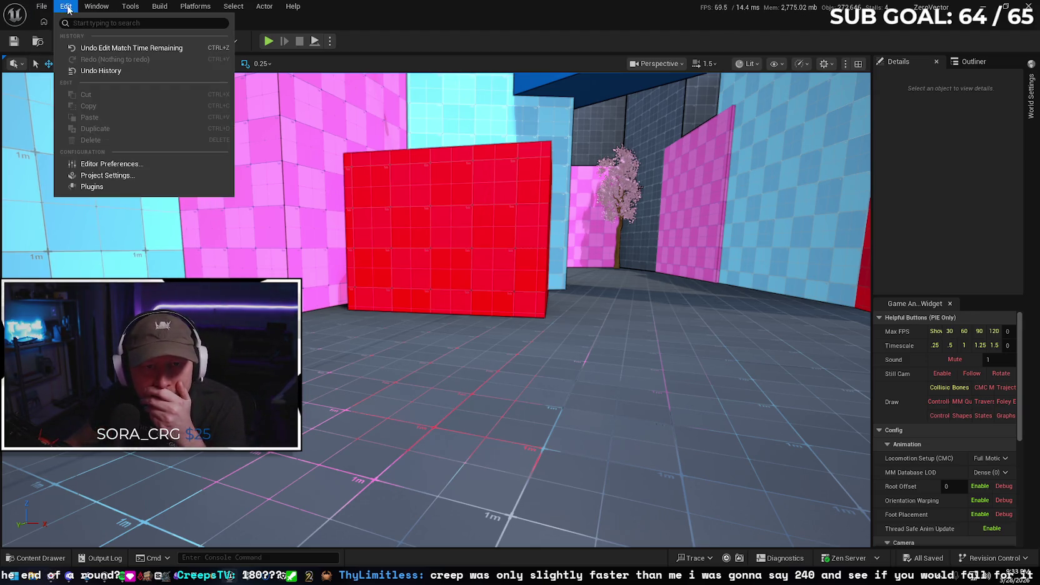
left_click(120, 182)
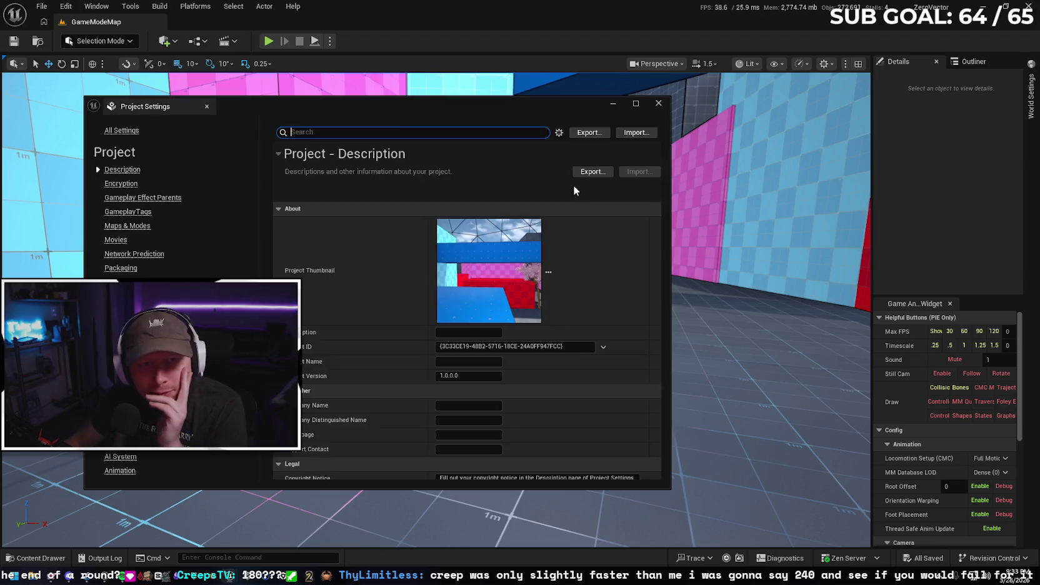
Filter the settings by 'default' and set Default GameMode to GM_Sandbox
type("de")
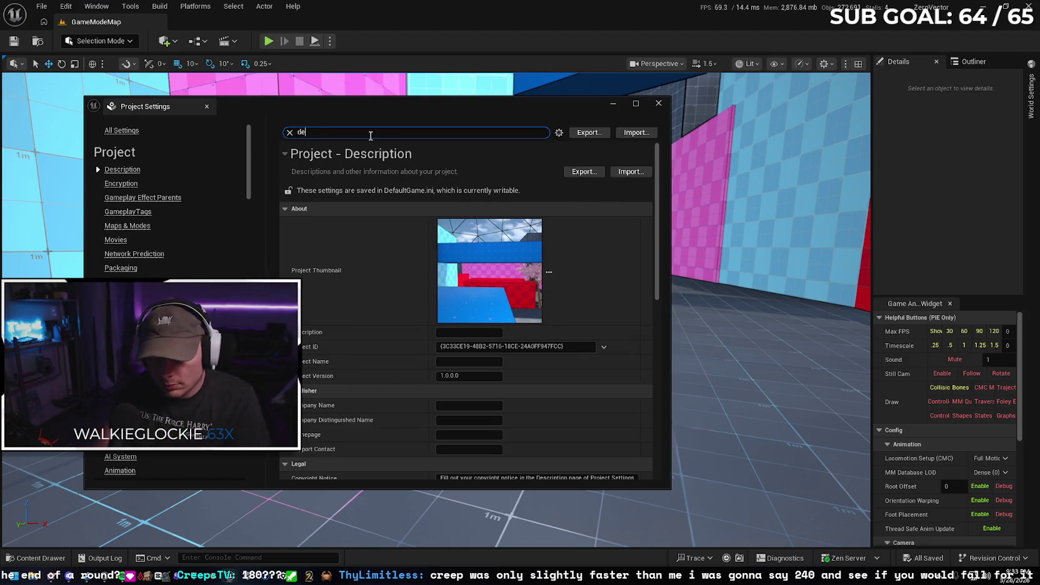
type("fault")
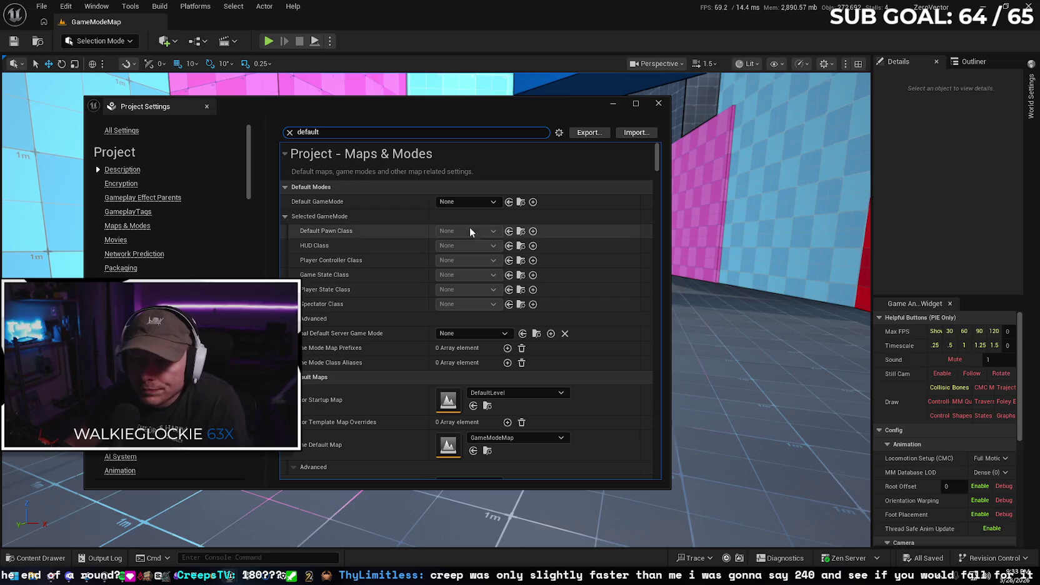
left_click(470, 202)
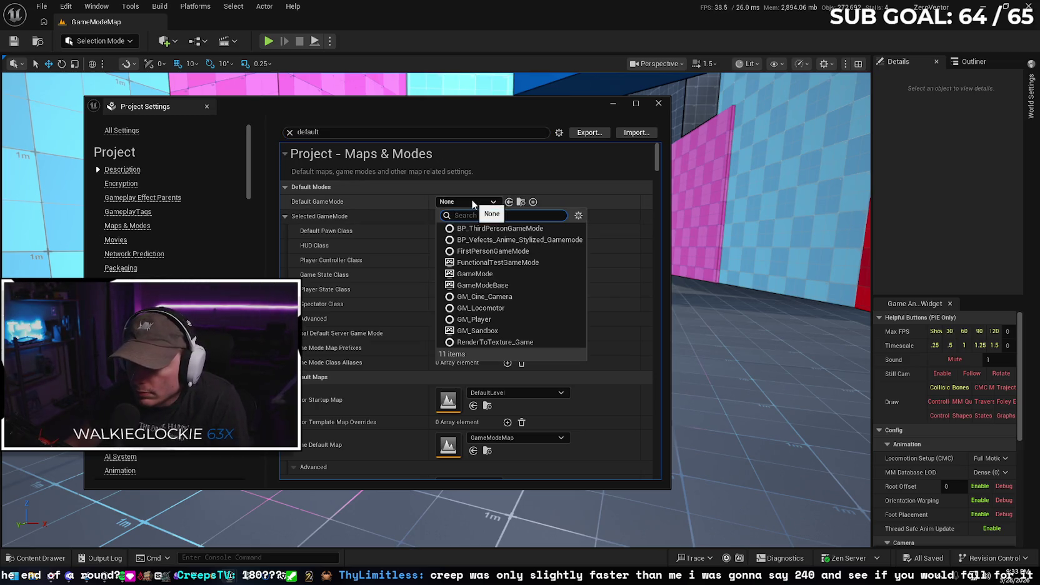
left_click(482, 329)
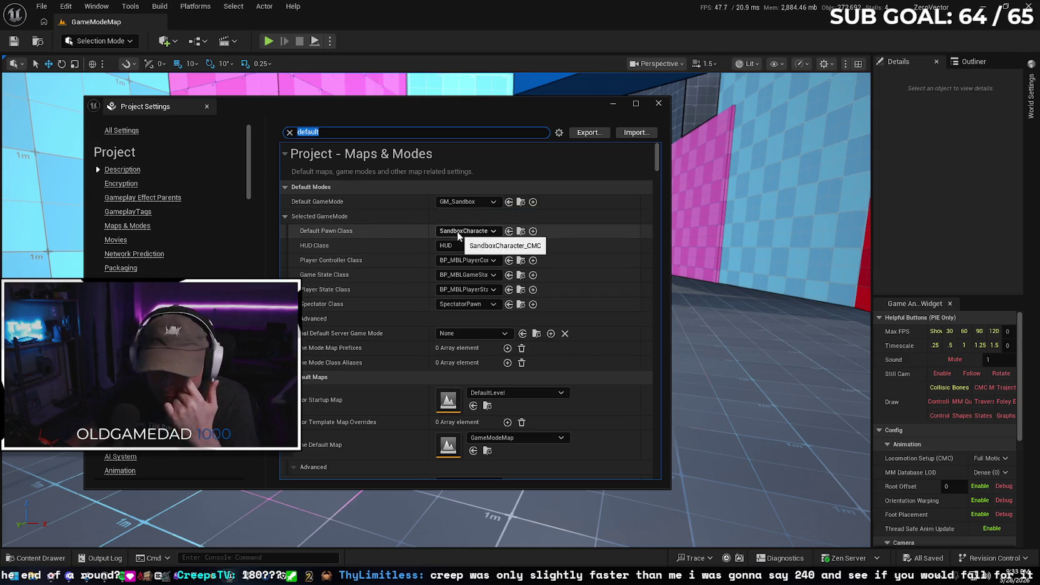
Check the level's World Settings, then close the Project Settings window
left_click(1031, 97)
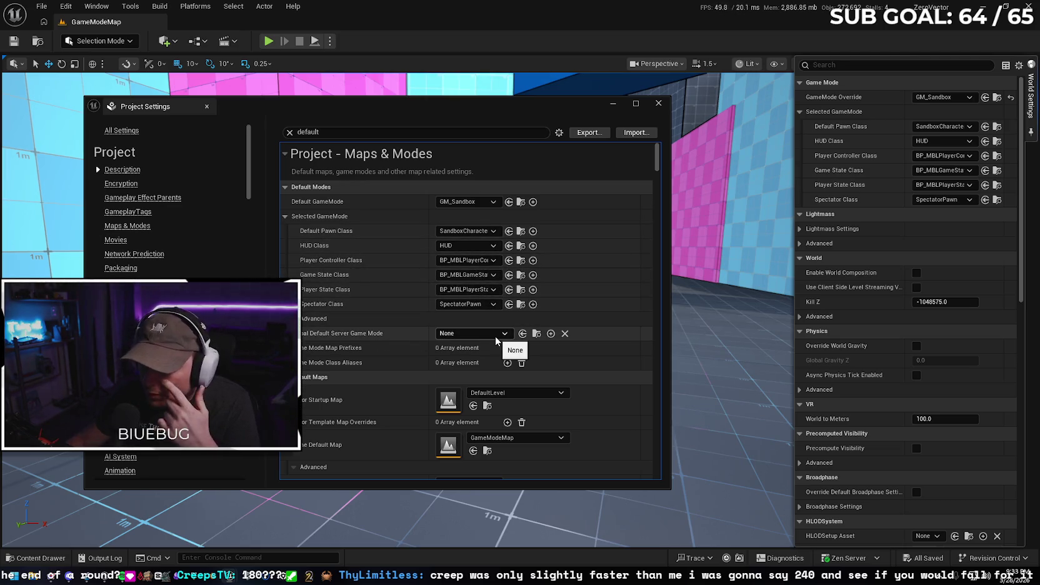
scroll(380, 370, "down", 1)
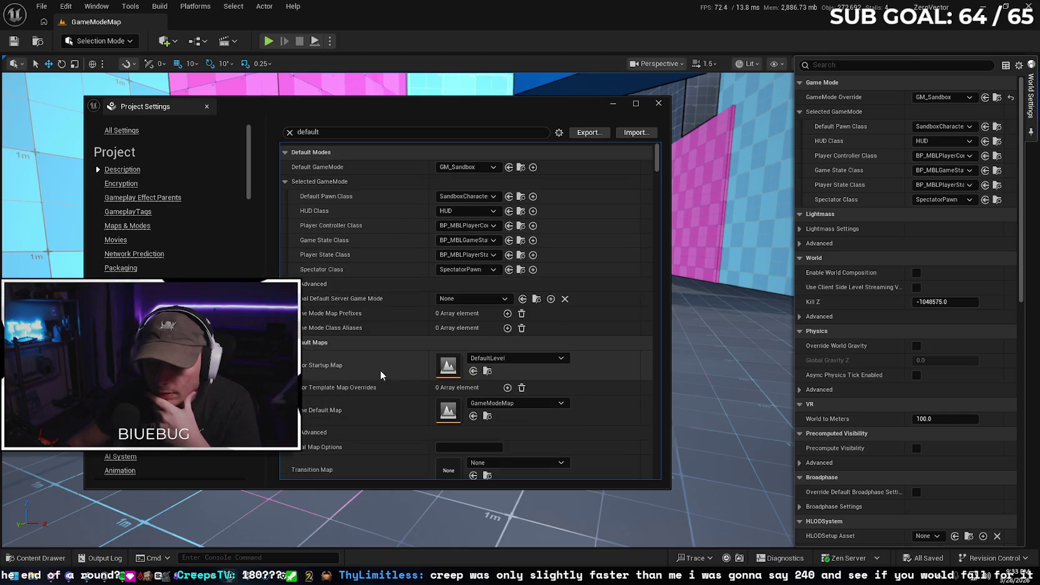
scroll(377, 365, "down", 1)
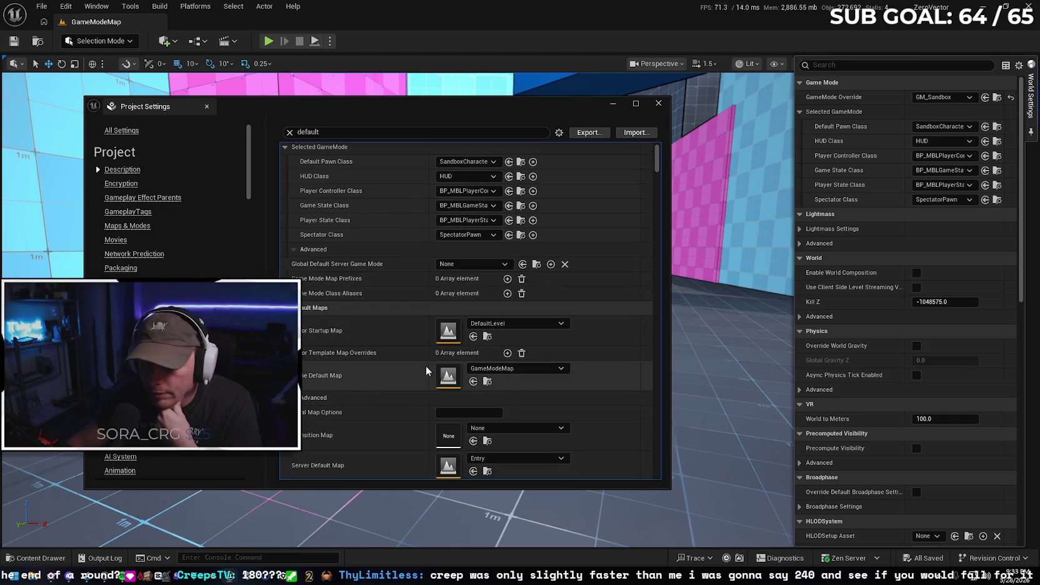
scroll(416, 365, "down", 1)
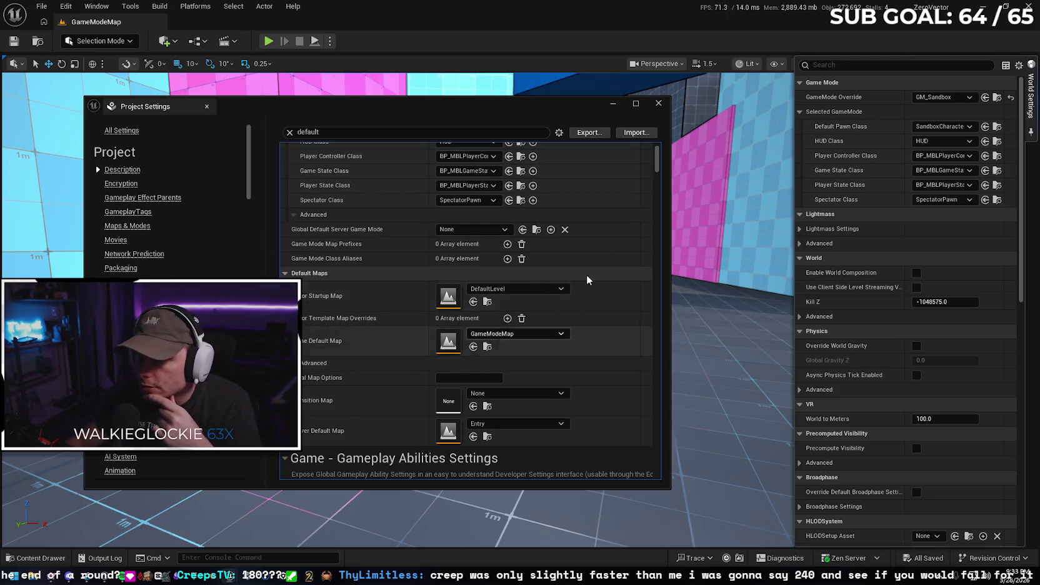
left_click(658, 104)
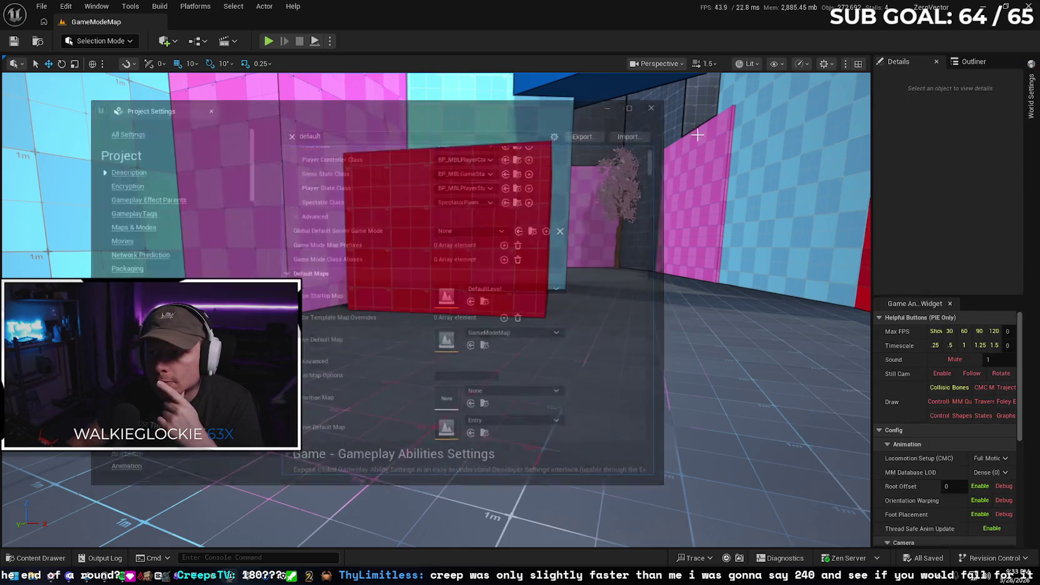
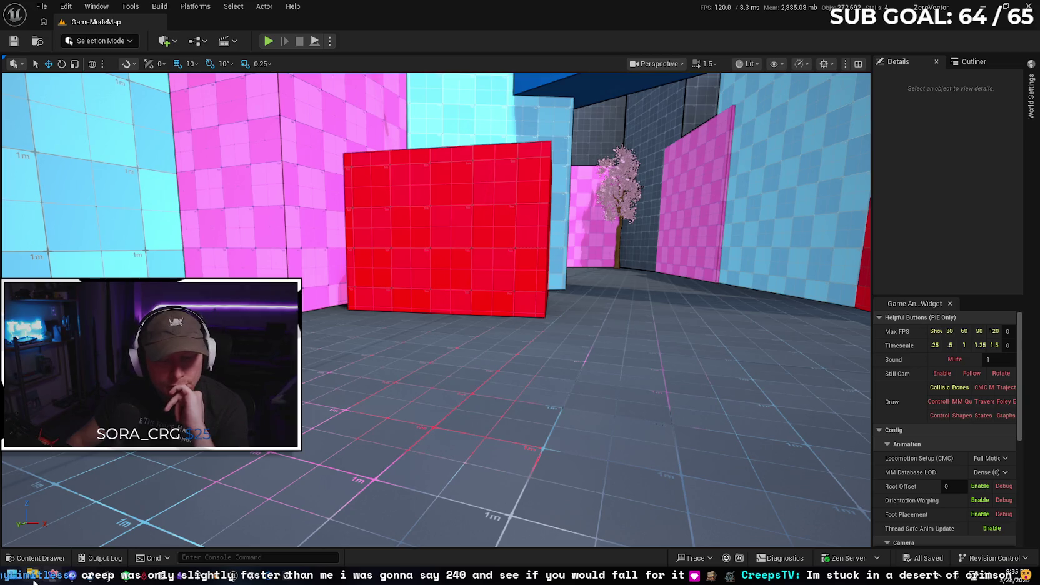
Browse to the ZeroVector project's Config folder and open DefaultEngine.ini in Notepad
key("super+e")
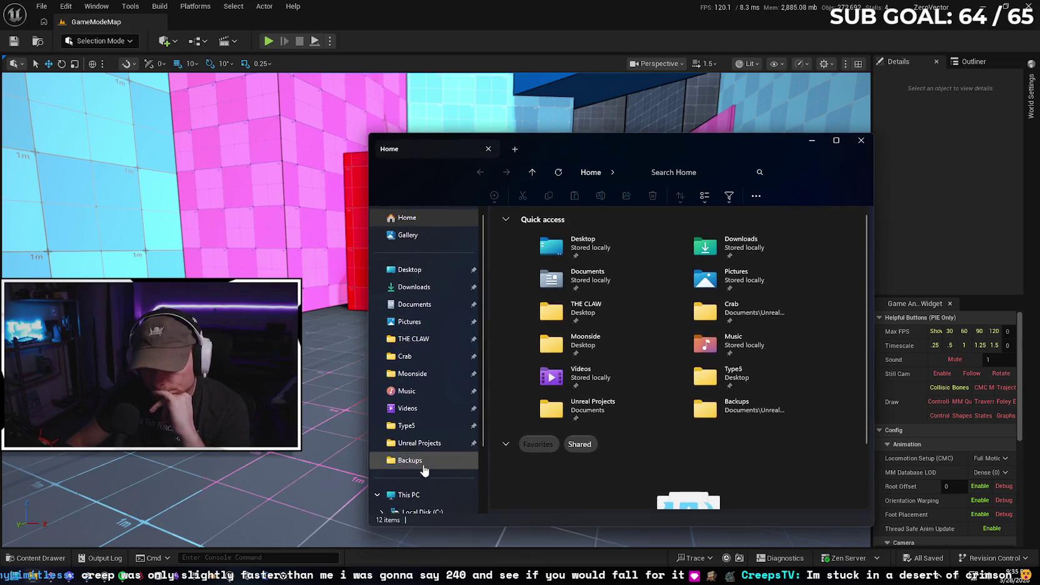
left_click(430, 448)
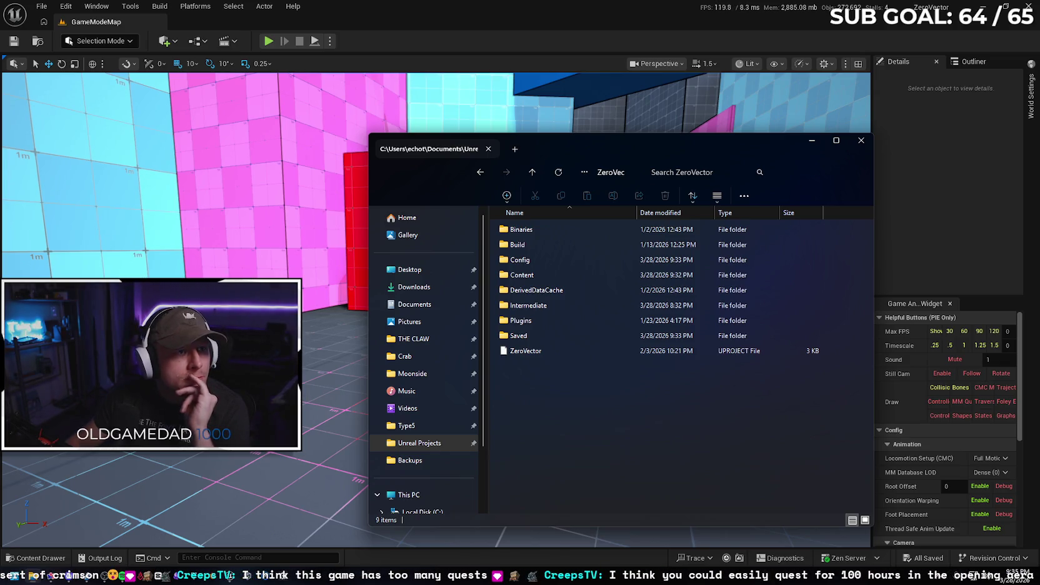
left_click(559, 262)
double_click(558, 260)
left_click(574, 262)
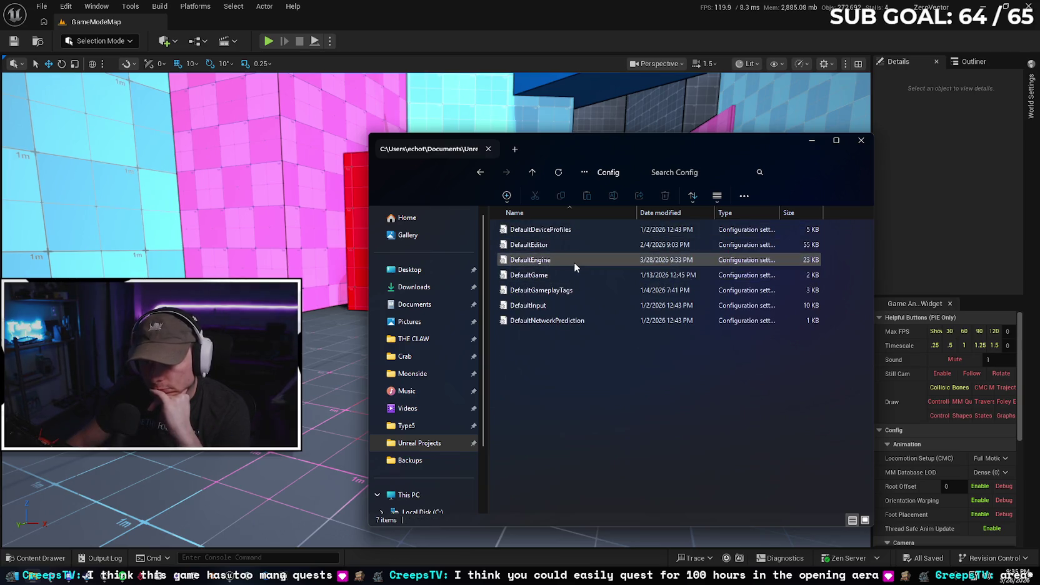
double_click(574, 262)
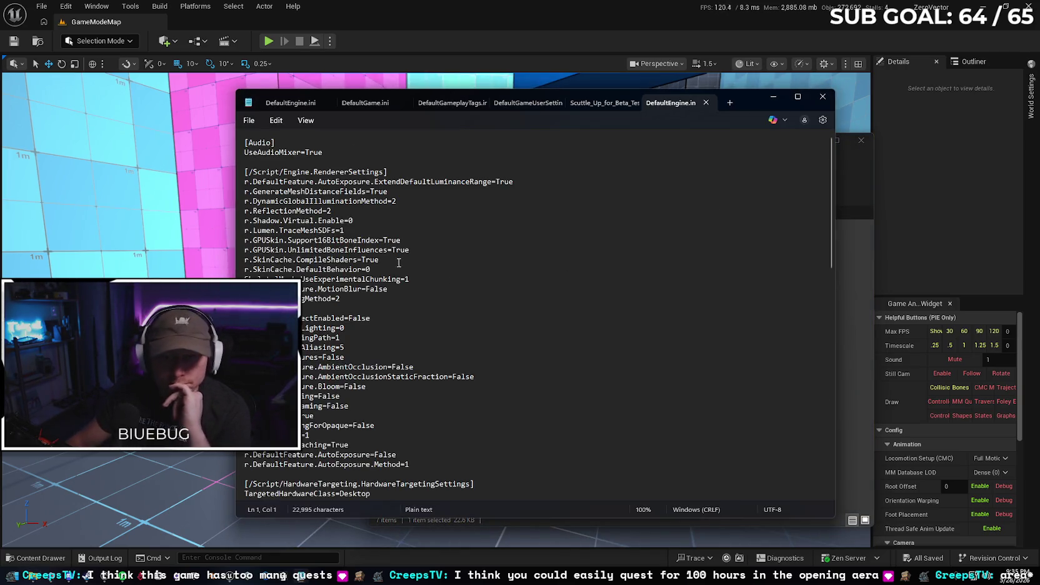
Scroll DefaultEngine.ini down to its net driver tick-rate settings, then close Notepad and File Explorer
scroll(584, 309, "down", 20)
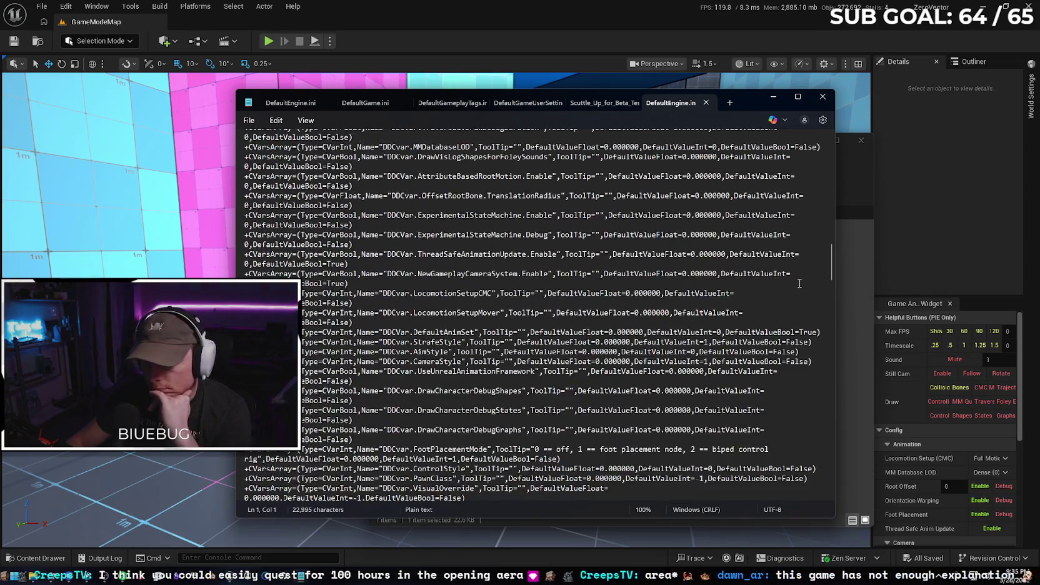
scroll(767, 331, "down", 15)
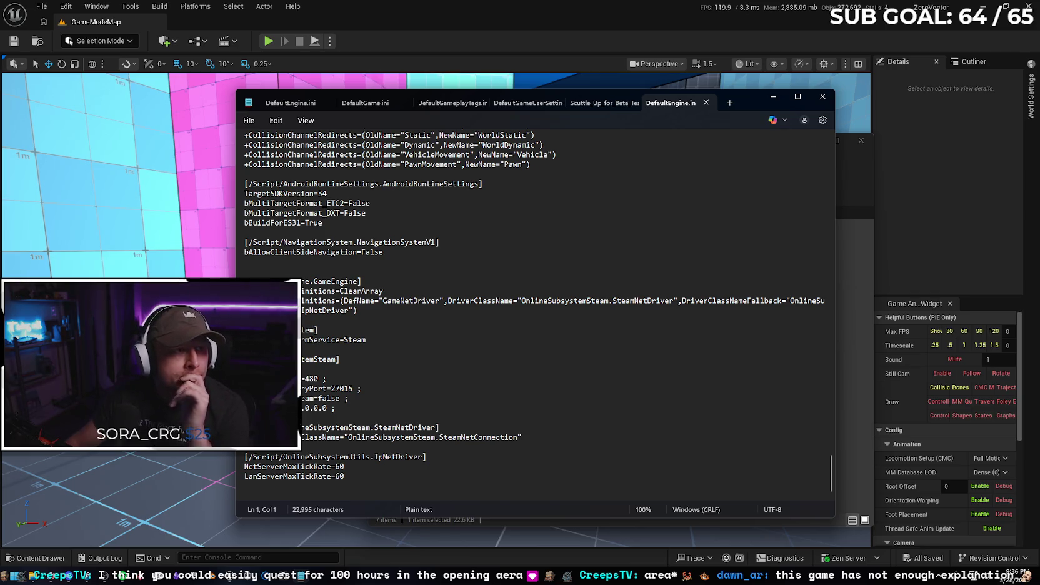
left_click(822, 97)
left_click(853, 143)
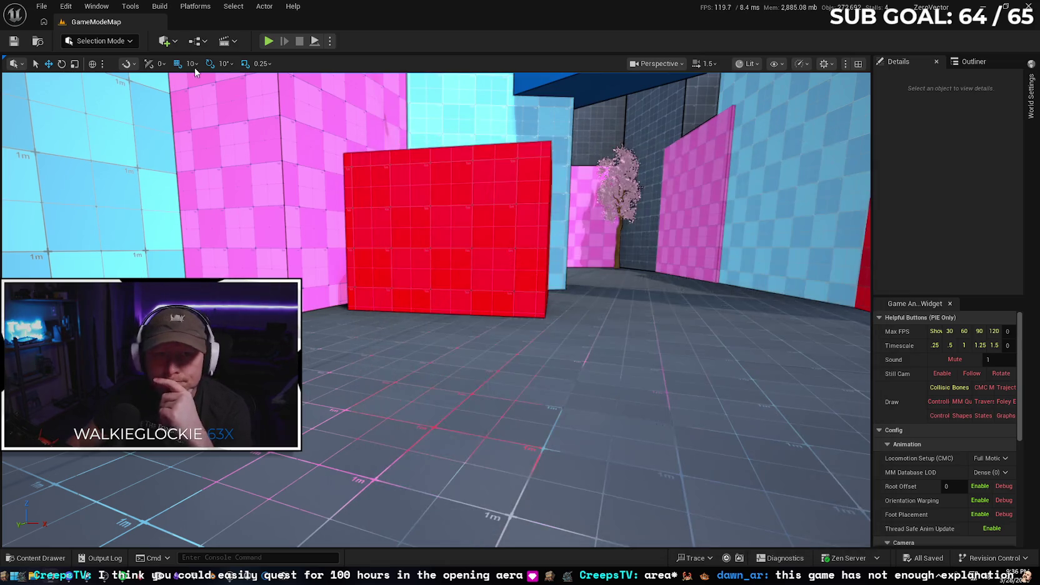
Launch the level as a Standalone Game from the Play options menu
left_click(331, 41)
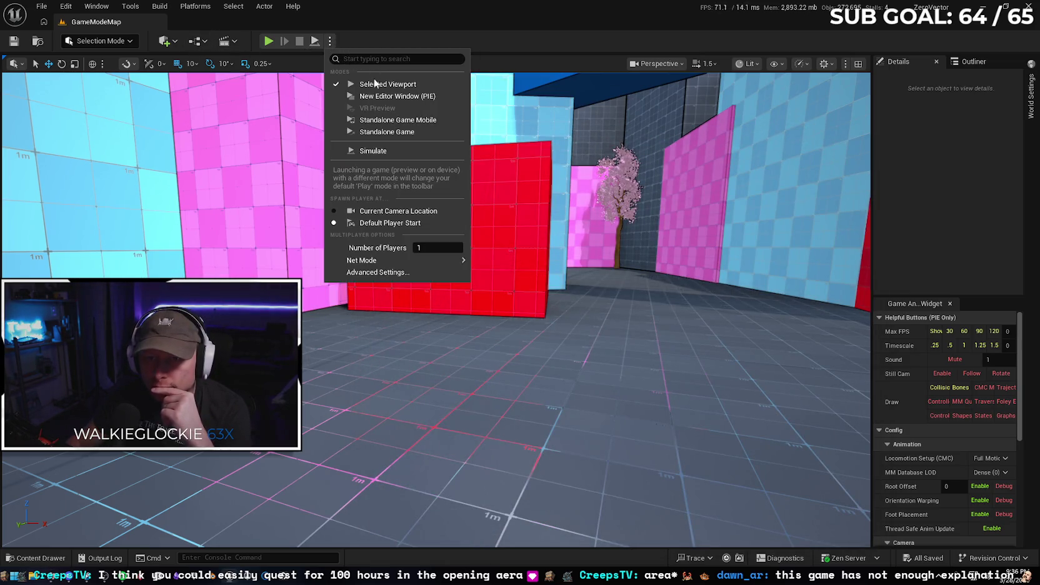
left_click(388, 132)
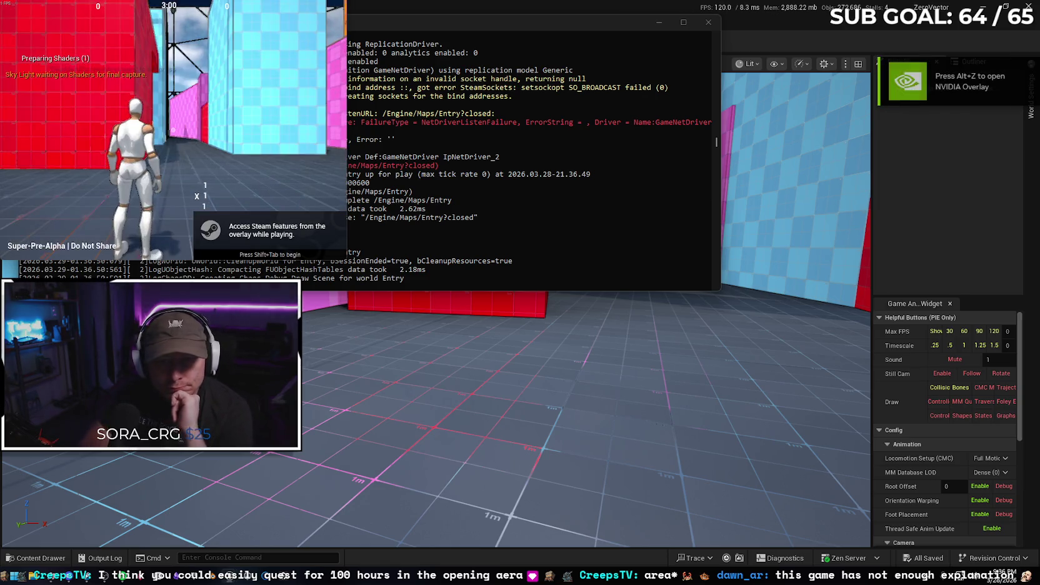
Run along the blue wall, jump onto the blue ledge and beam, and drop onto the light-blue platform
key("w")
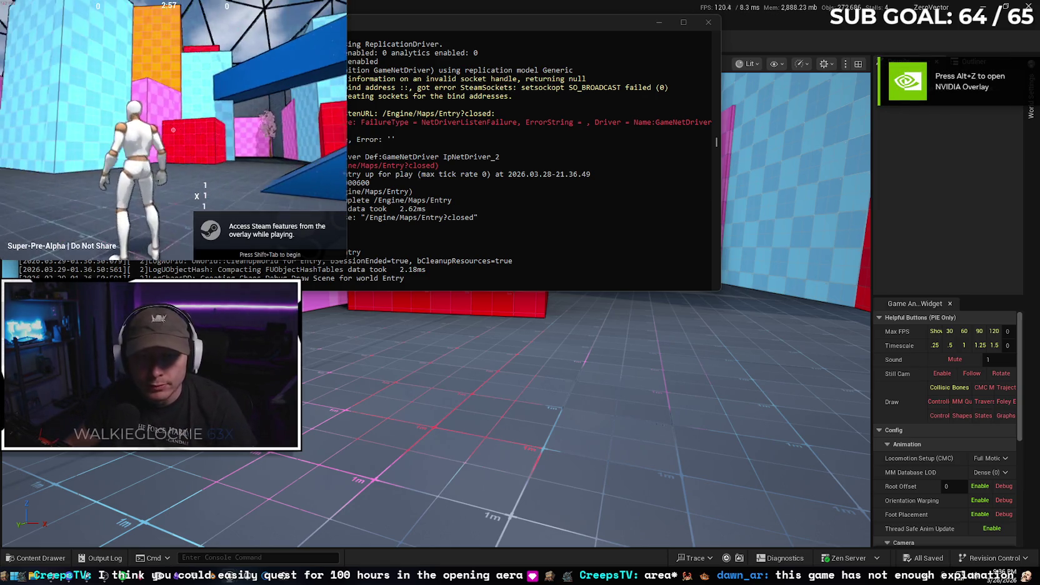
key("shift+Tab")
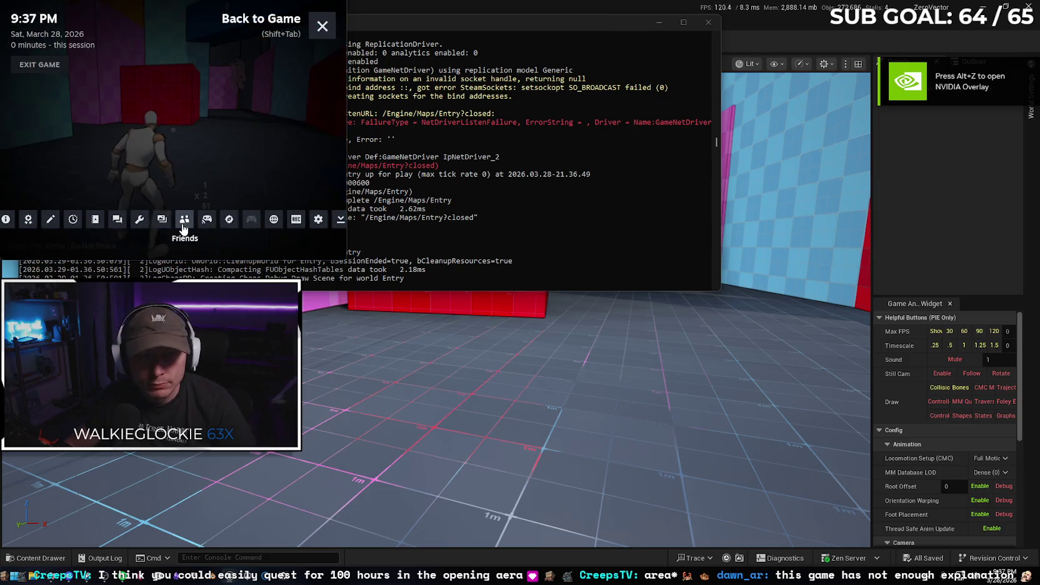
key("shift+Tab")
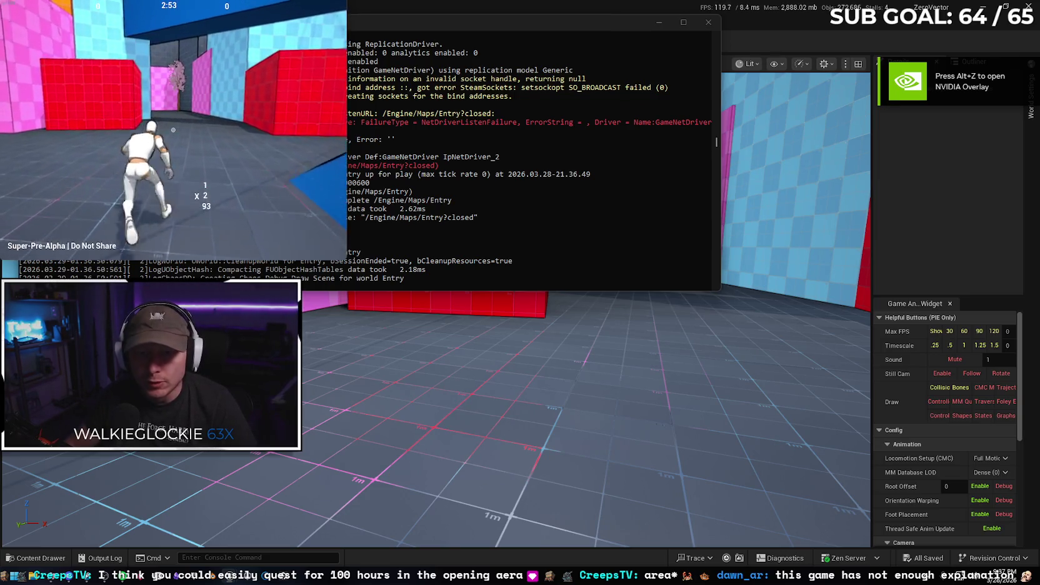
key("w")
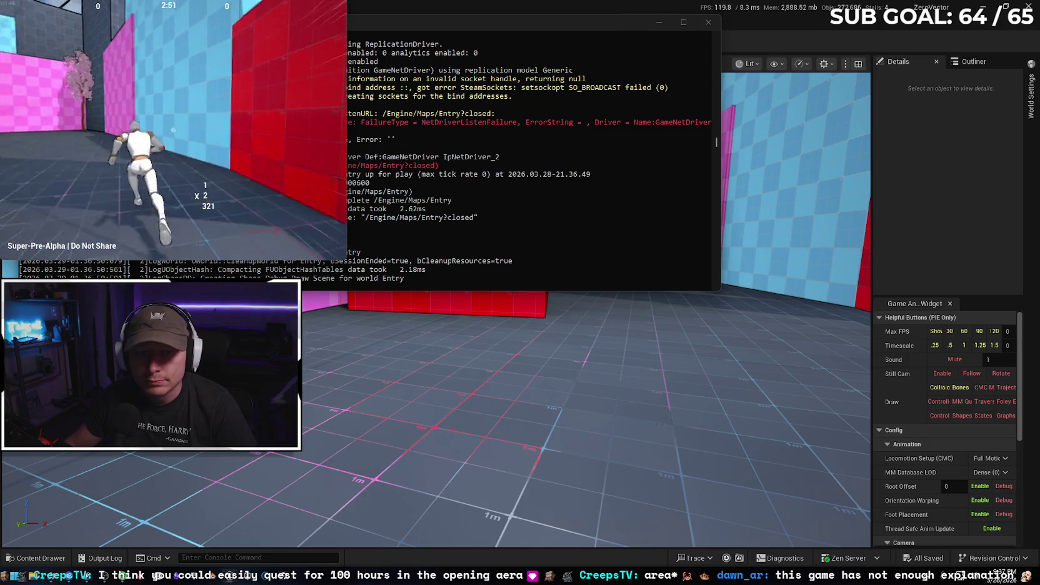
key("space")
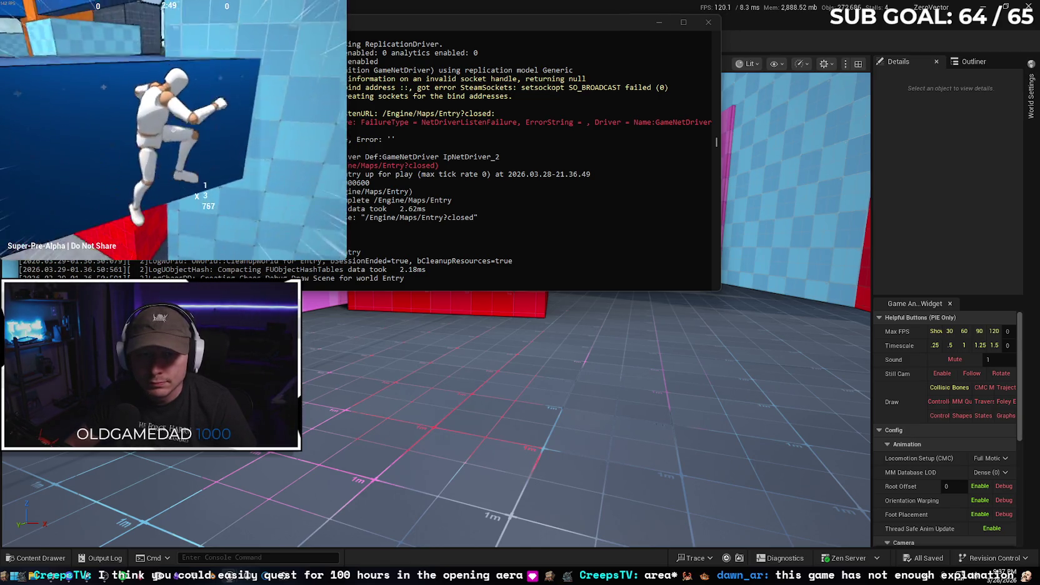
key("w")
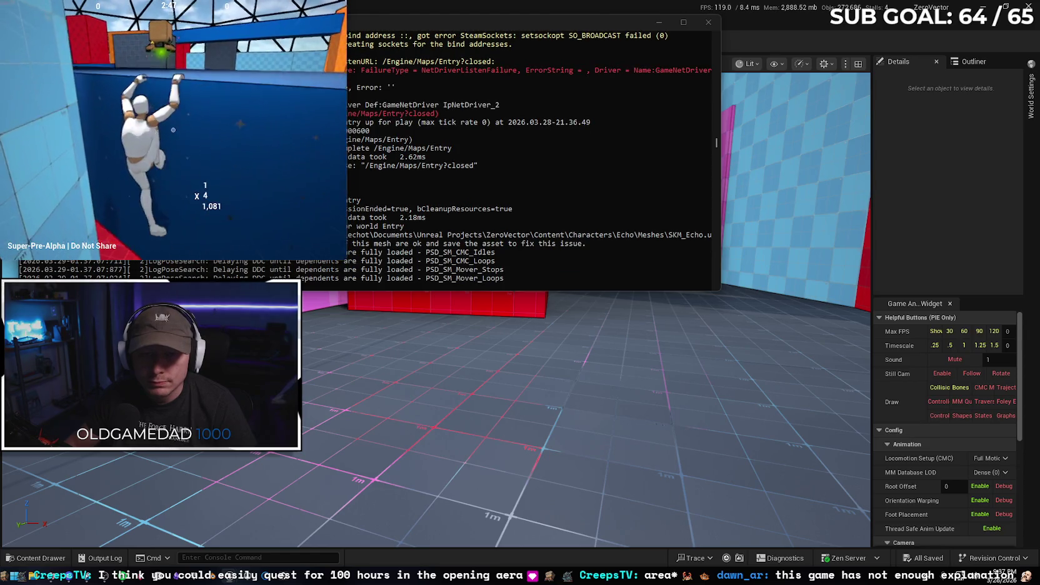
key("w")
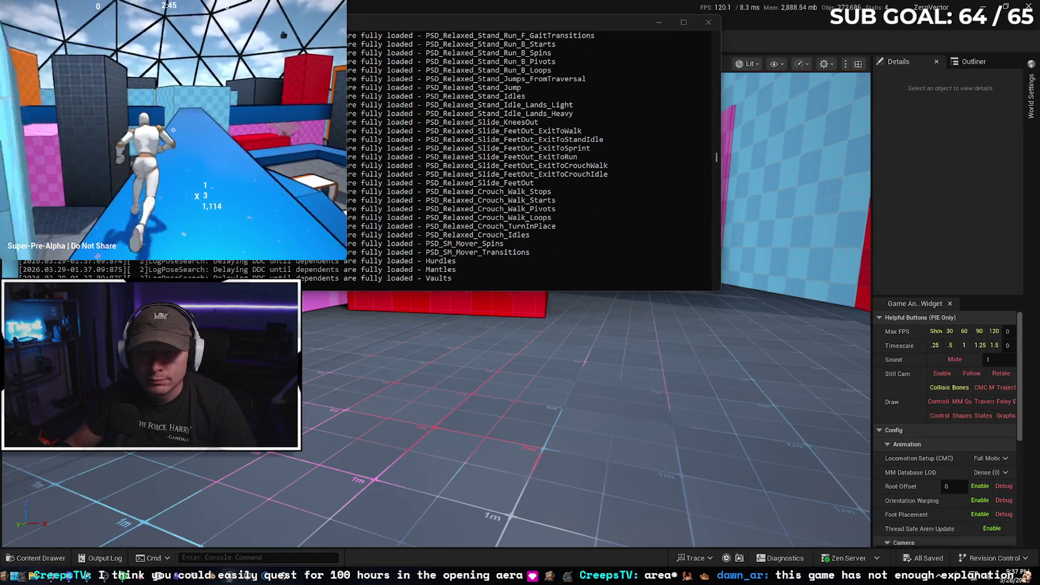
key("w")
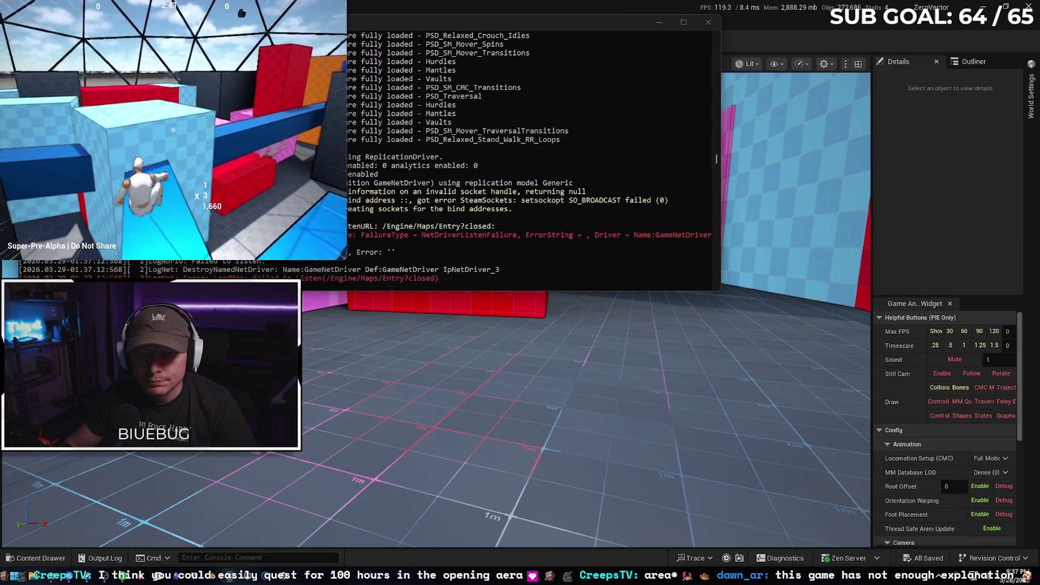
key("w")
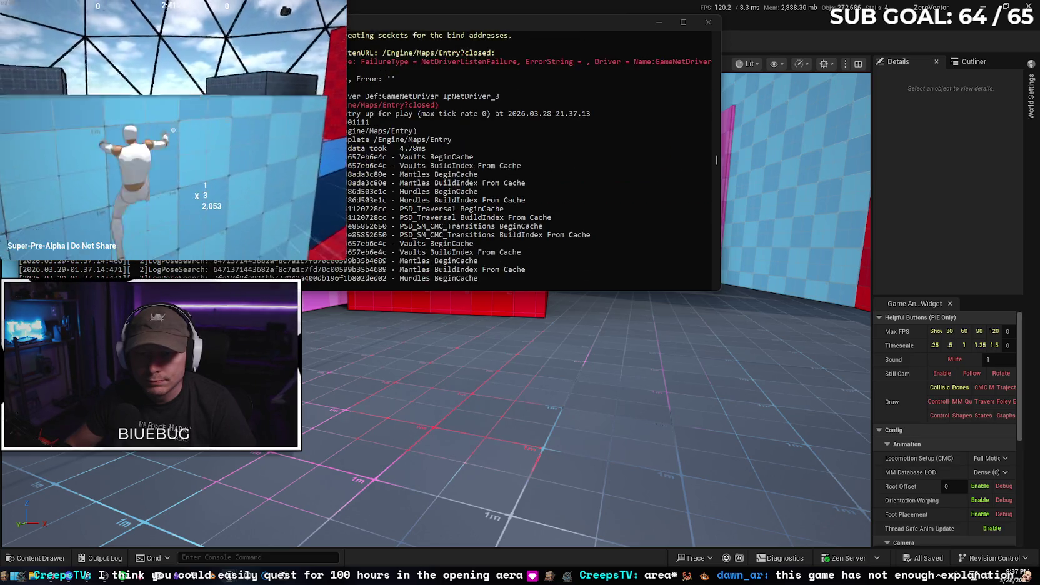
Cross the red platform, climb the orange wall, then bring up the Steam overlay
key("w")
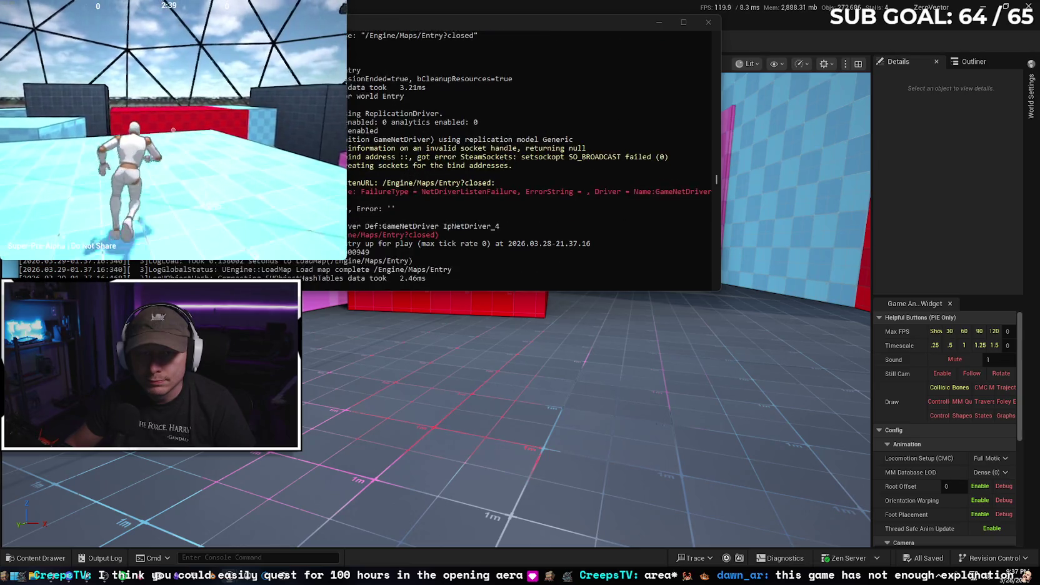
key("w")
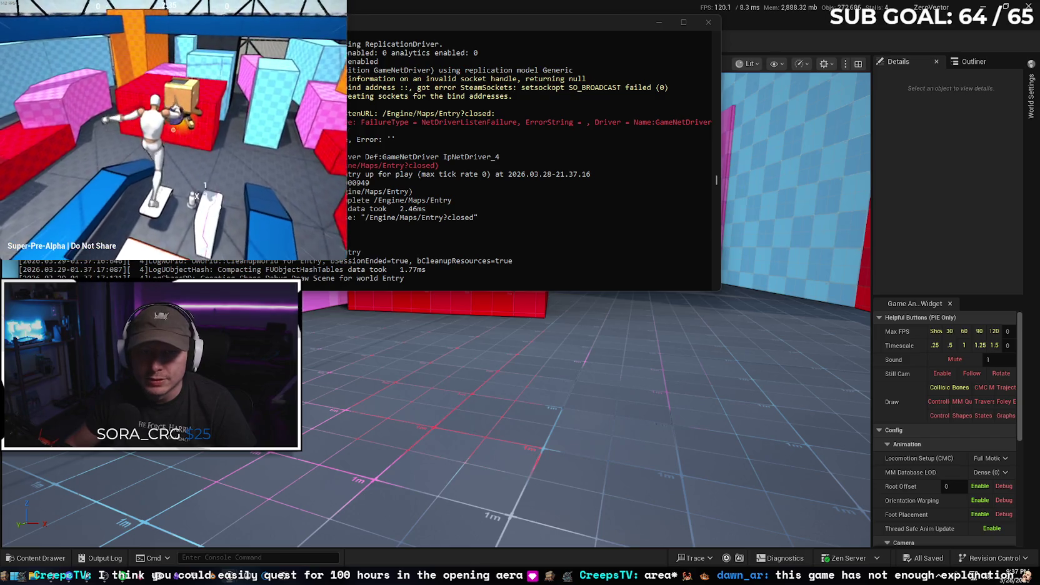
key("w")
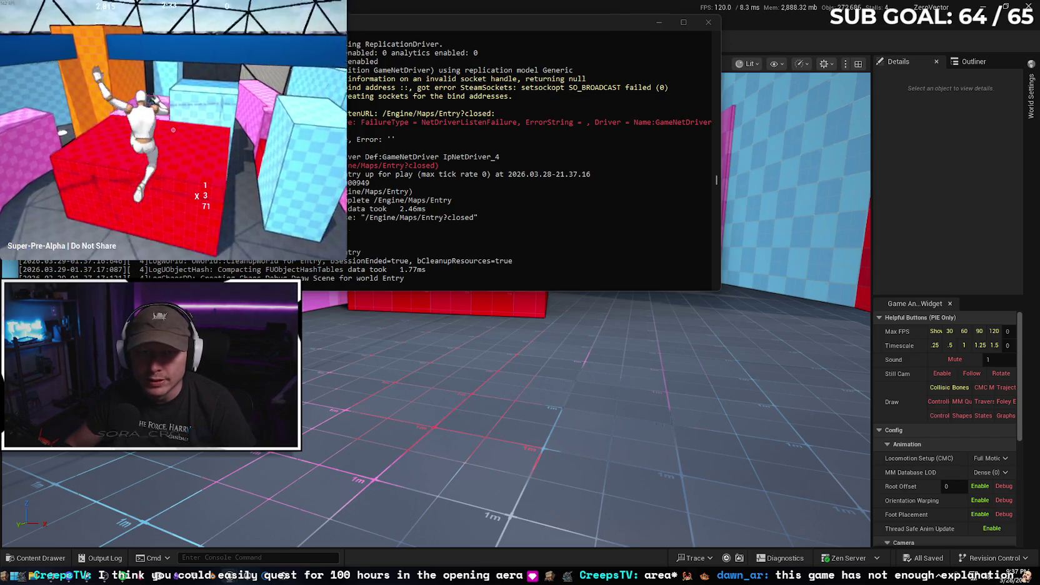
key("w")
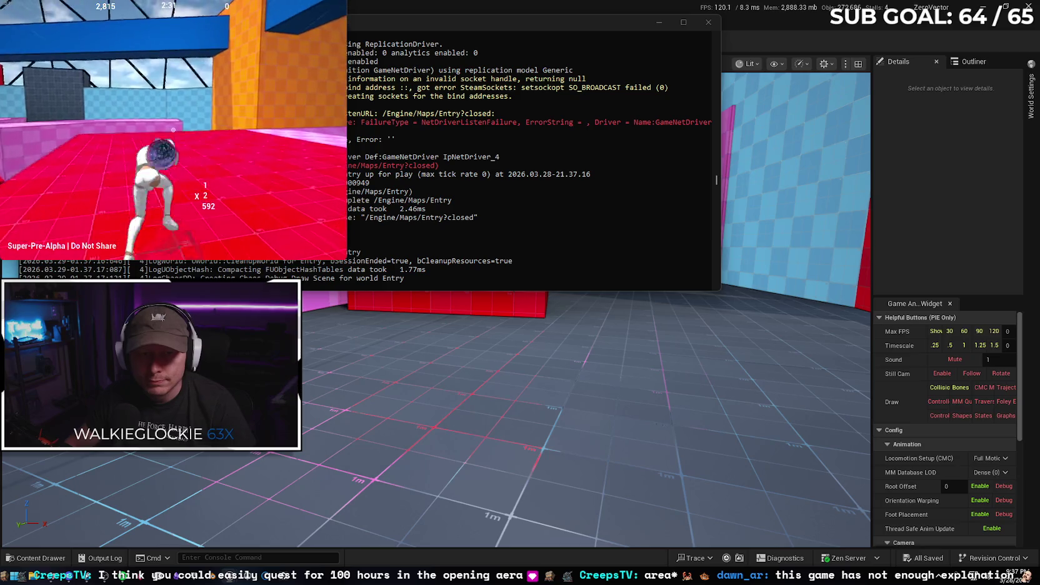
key("space")
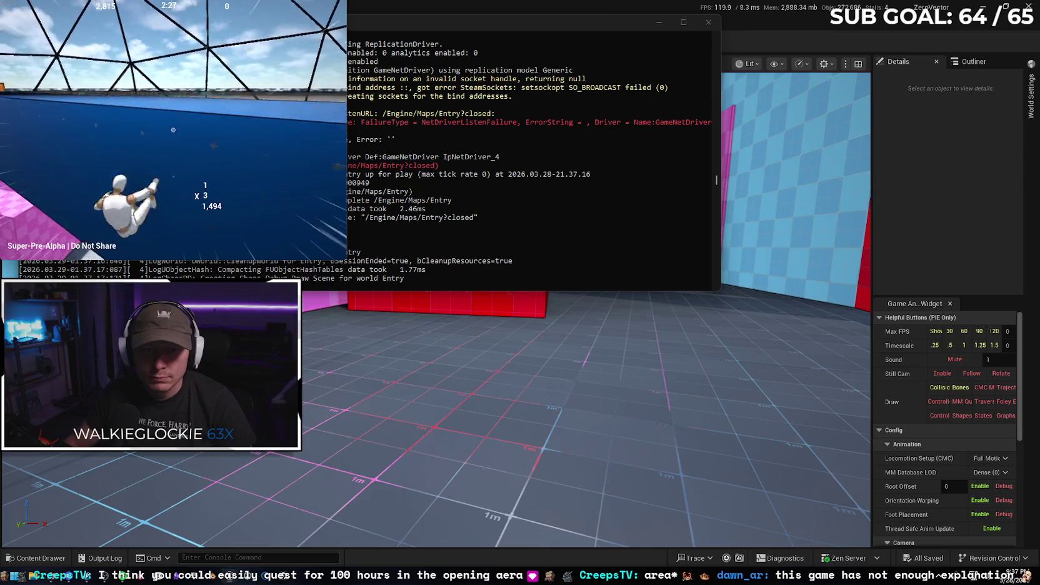
key("w")
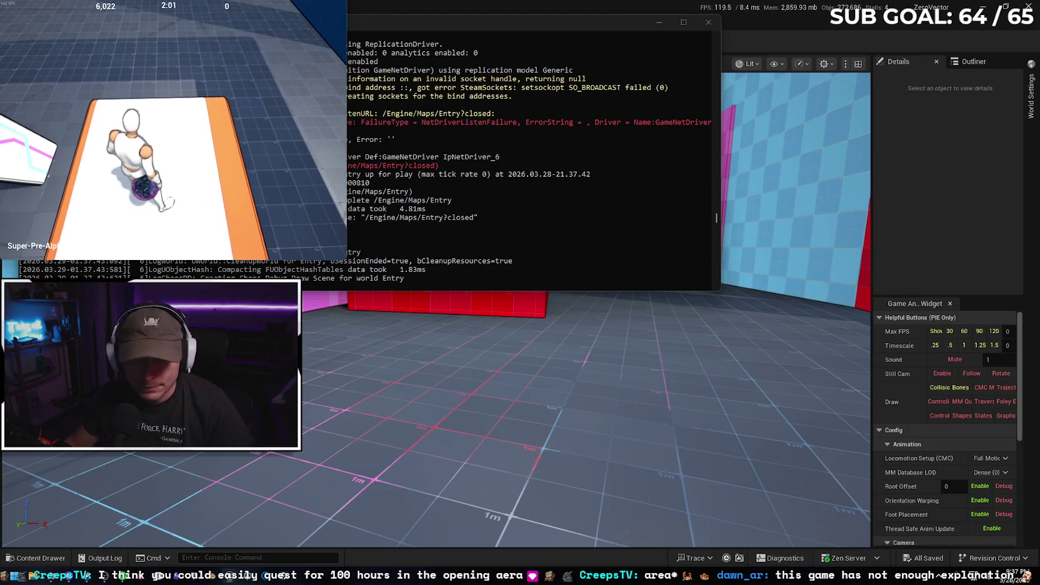
key("shift+Tab")
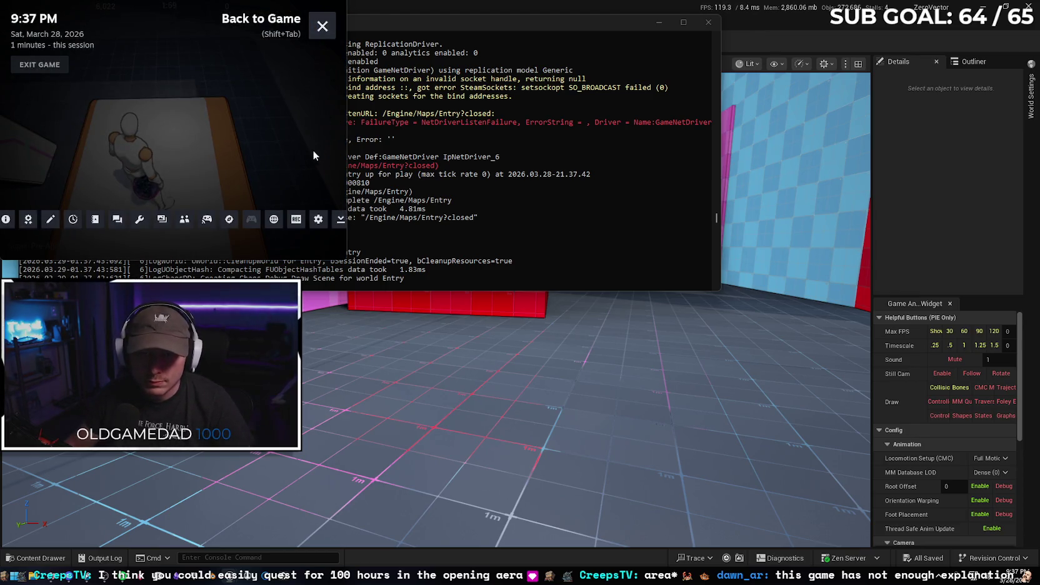
Close the standalone game, switch Play mode back to Selected Viewport, and fly the camera to the player-start area
mouse_move(228, 576)
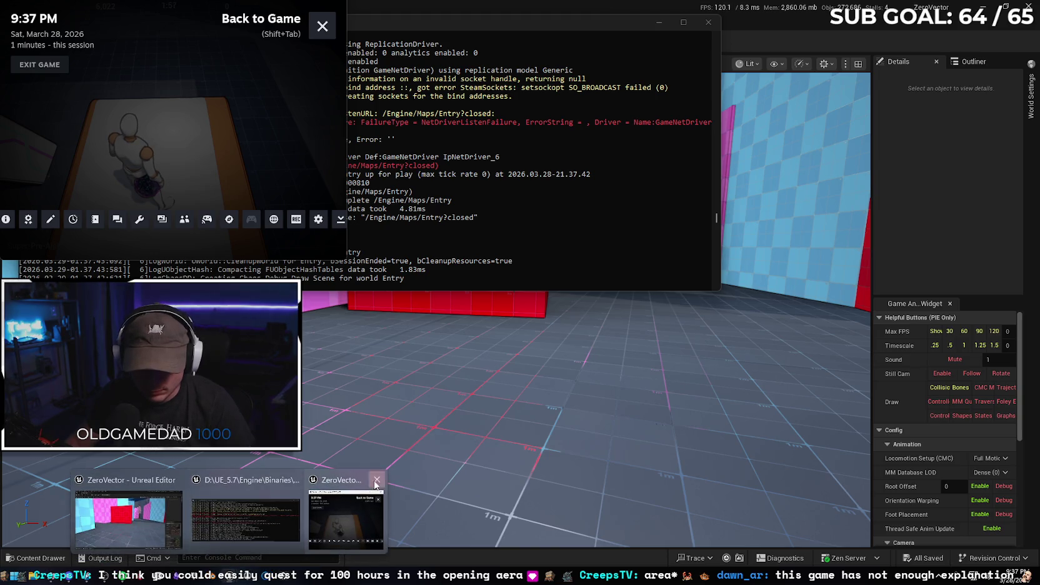
left_click(377, 480)
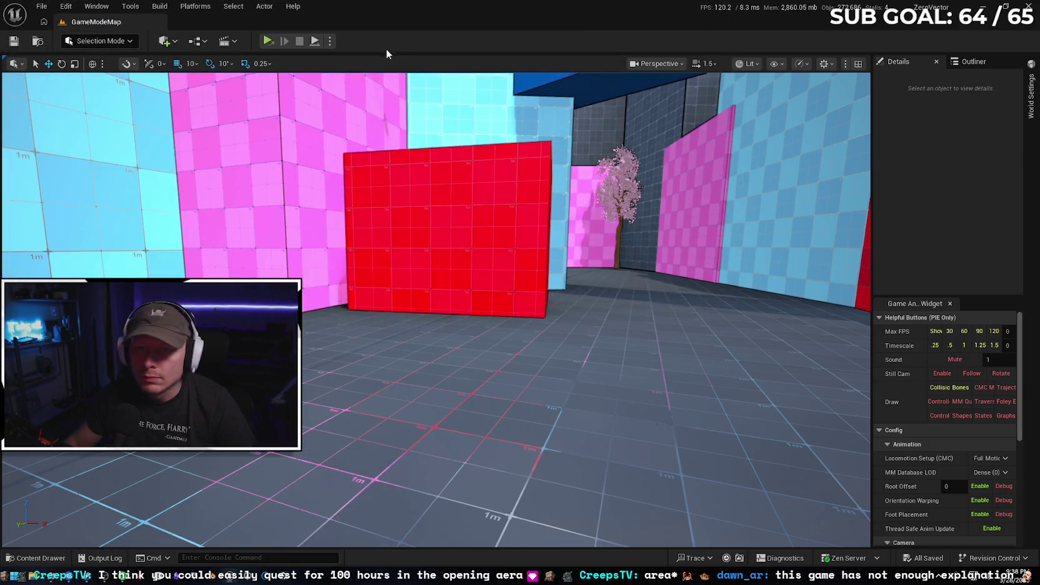
left_click(330, 41)
left_click(372, 88)
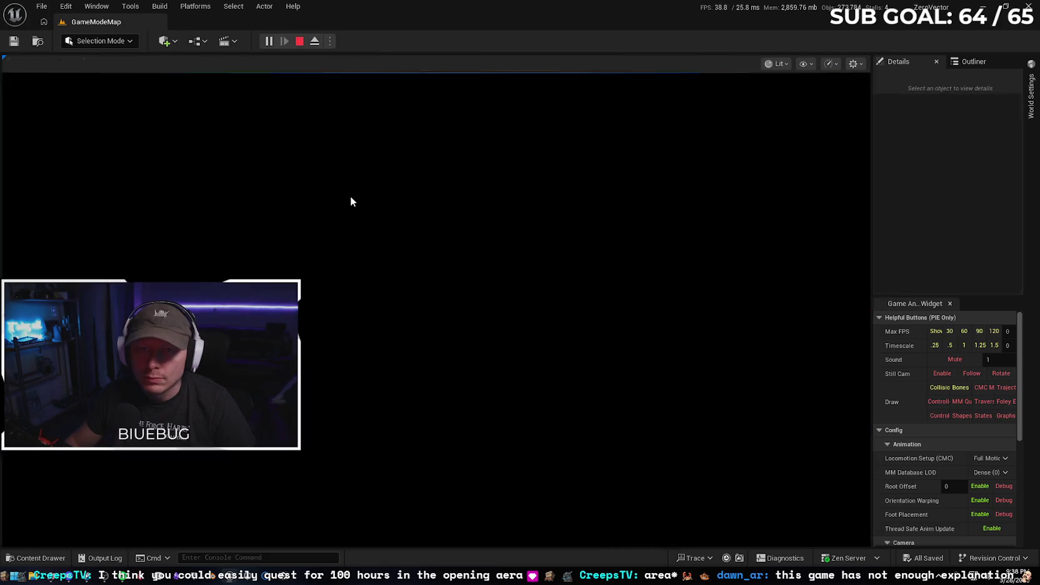
key("Escape")
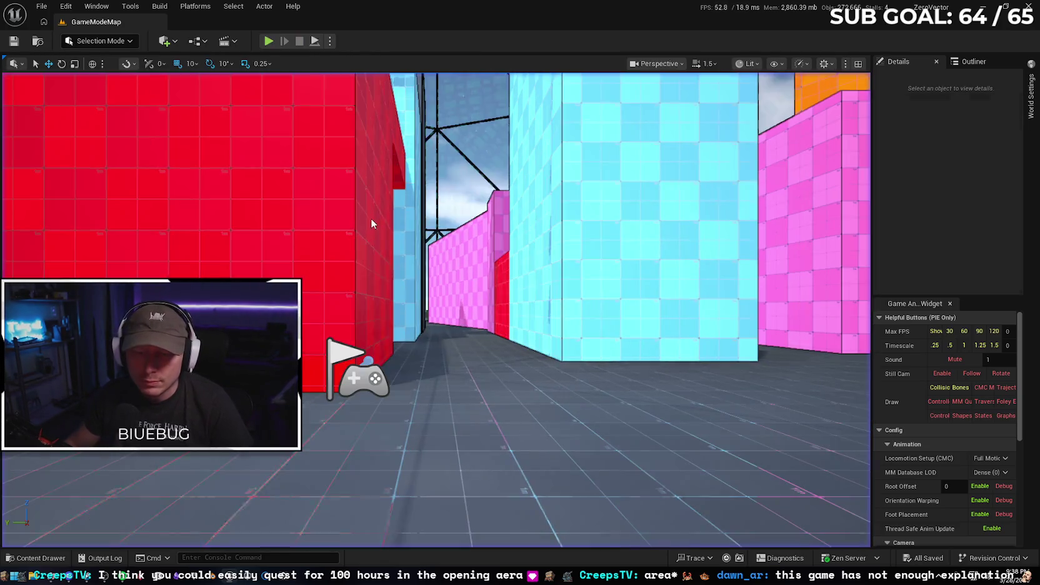
mouse_move(405, 232)
left_mouse_down()
mouse_move(422, 300)
mouse_move(503, 314)
left_mouse_up()
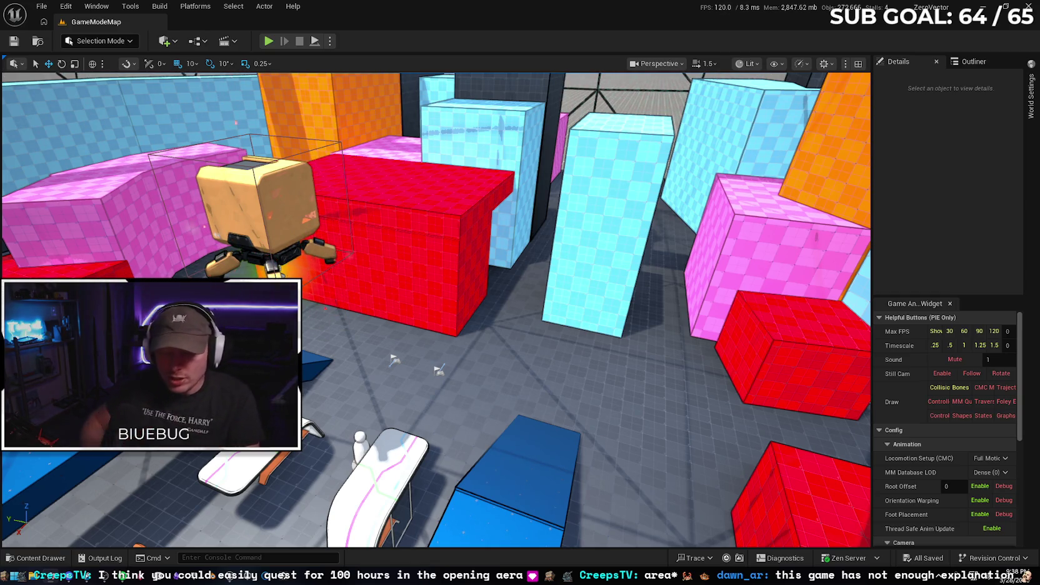
Select the SM_BusStop01 bench from the overview and locate its mesh in the assets
key("1")
left_click(475, 360)
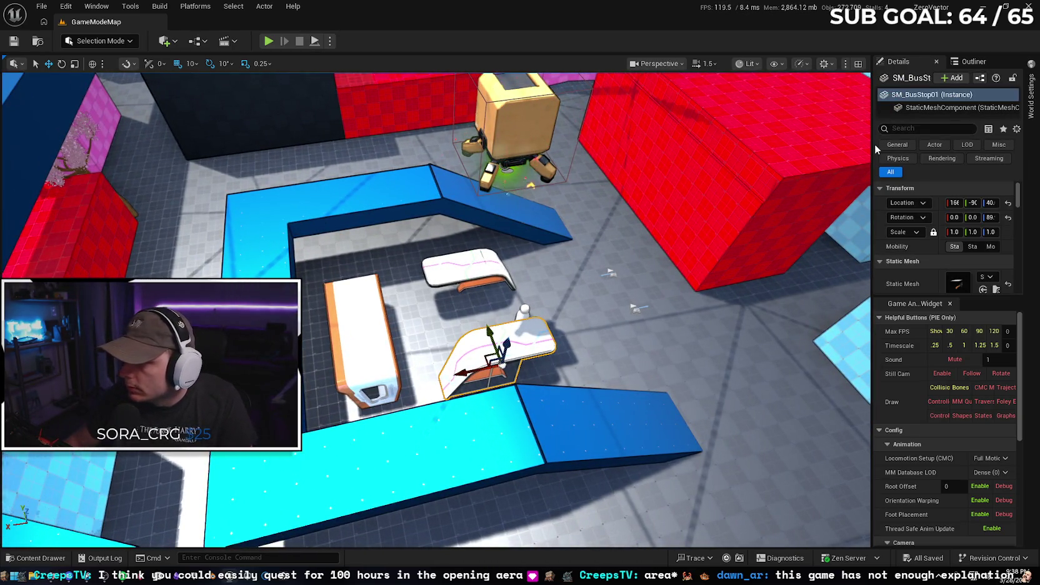
left_click_drag(872, 149, 825, 153)
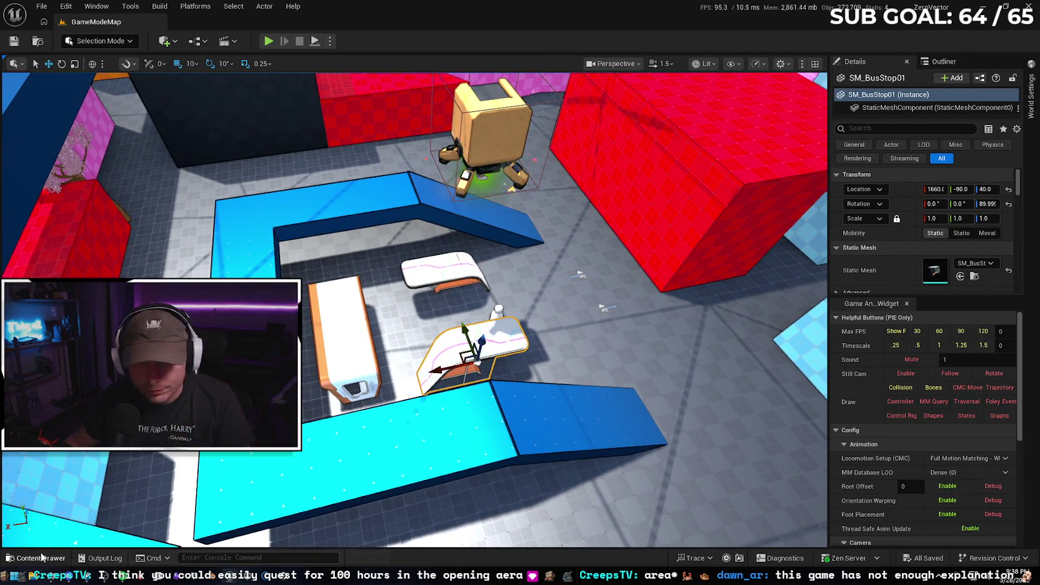
left_click(974, 276)
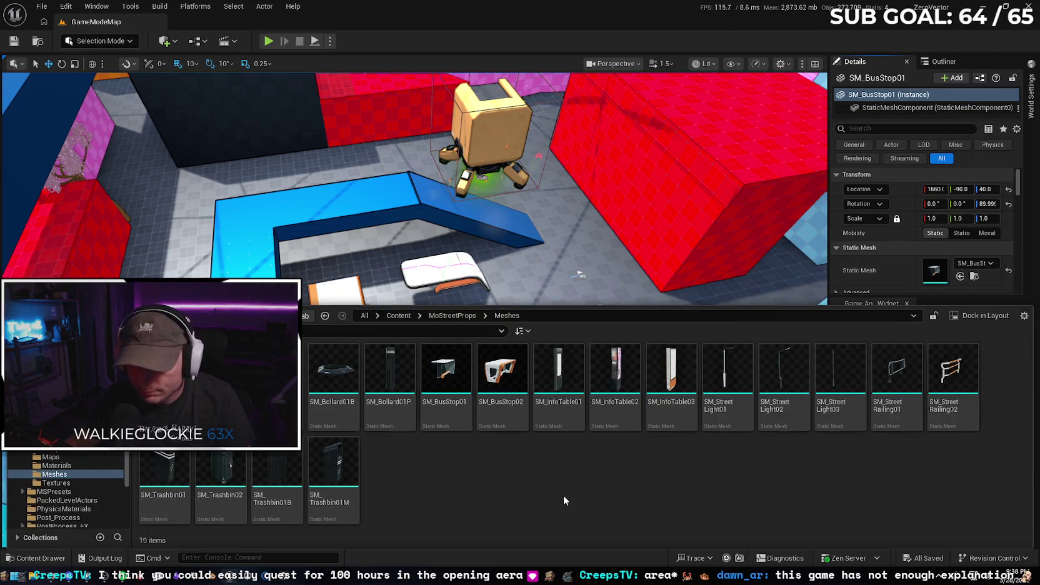
Place SM_InfoTable02, SM_InfoTable03 and SM_StreetLight02 from MoStreetProps/Meshes into the level
mouse_move(615, 369)
left_mouse_down()
mouse_move(656, 219)
mouse_move(747, 151)
left_mouse_up()
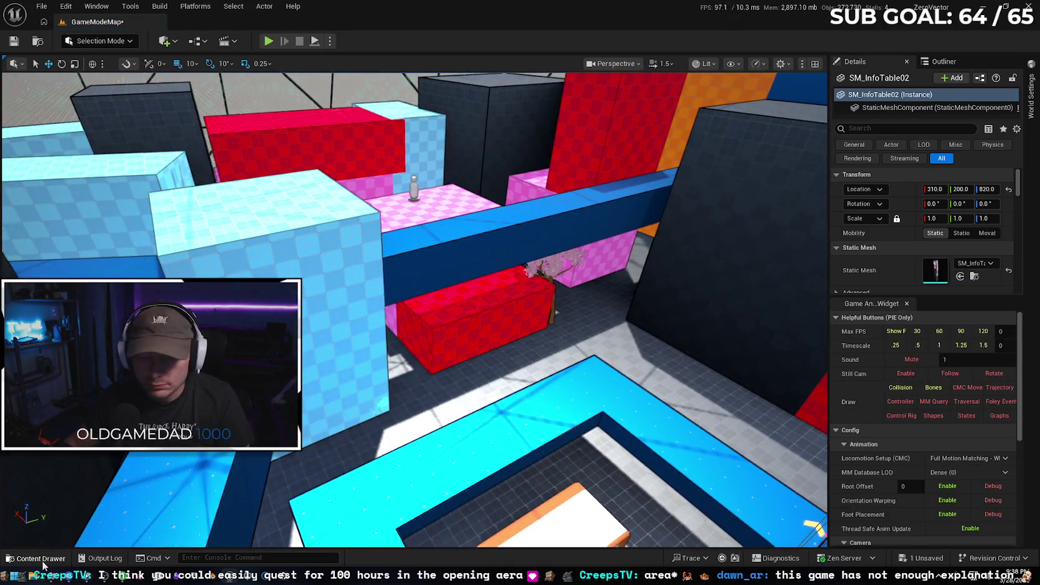
key("ctrl+space")
mouse_move(672, 387)
left_mouse_down()
mouse_move(278, 221)
mouse_move(160, 217)
left_mouse_up()
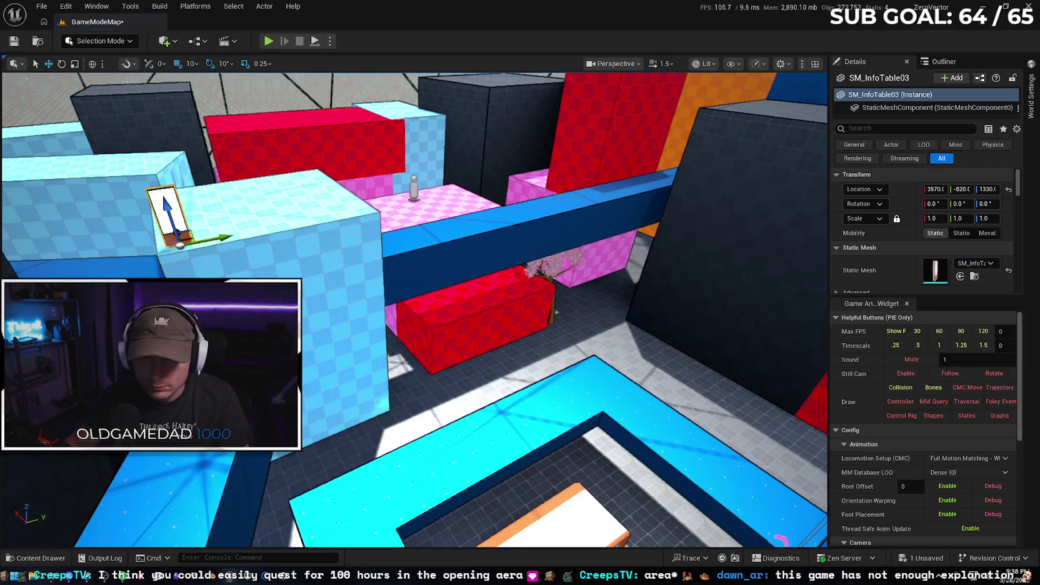
left_click(48, 558)
mouse_move(784, 372)
left_mouse_down()
mouse_move(750, 306)
mouse_move(609, 337)
mouse_move(625, 413)
mouse_move(676, 404)
mouse_move(668, 438)
mouse_move(725, 432)
mouse_move(628, 356)
mouse_move(769, 469)
left_mouse_up()
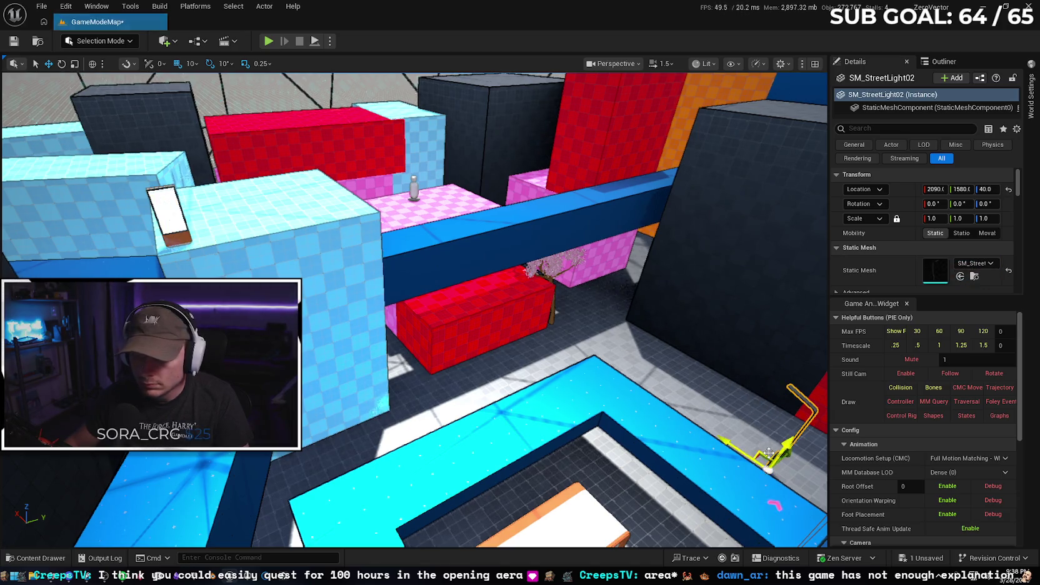
left_click(40, 552)
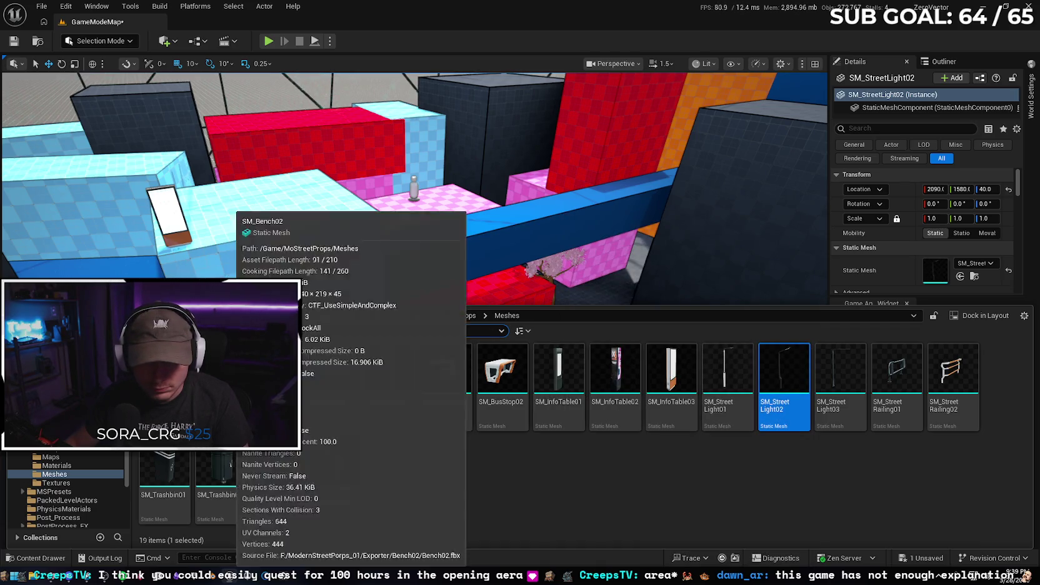
Place an SM_Bollard01B, frame it, then delete the misplaced bollard
mouse_move(330, 395)
left_mouse_down()
mouse_move(544, 291)
mouse_move(422, 297)
left_mouse_up()
key("f")
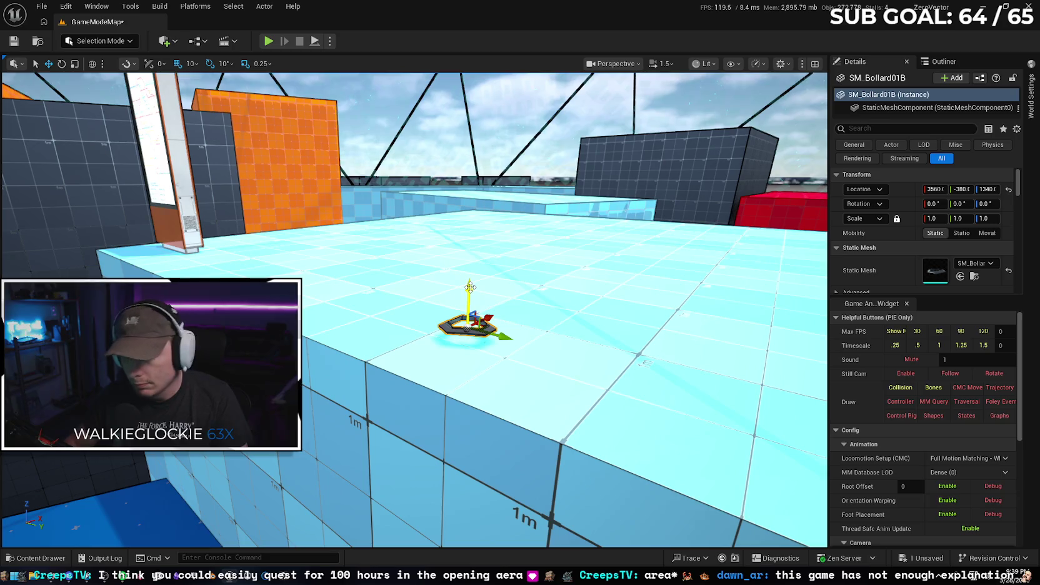
key("Delete")
left_click_drag(486, 286, 406, 300)
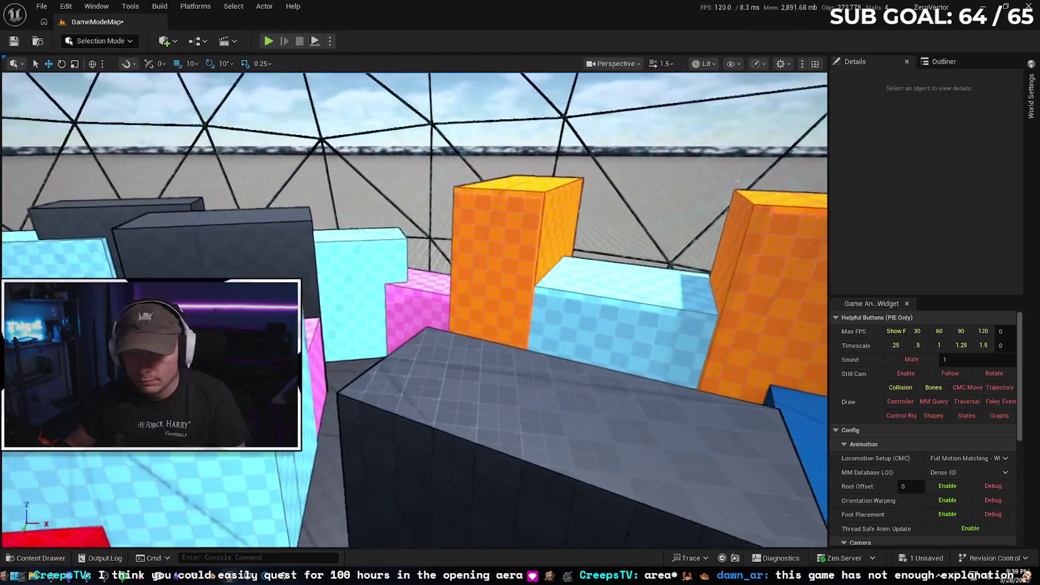
Place an SM_Bench02 bench on the dark block and select the SM_Bench03 bench
left_click(25, 557)
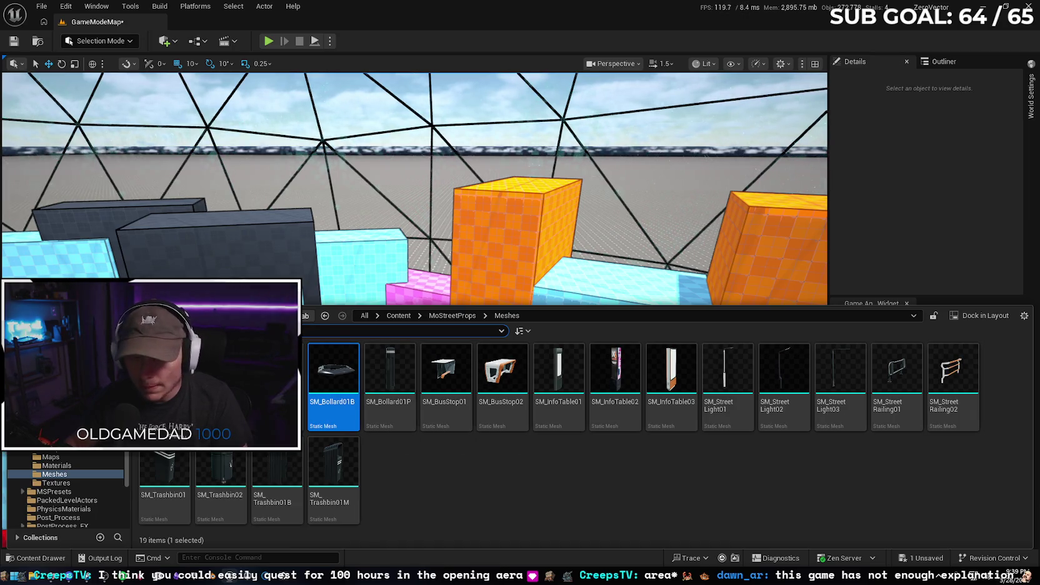
mouse_move(333, 375)
left_mouse_down()
mouse_move(483, 314)
mouse_move(405, 359)
left_mouse_up()
key("ctrl+space")
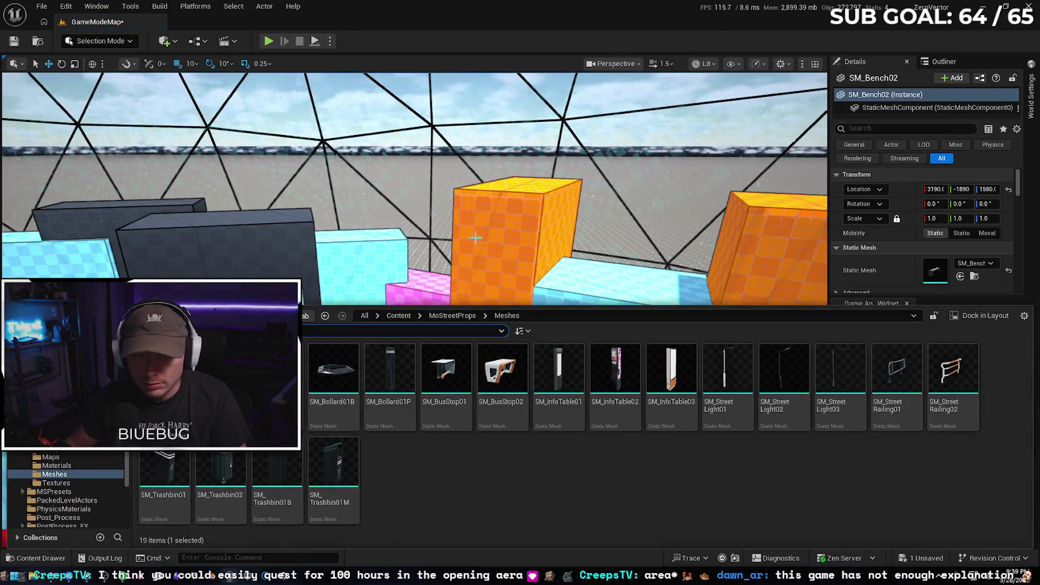
key("ctrl+space")
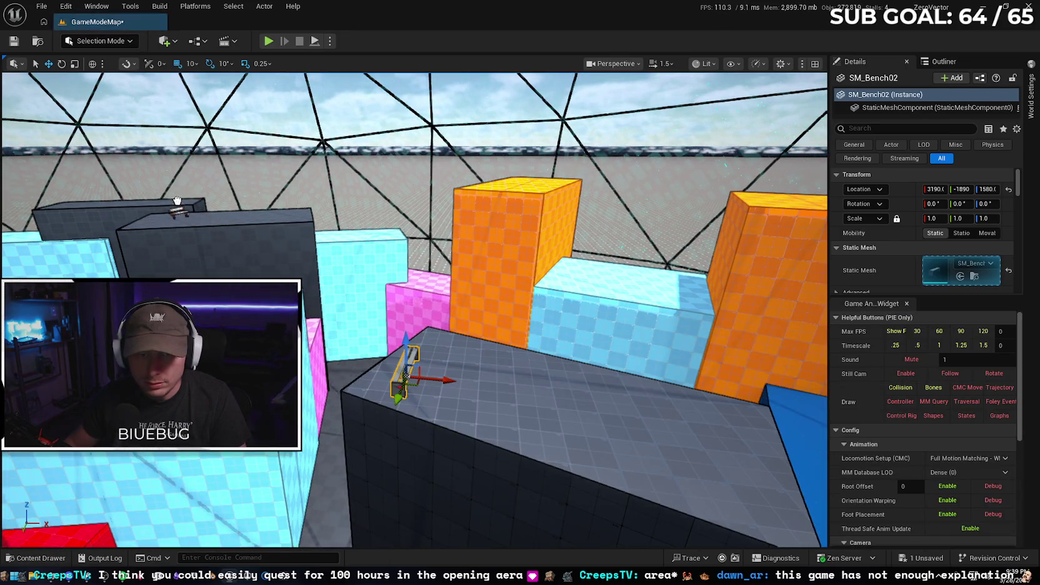
left_click(159, 215)
left_click_drag(340, 235, 388, 240)
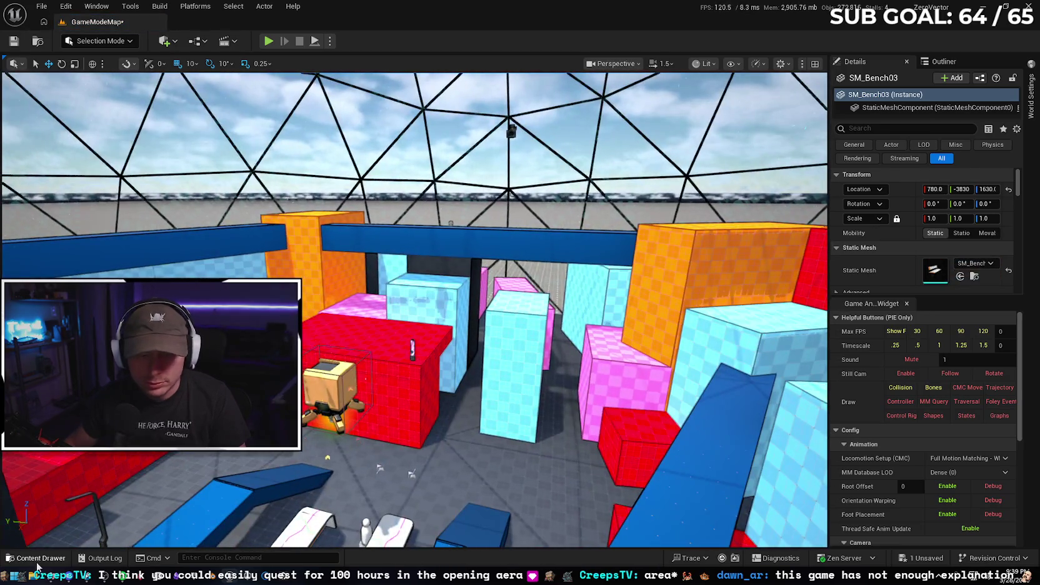
Place SM_InfoTable01 on the orange block at -1300, 2070, 1930
key("ctrl+space")
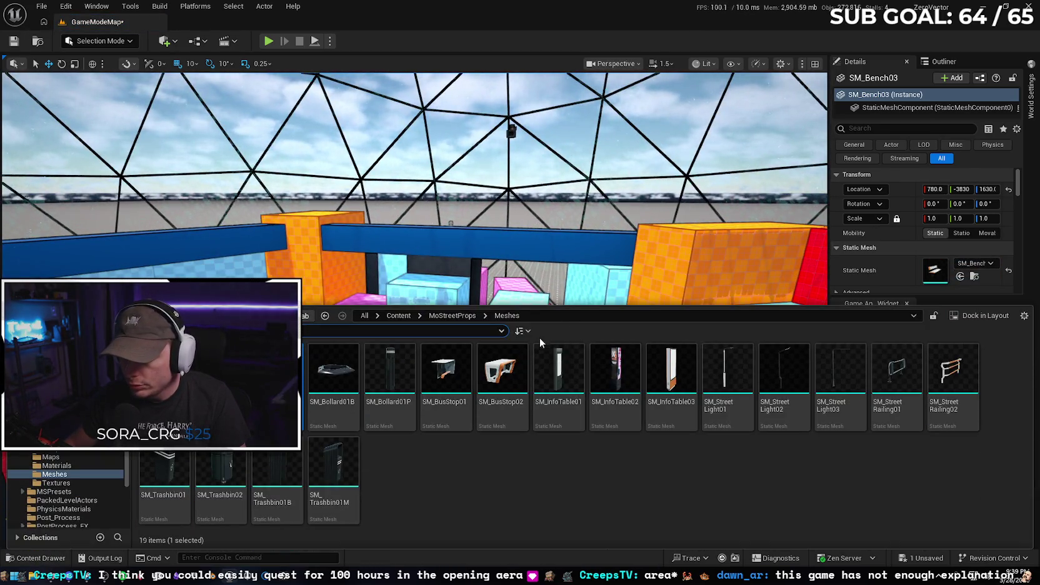
mouse_move(570, 386)
mouse_move(570, 386)
left_mouse_down()
mouse_move(318, 190)
mouse_move(310, 199)
mouse_move(342, 400)
mouse_move(605, 521)
mouse_move(427, 244)
mouse_move(480, 292)
left_mouse_up()
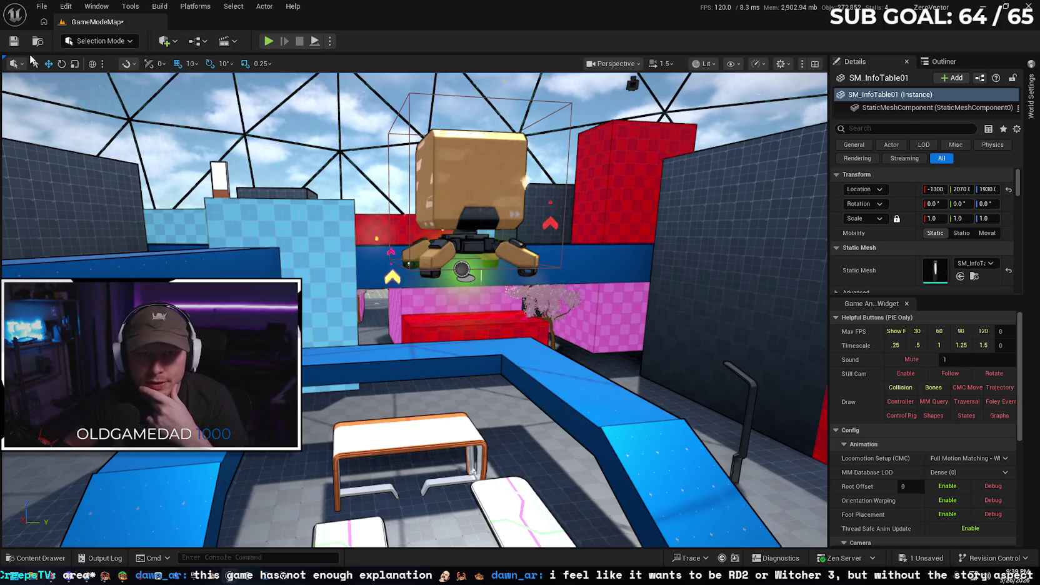
Save GameModeMap and zoom around the placed SM_InfoTable01 prop to check it
left_click(14, 42)
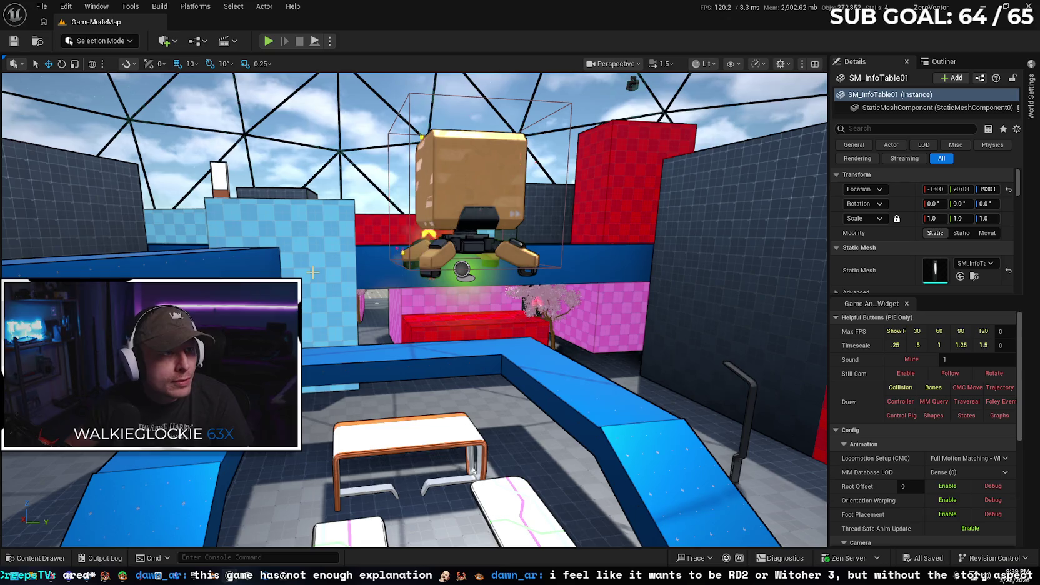
scroll(470, 320, "down", 6)
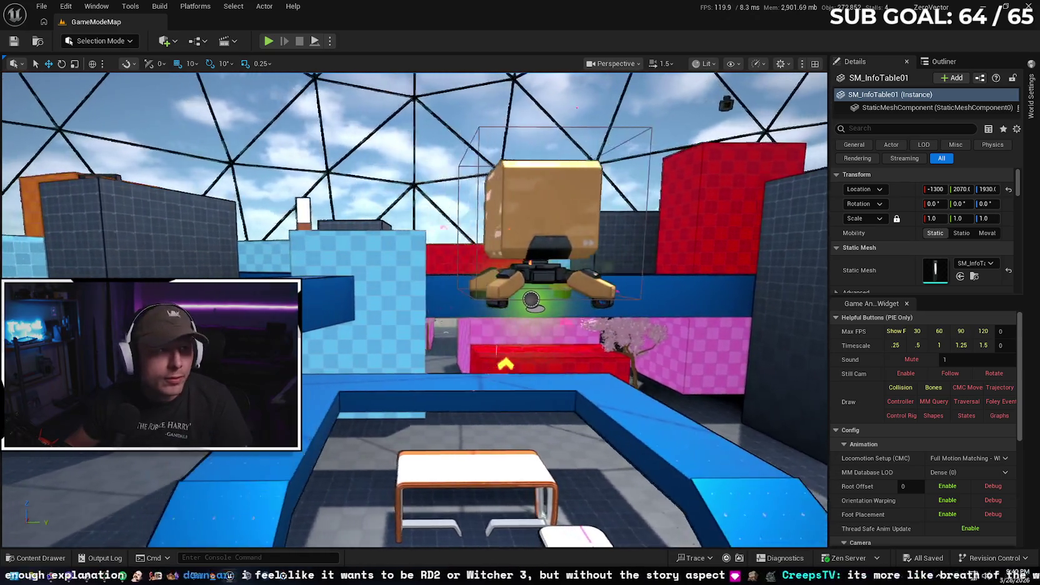
scroll(470, 320, "up", 5)
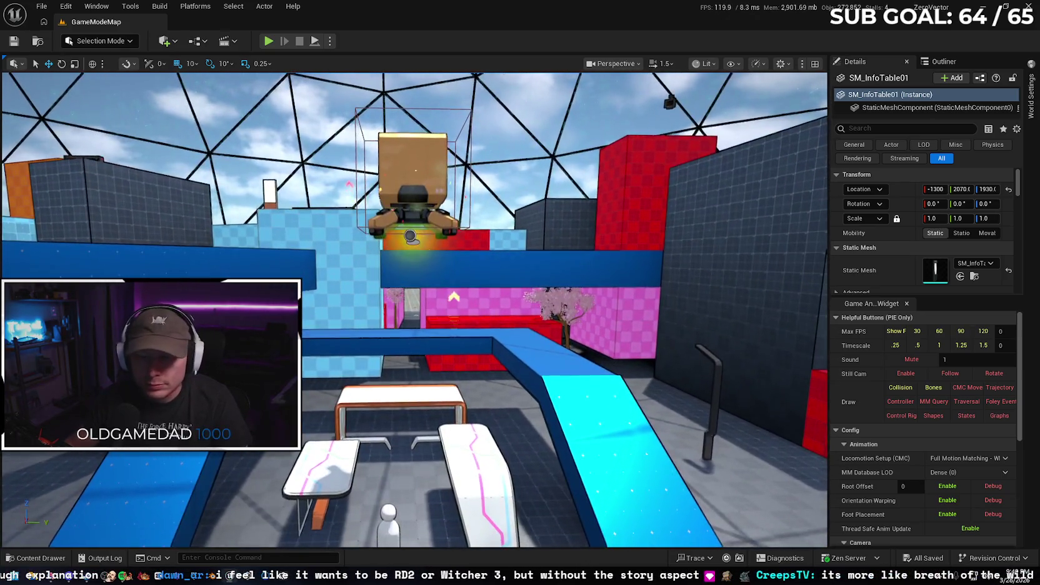
scroll(470, 320, "down", 3)
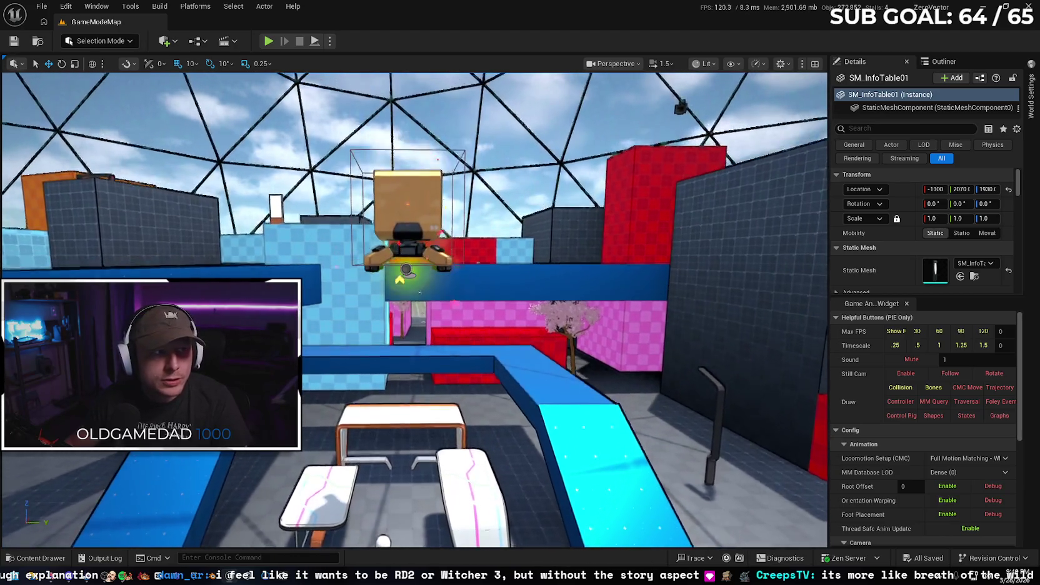
scroll(471, 320, "up", 5)
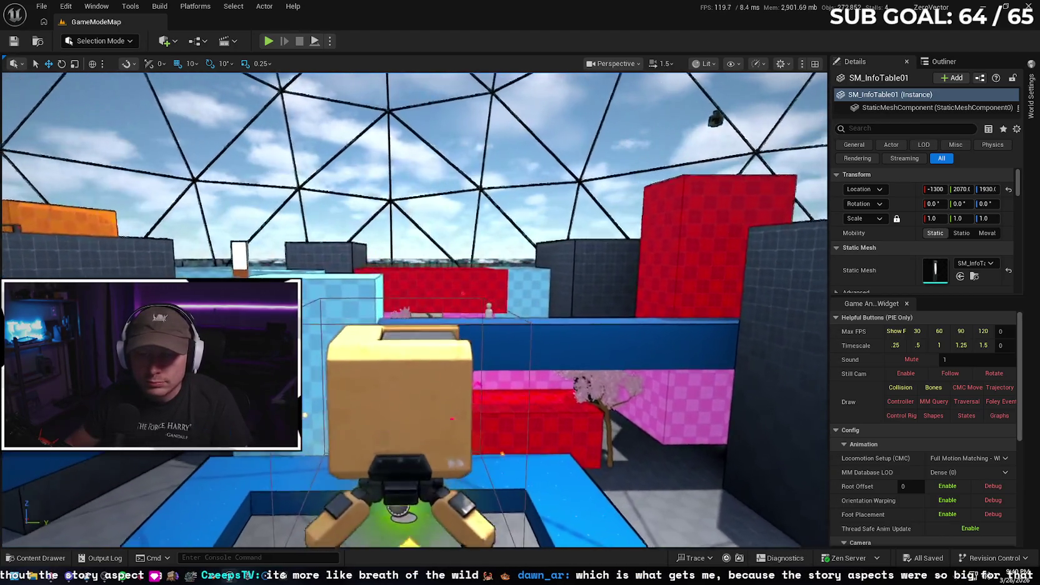
scroll(472, 320, "down", 4)
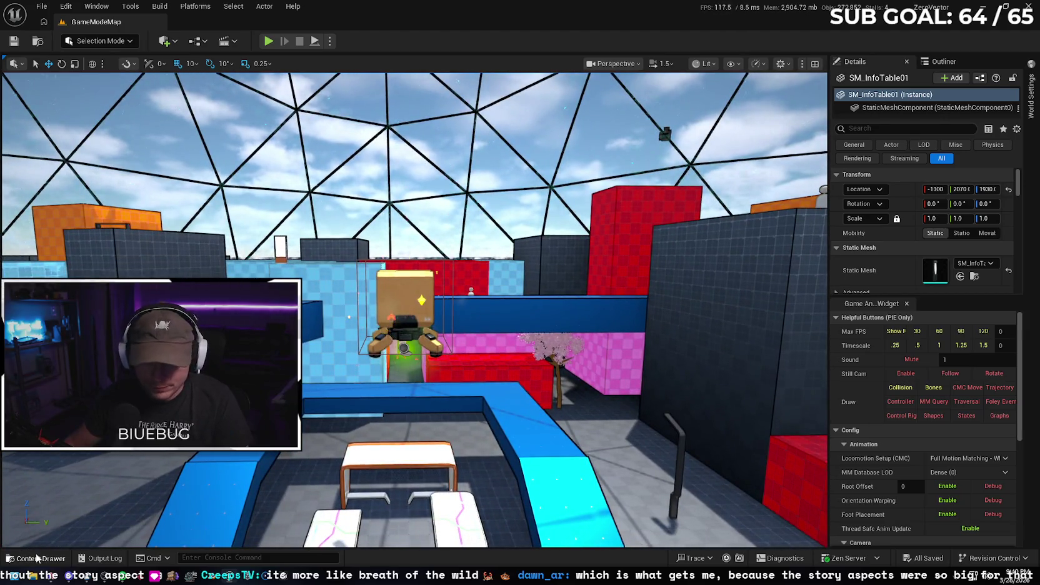
Navigate the Content Drawer to the Content/Levels folder
left_click(38, 557)
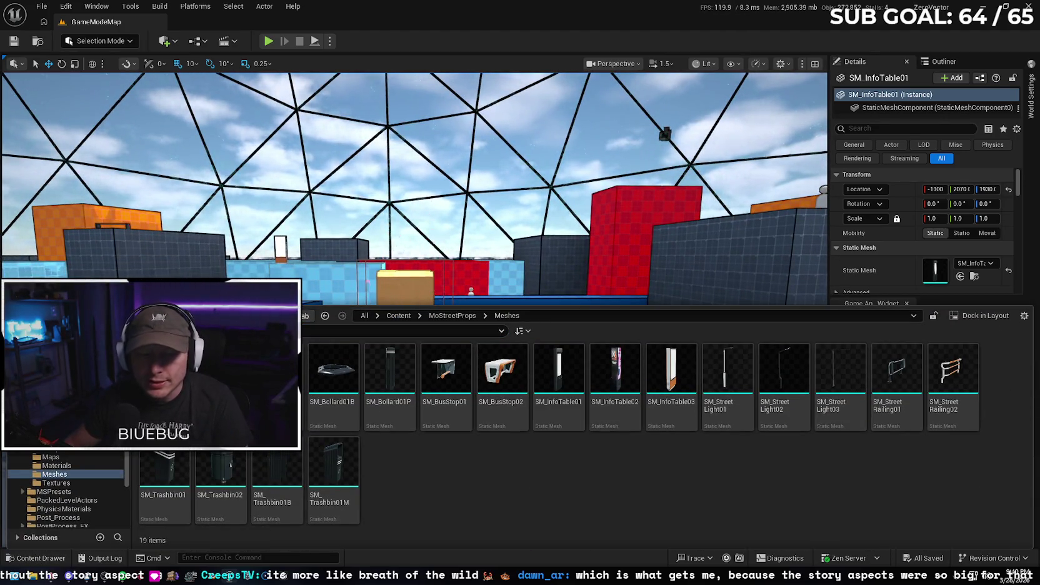
scroll(66, 491, "up", 3)
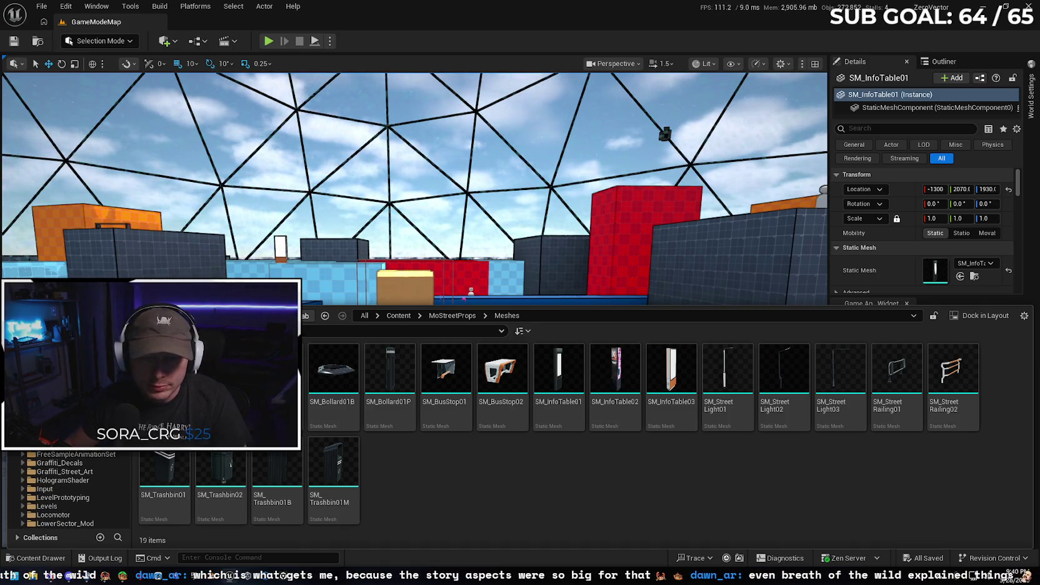
left_click(364, 315)
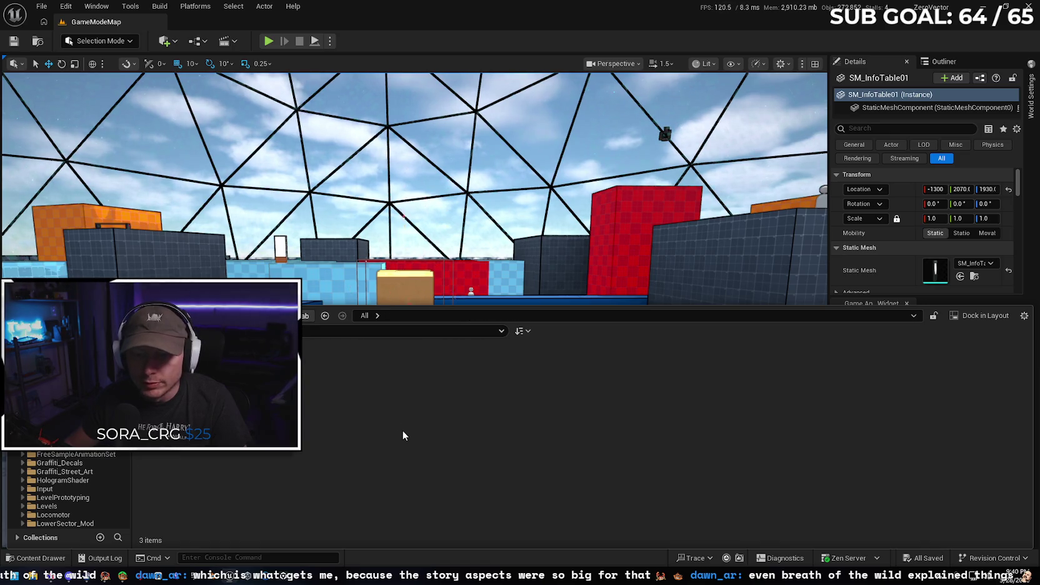
double_click(164, 369)
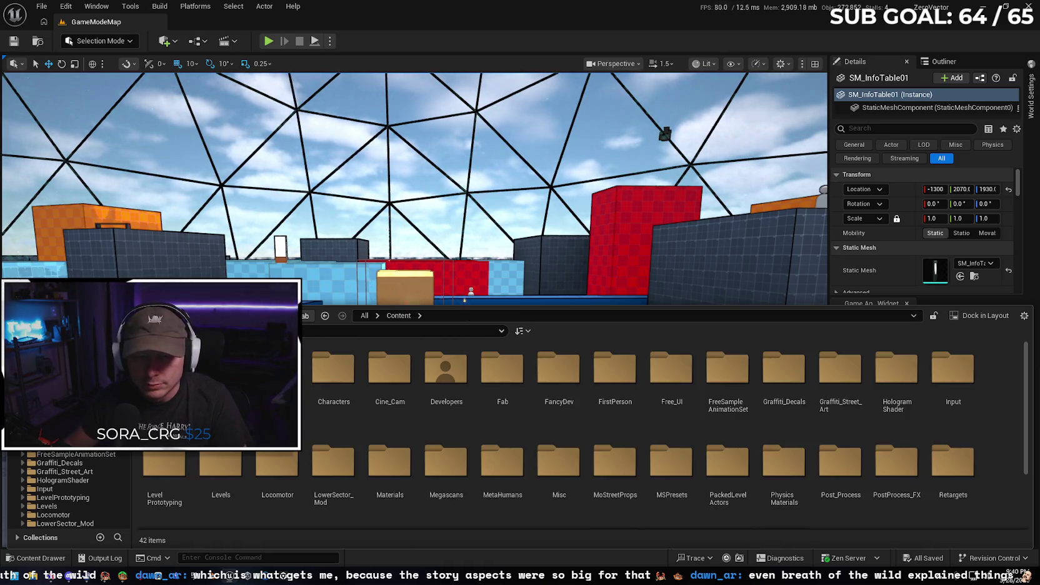
scroll(446, 463, "down", 2)
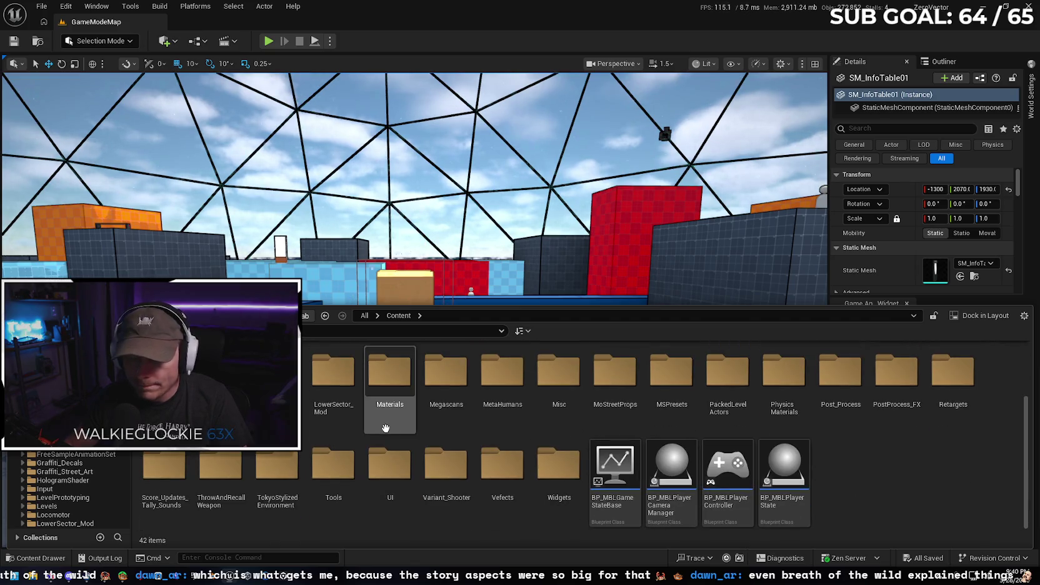
scroll(313, 432, "up", 2)
scroll(325, 422, "down", 2)
scroll(941, 454, "up", 2)
scroll(549, 387, "down", 2)
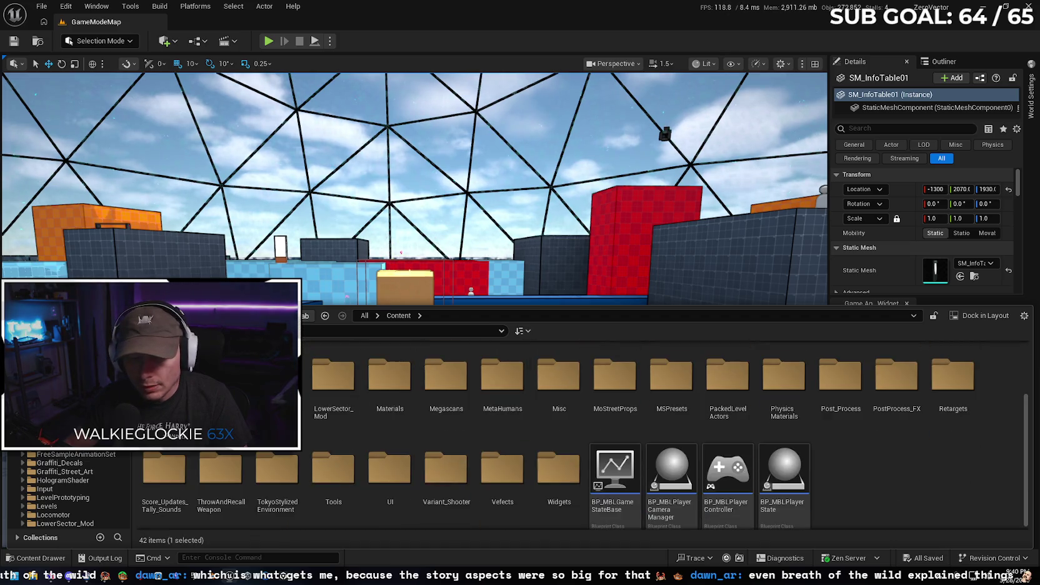
double_click(221, 374)
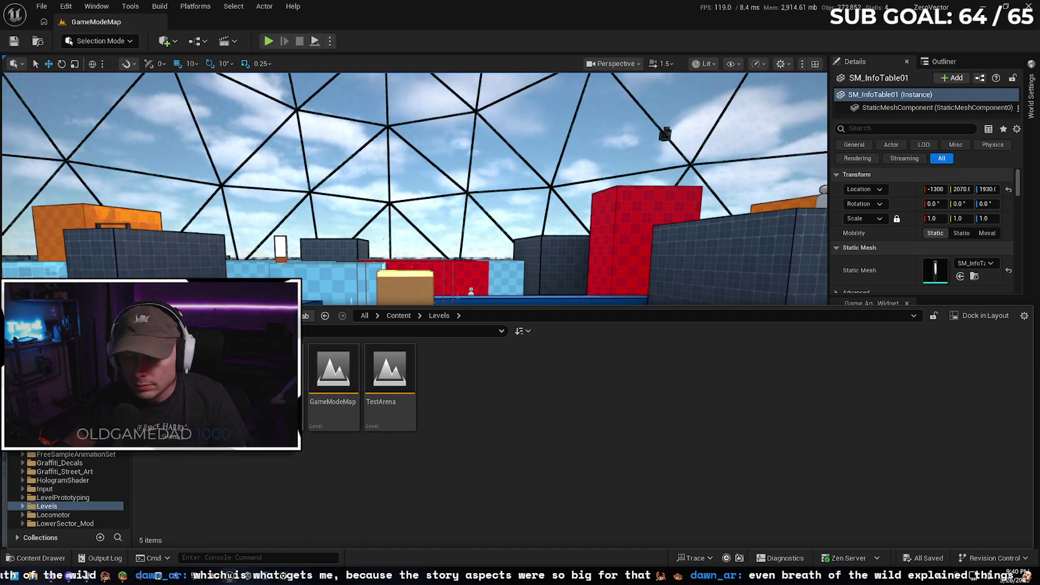
Duplicate the GameModeMap level and name the copy NetworkMenu
mouse_move(336, 373)
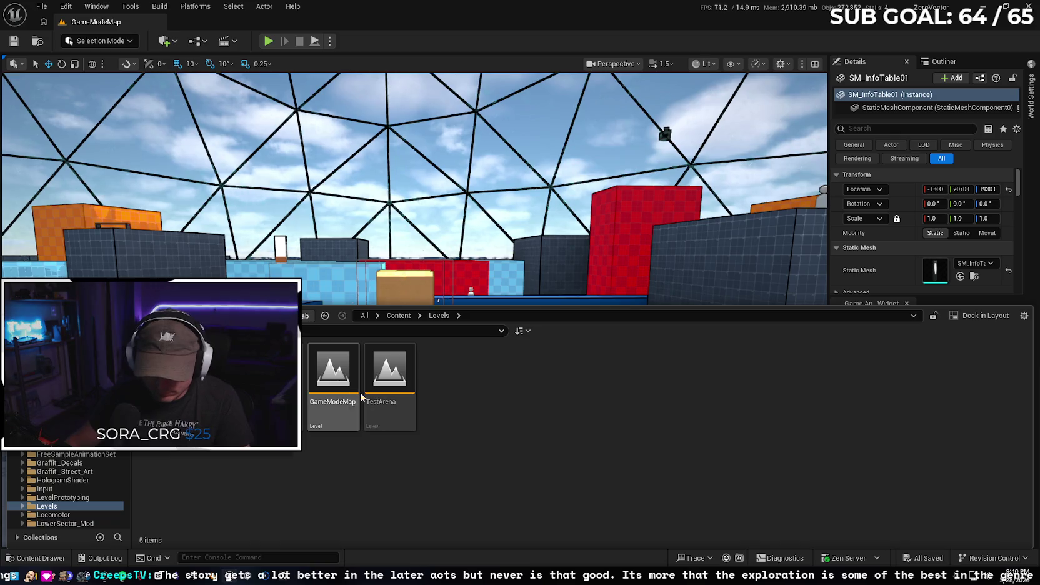
right_click(333, 373)
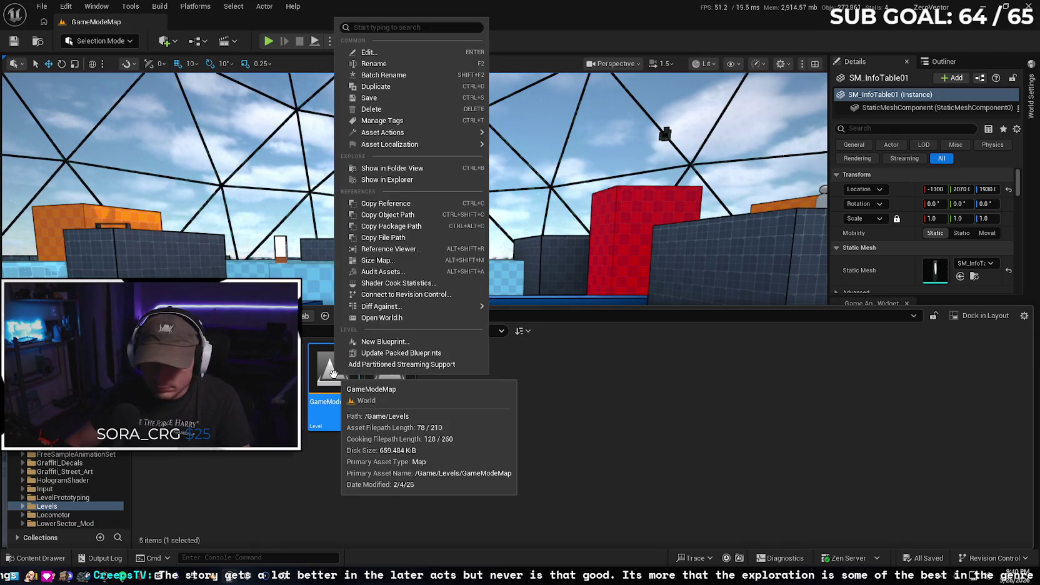
left_click(413, 93)
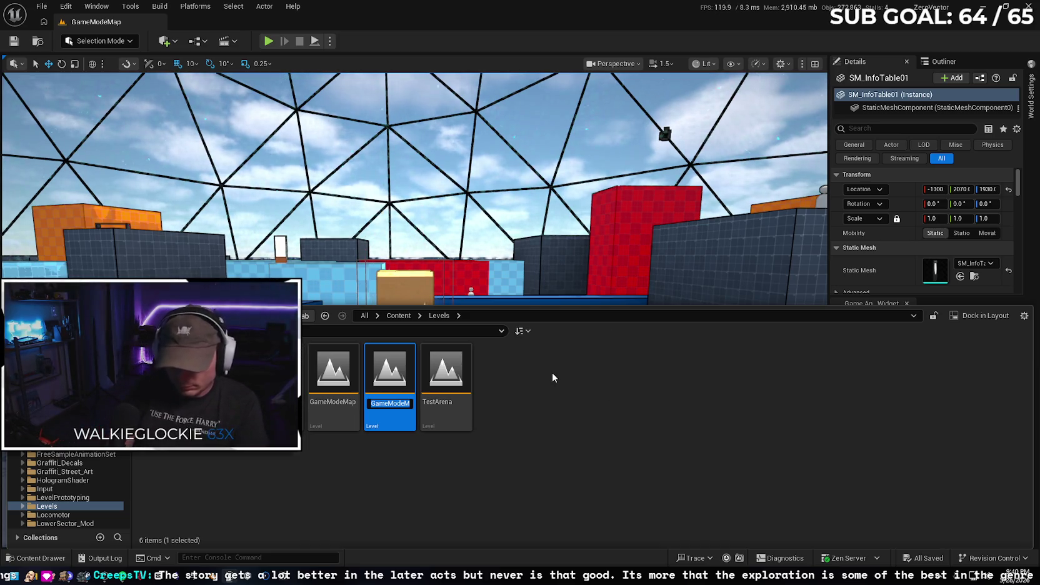
type("Netow")
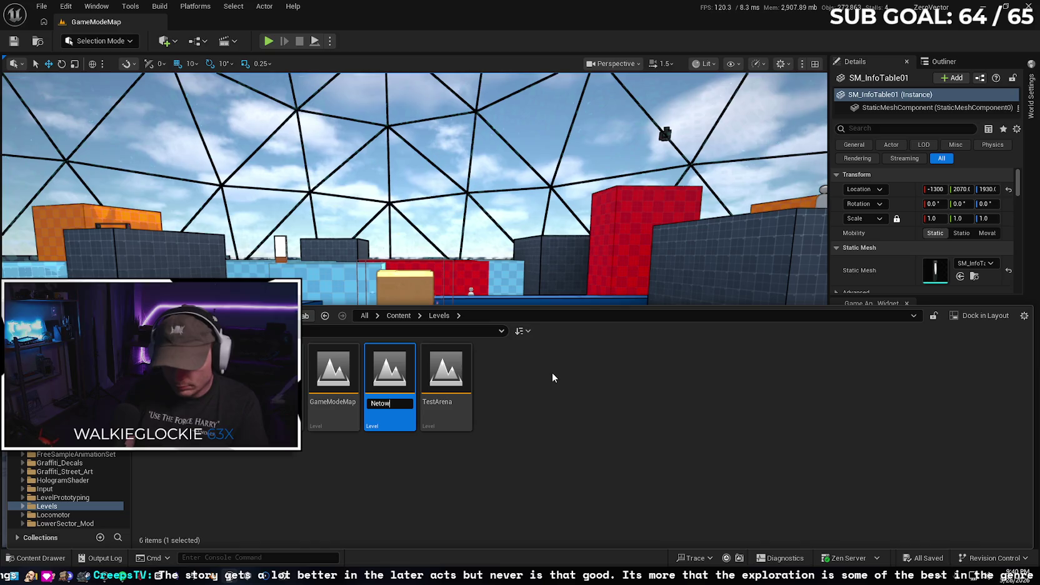
key("BackSpace")
key("BackSpace")
type("wor")
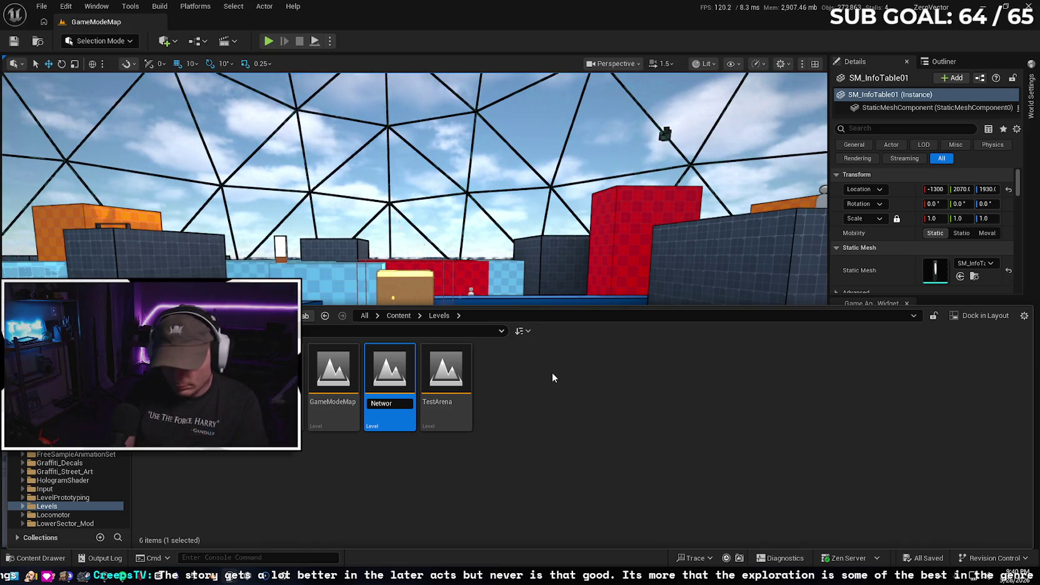
type("kMenu")
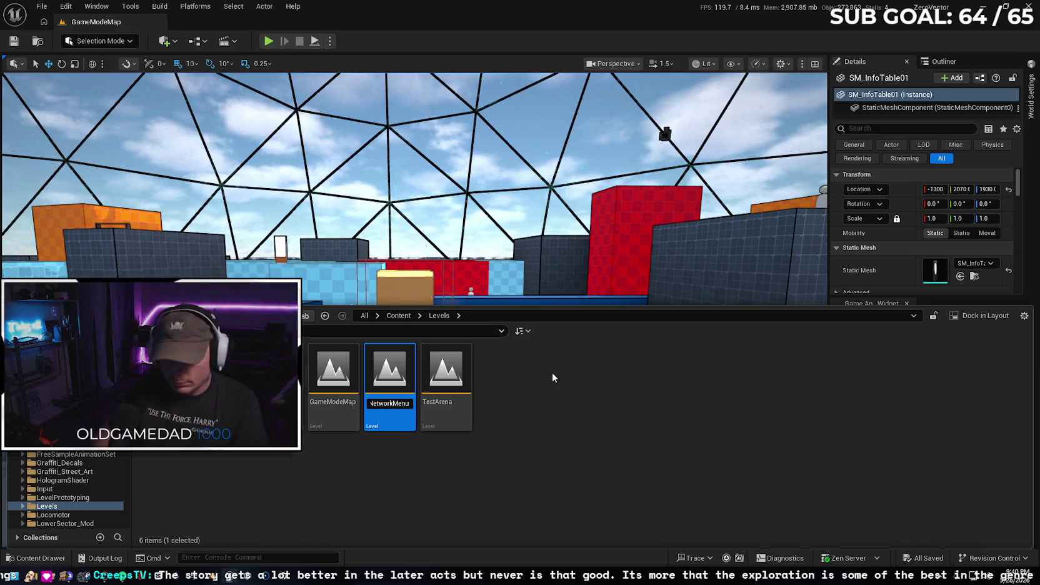
key("Return")
Search Project Settings for 'default' to reach the Maps & Modes default map options
mouse_move(500, 232)
left_mouse_down()
mouse_move(450, 250)
mouse_move(425, 325)
left_mouse_up()
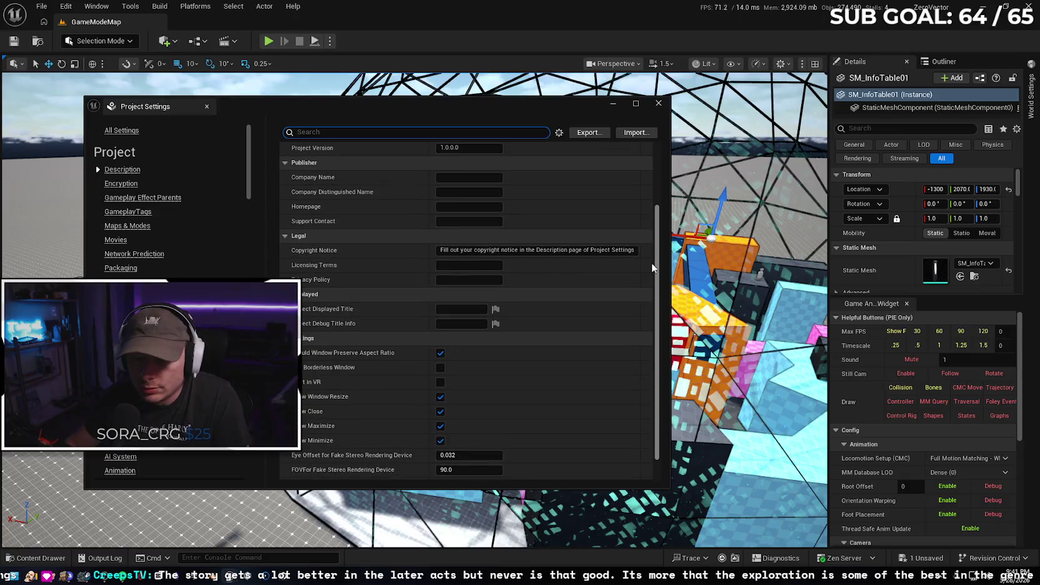
scroll(653, 264, "down", 3)
left_click_drag(656, 335, 660, 166)
type("de")
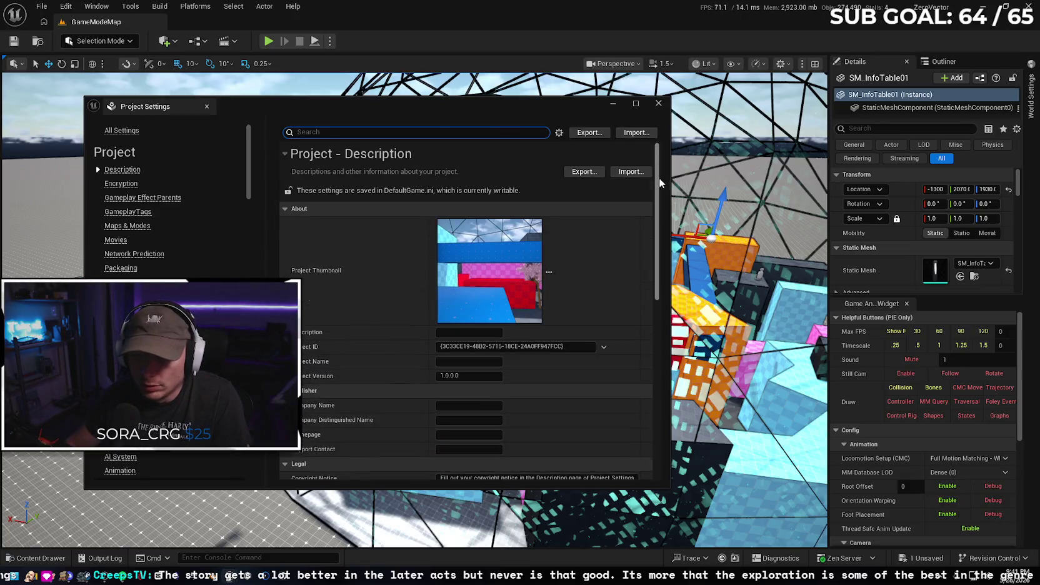
type("fault")
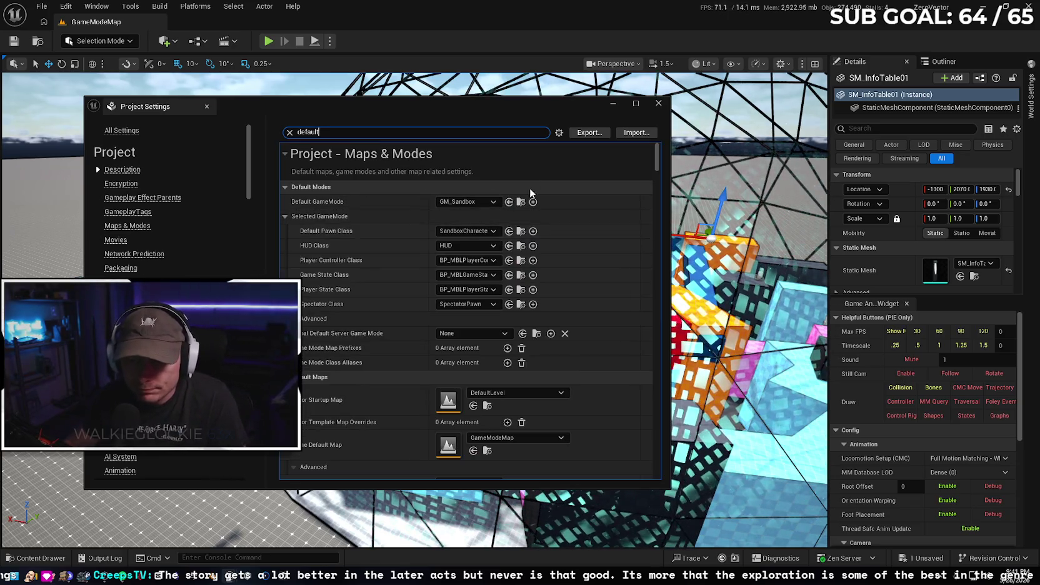
left_click_drag(656, 165, 658, 169)
scroll(658, 168, "down", 2)
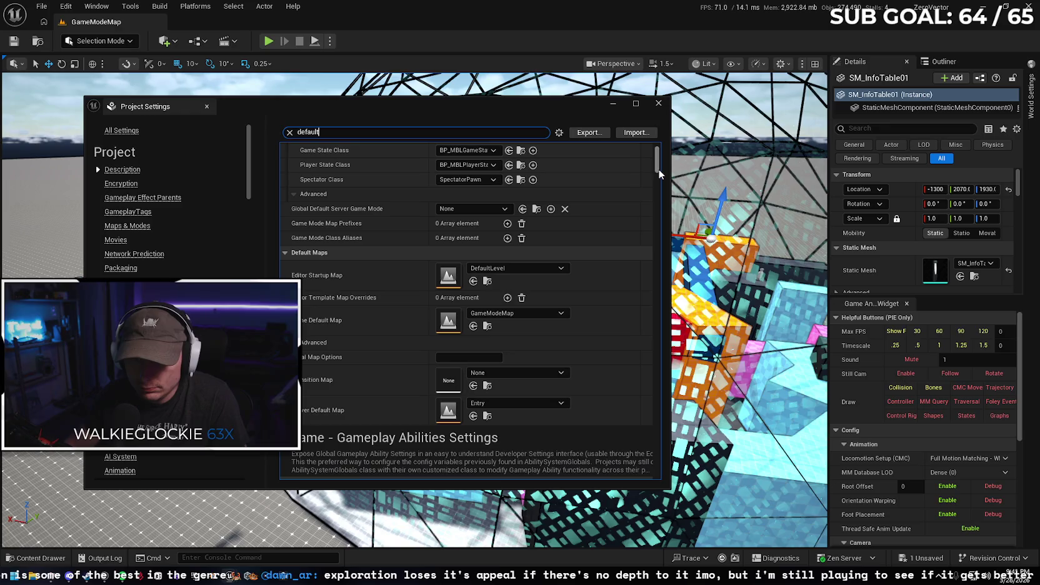
Set Game Default Map to NetworkMenu, clear the search and close Project Settings
left_click(512, 314)
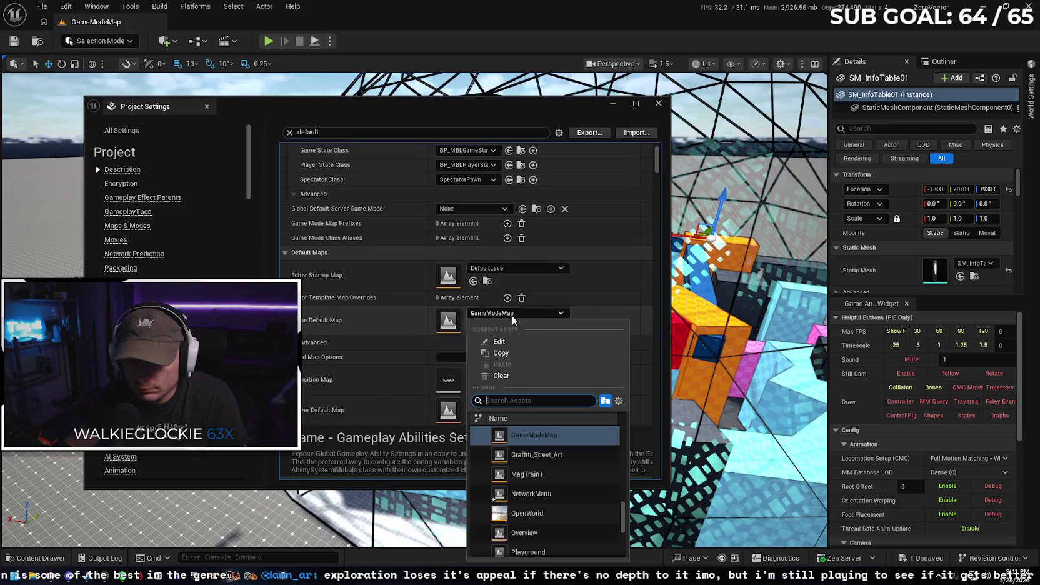
left_click(554, 495)
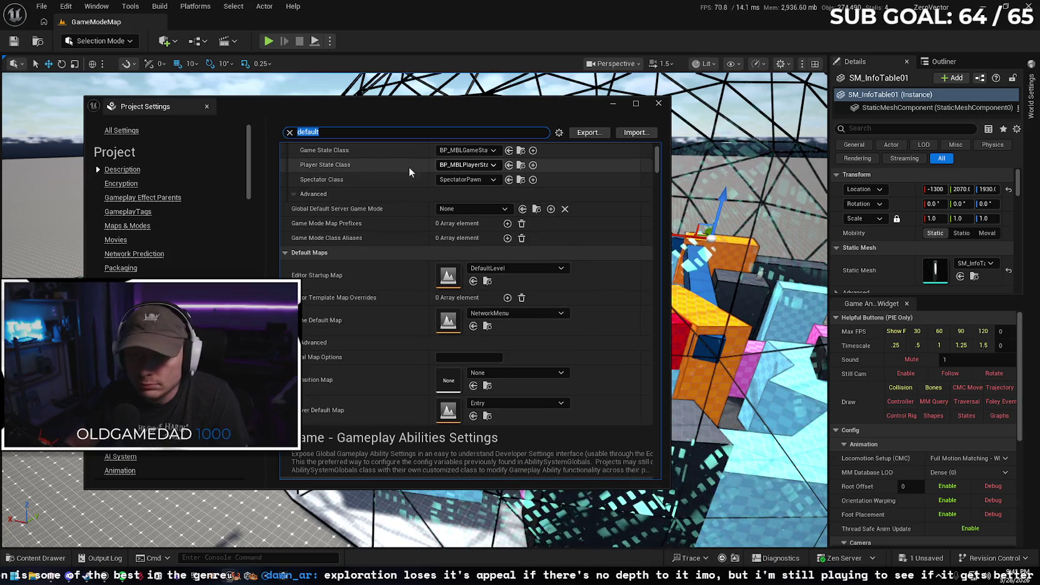
left_click(289, 132)
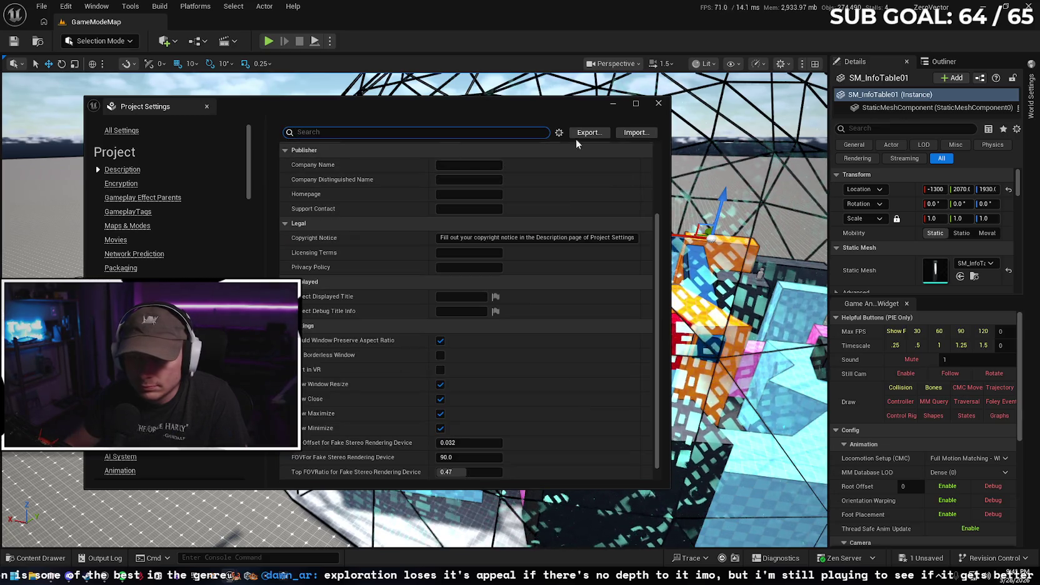
left_click(658, 103)
left_click(50, 560)
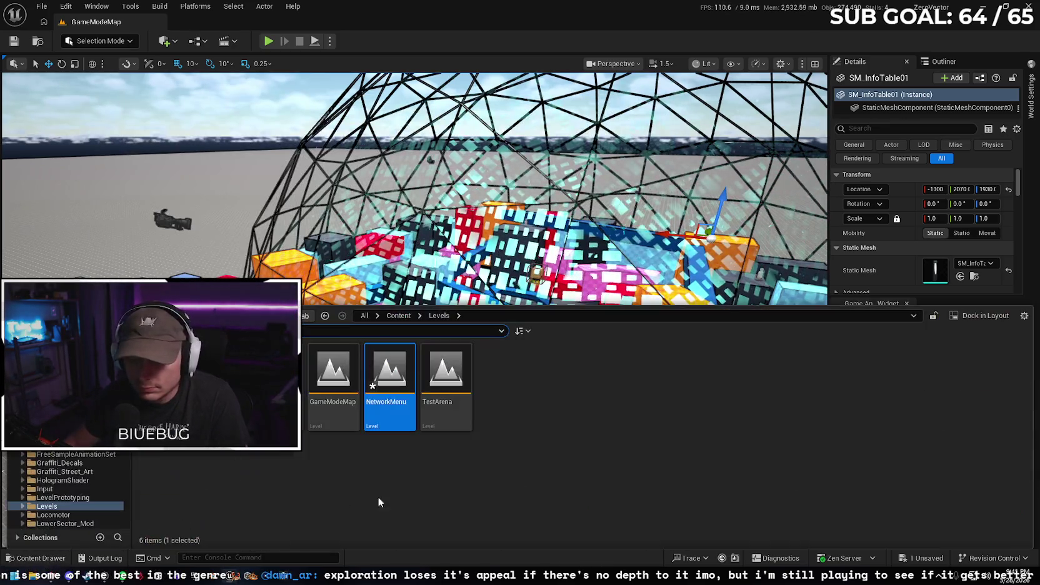
Save pending changes, open the NetworkMenu level, and delete a selected object and the PlayerStart
double_click(394, 375)
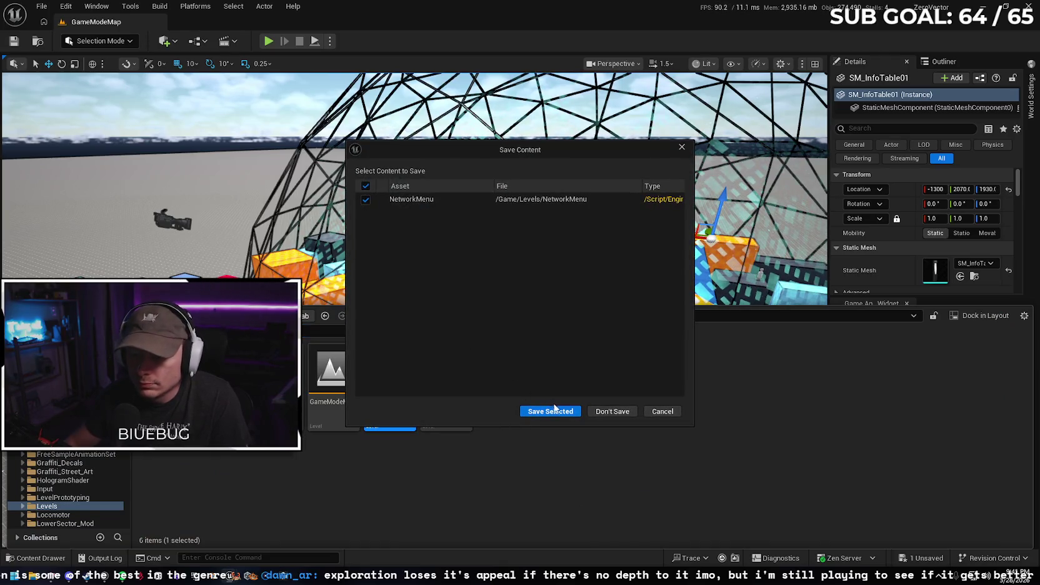
left_click(552, 409)
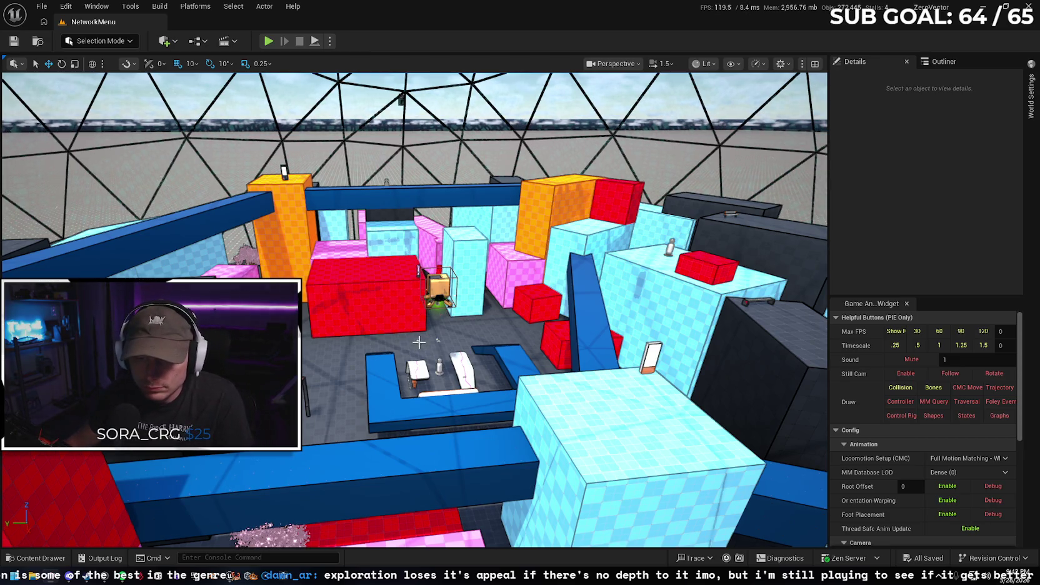
left_click(418, 343)
key("Delete")
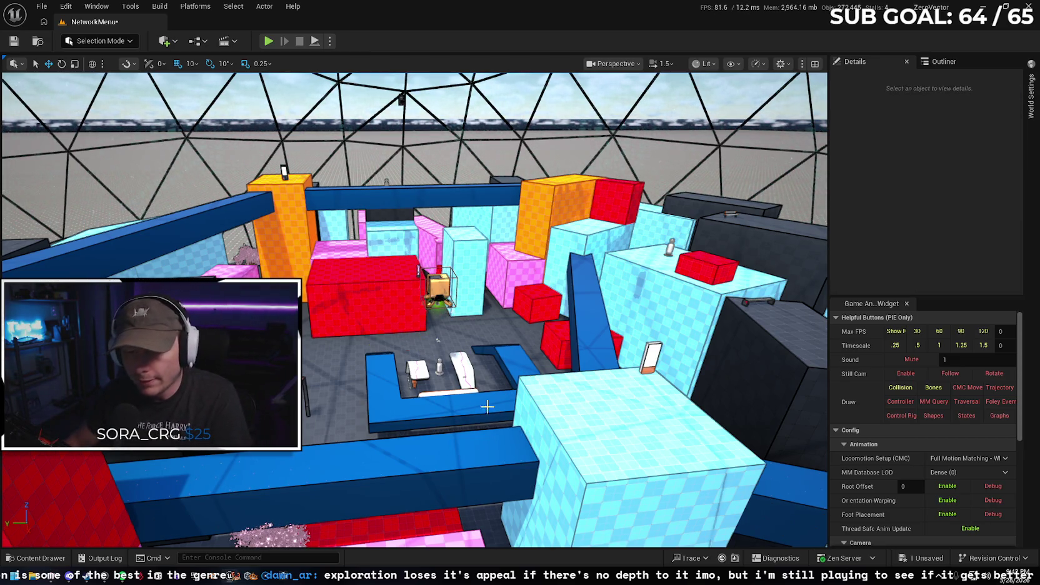
left_click(438, 338)
key("Delete")
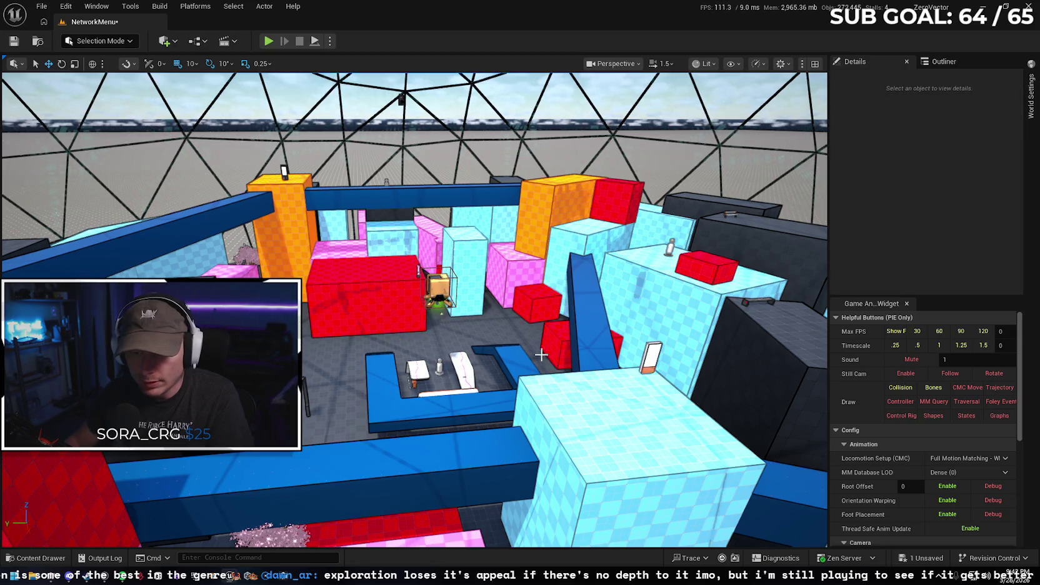
mouse_move(437, 338)
left_mouse_down()
mouse_move(437, 375)
mouse_move(425, 338)
left_mouse_up()
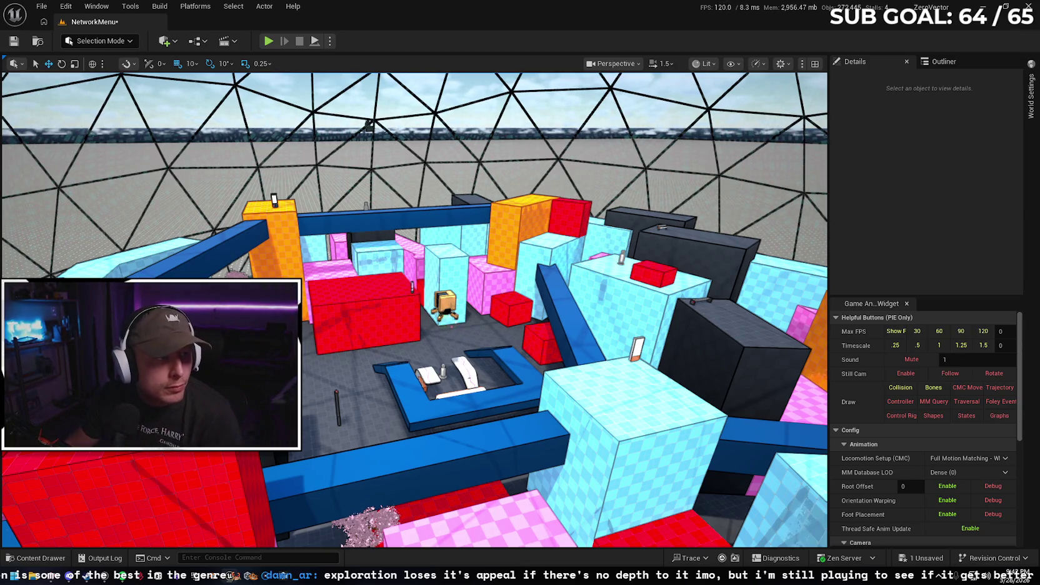
Open the NetworkMenu Level Blueprint from the Blueprints toolbar menu
left_click(165, 41)
mouse_move(193, 118)
mouse_move(208, 154)
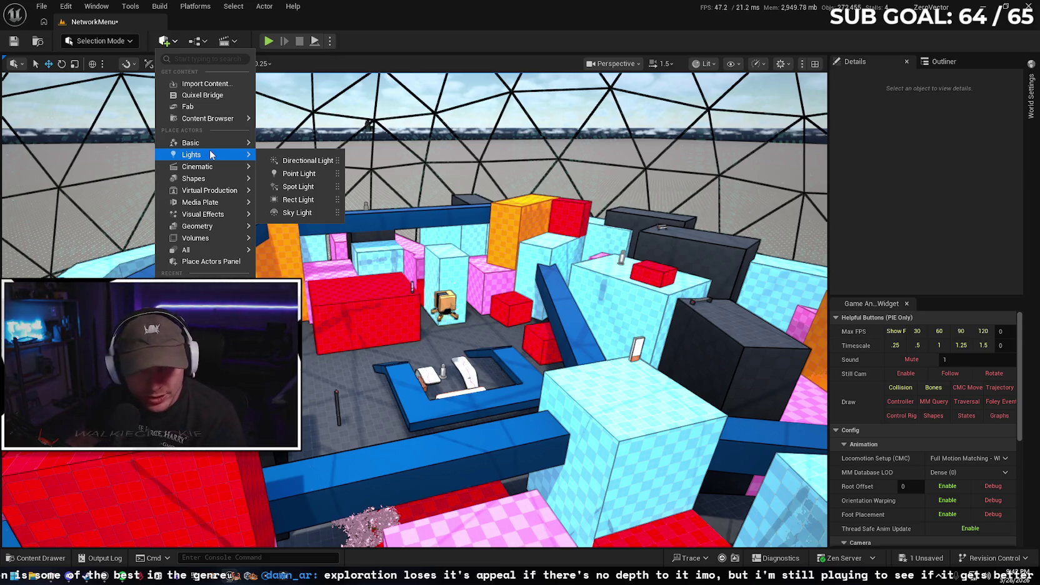
left_click(225, 41)
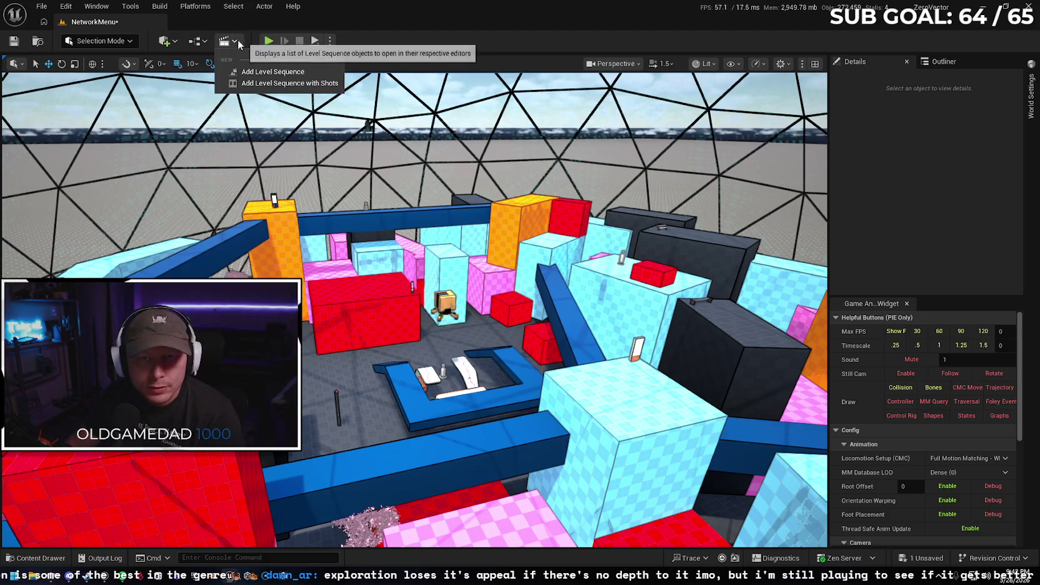
left_click(210, 40)
mouse_move(243, 97)
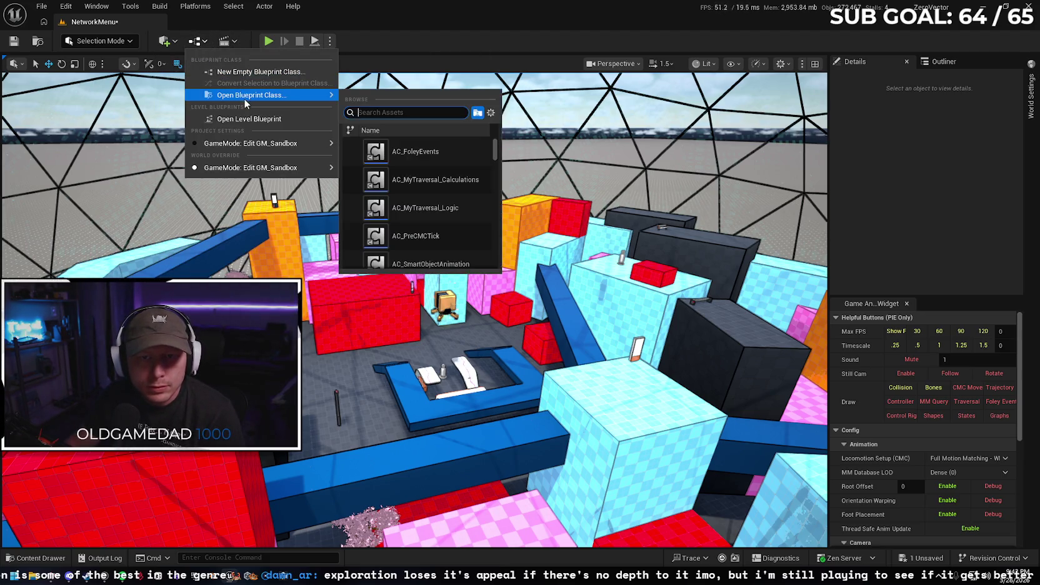
left_click(248, 120)
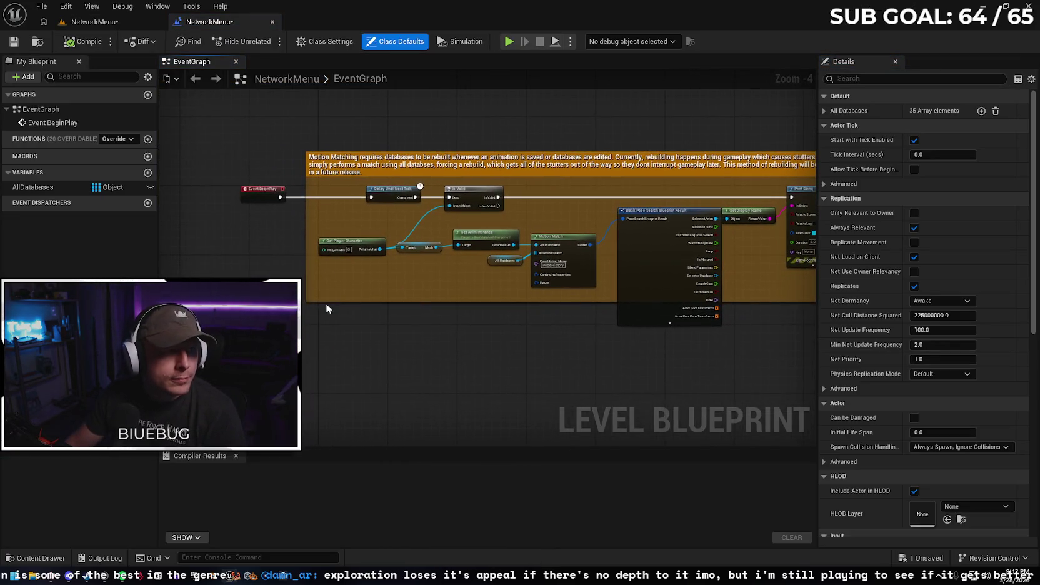
Add an H key press event to the NetworkMenu event graph
mouse_move(313, 292)
left_mouse_down()
mouse_move(316, 307)
mouse_move(296, 257)
left_mouse_up()
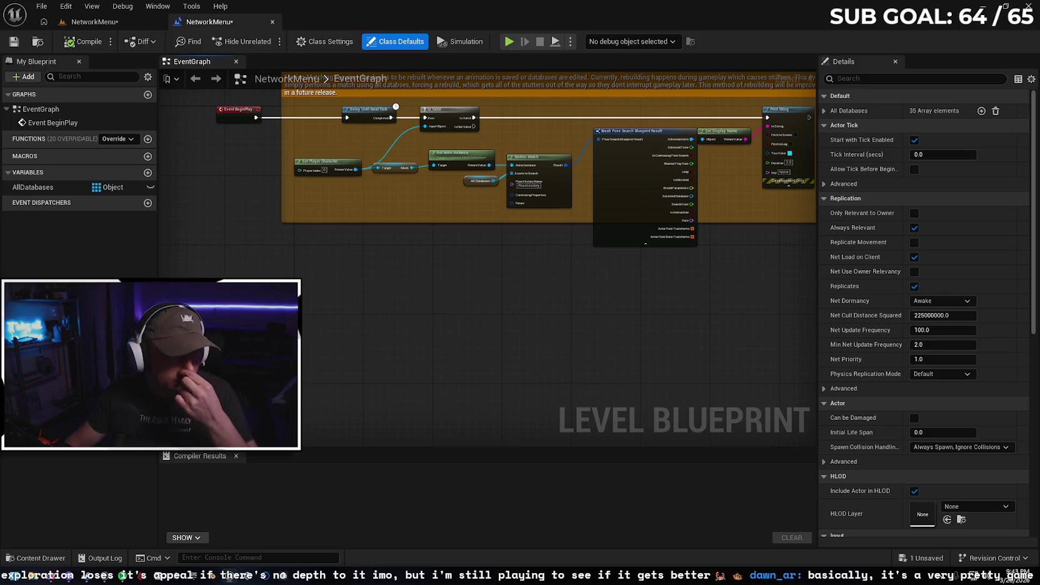
right_click(285, 288)
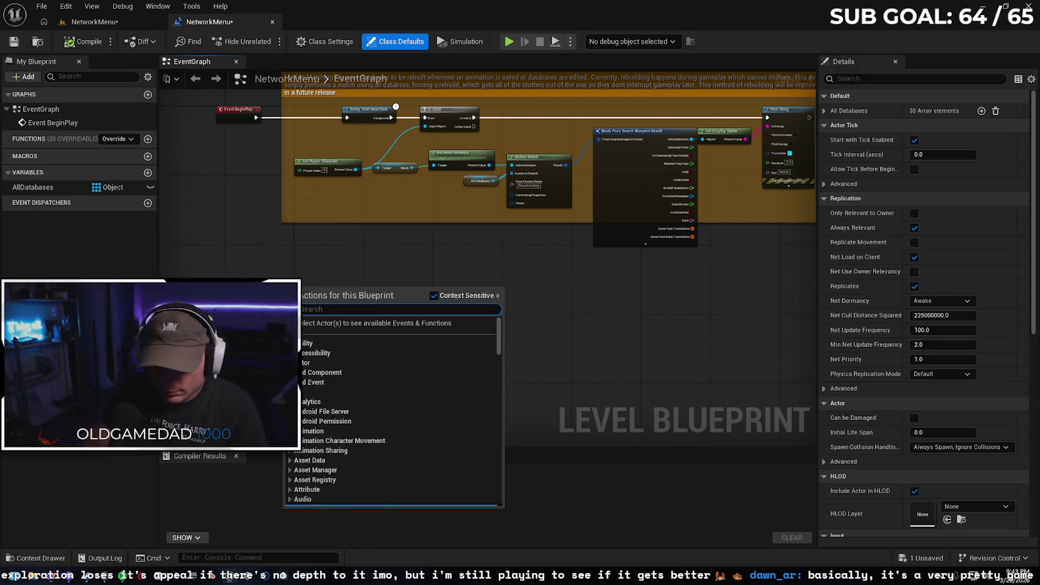
type("h")
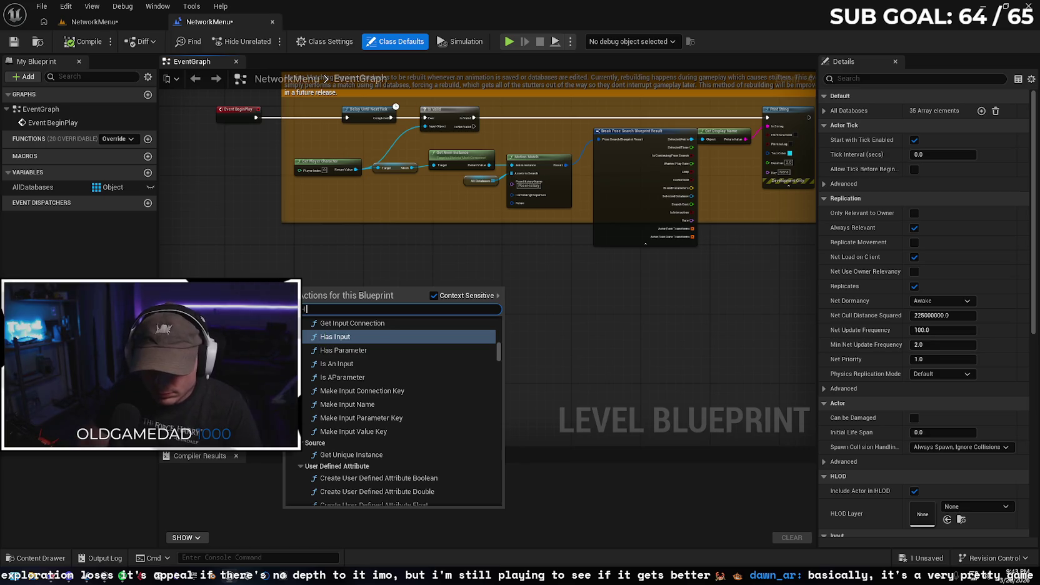
type(" key")
scroll(398, 370, "down", 10)
scroll(398, 370, "up", 15)
mouse_move(499, 338)
left_mouse_down()
mouse_move(504, 439)
mouse_move(500, 410)
left_mouse_up()
left_click(380, 424)
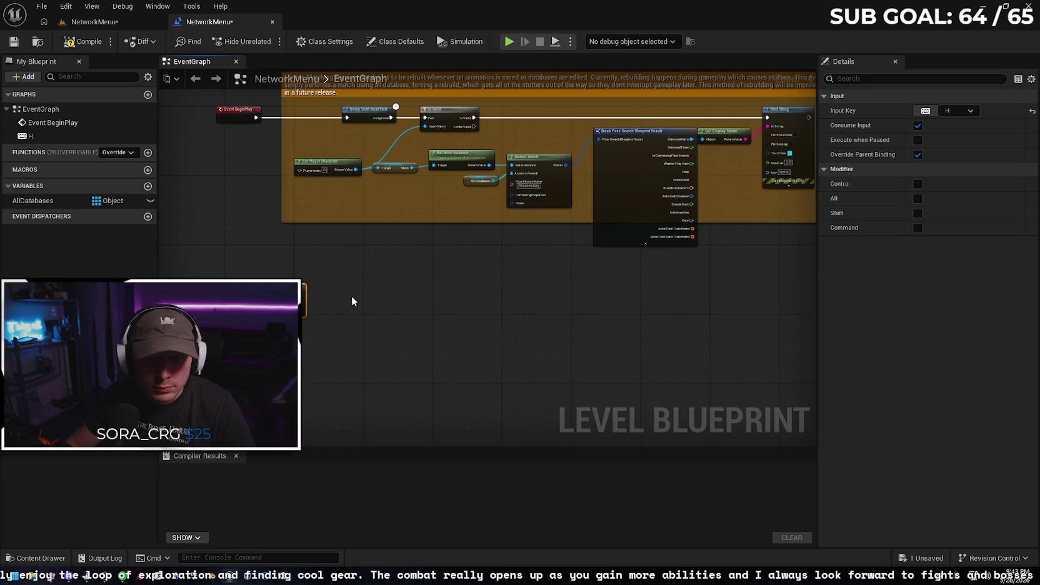
Drive a Create Session node from the H event, fed by Get Player Controller
scroll(350, 299, "up", 2)
left_click_drag(298, 292, 372, 291)
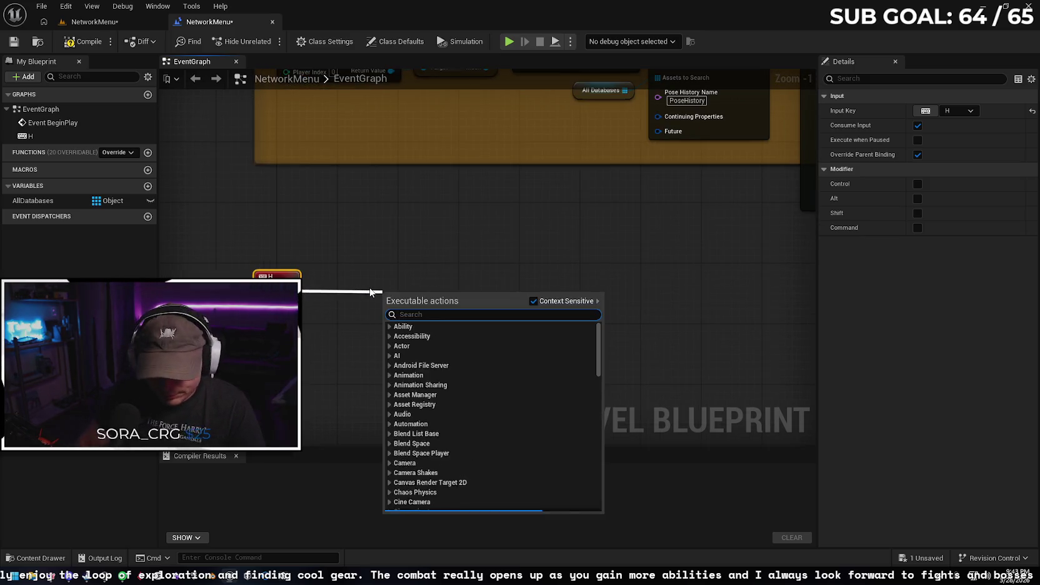
type("create sess")
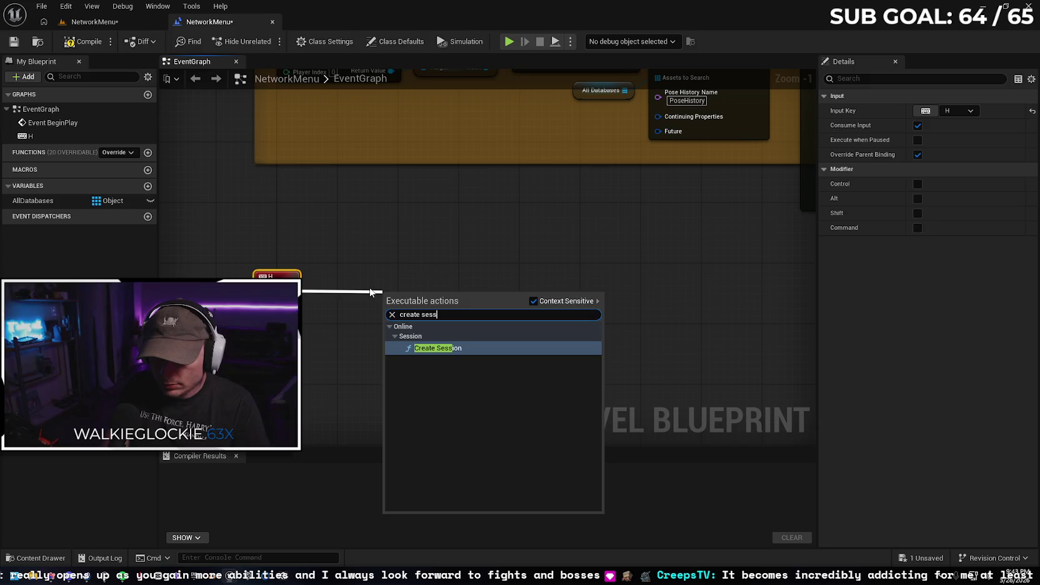
key("Return")
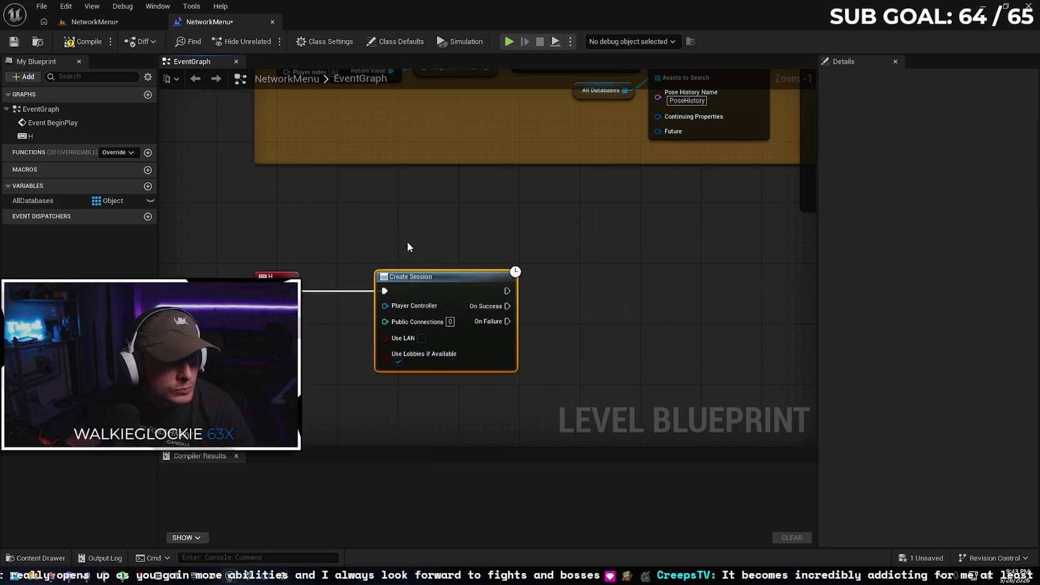
right_click(566, 298)
type("g")
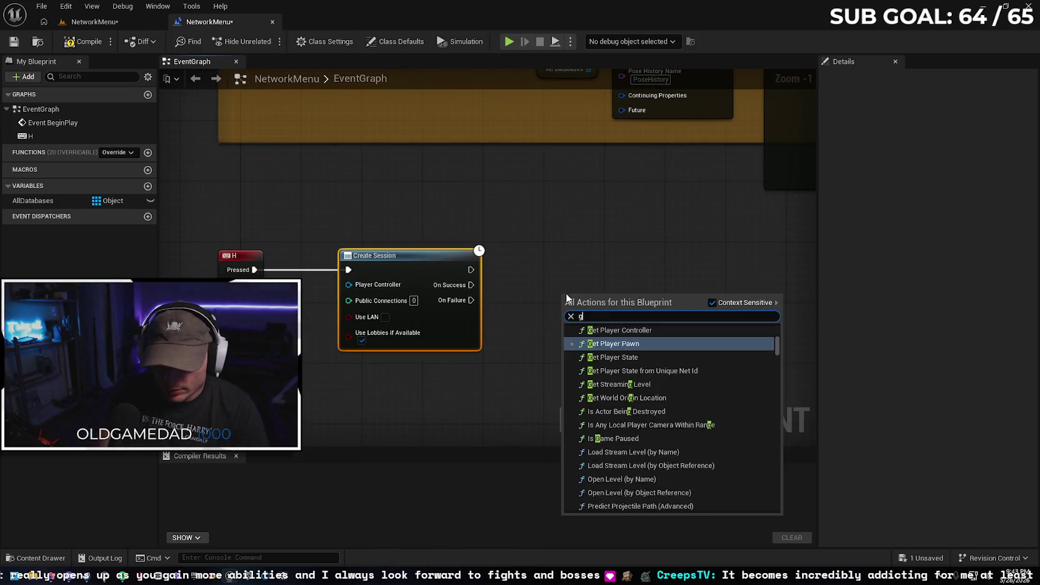
type("et player controller")
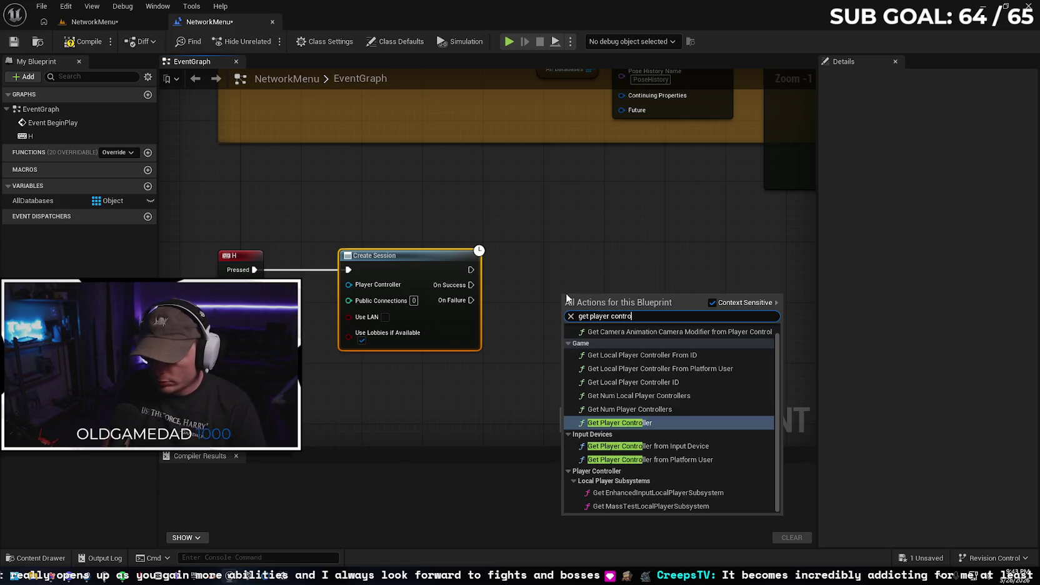
key("Return")
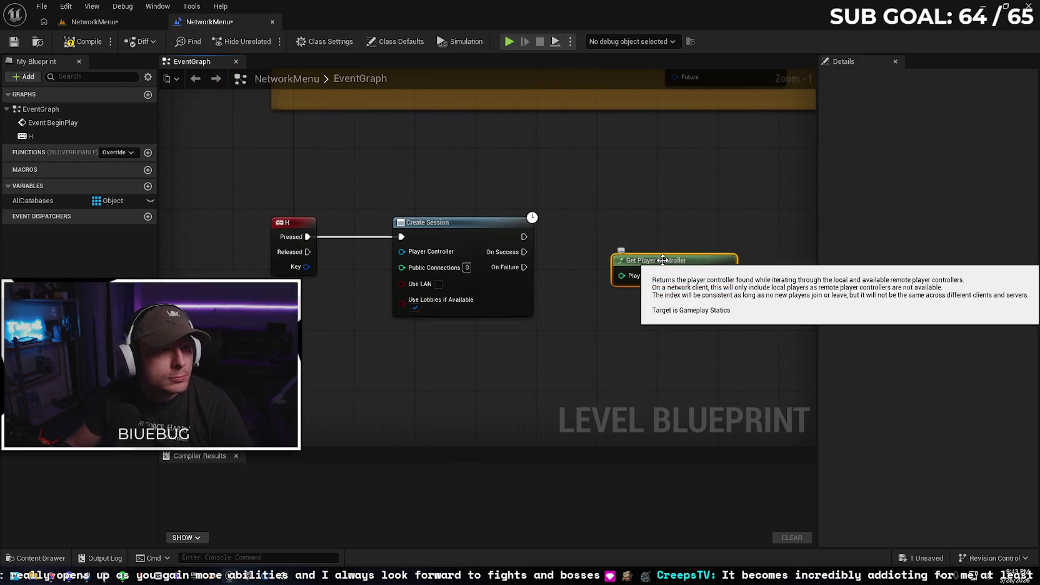
left_click_drag(663, 260, 246, 283)
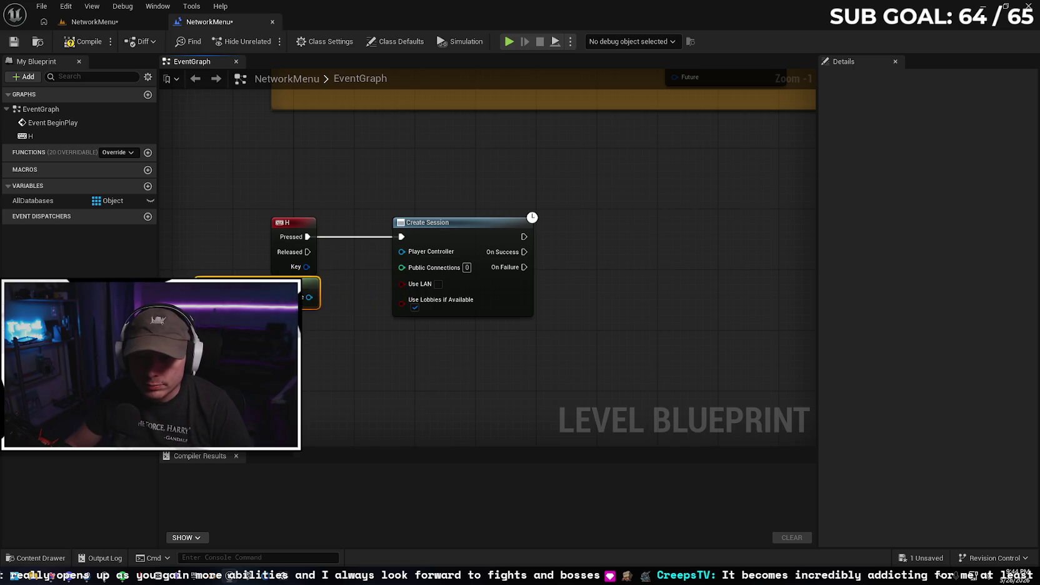
mouse_move(310, 296)
left_mouse_down()
mouse_move(397, 275)
mouse_move(402, 251)
left_mouse_up()
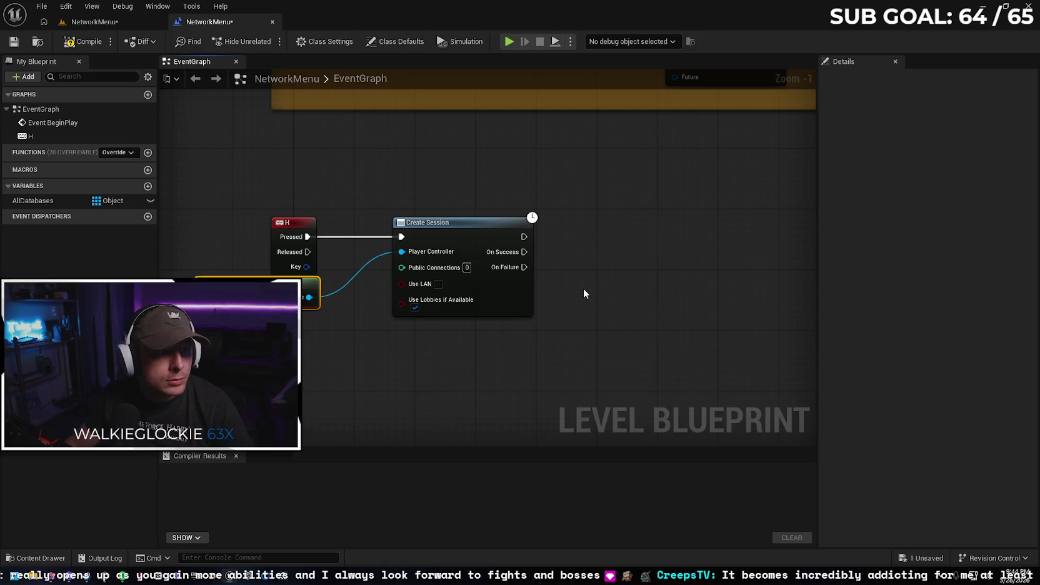
Set Create Session's Public Connections to 2 and draw a connection from On Success
left_click(468, 270)
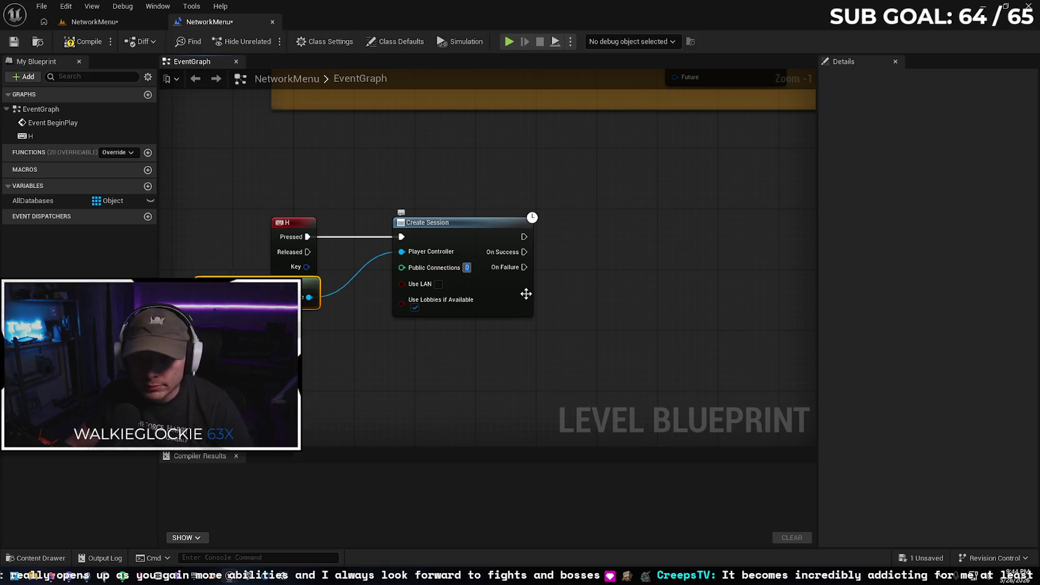
type("2")
key("Return")
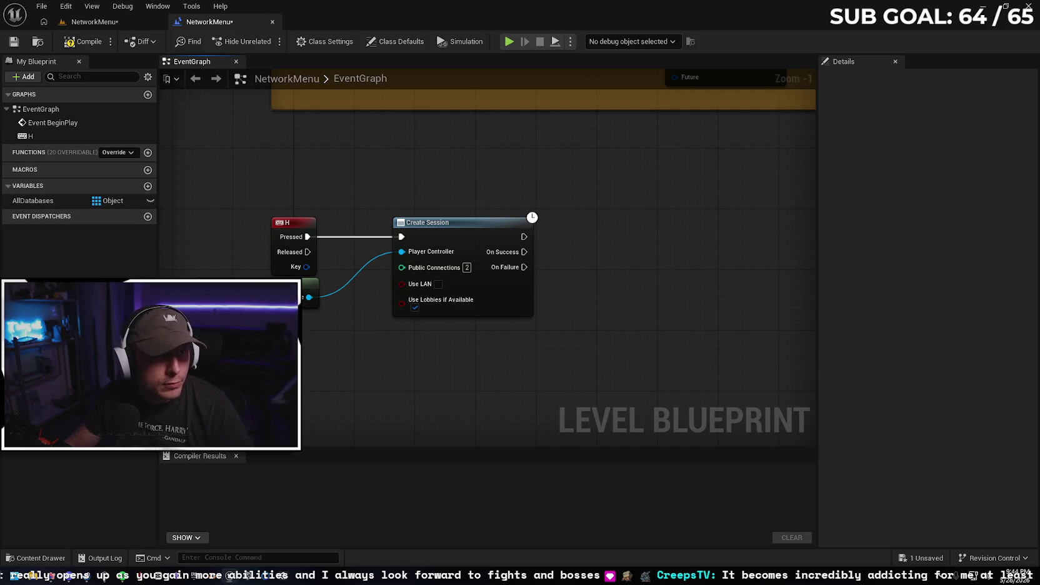
left_click_drag(627, 244, 595, 248)
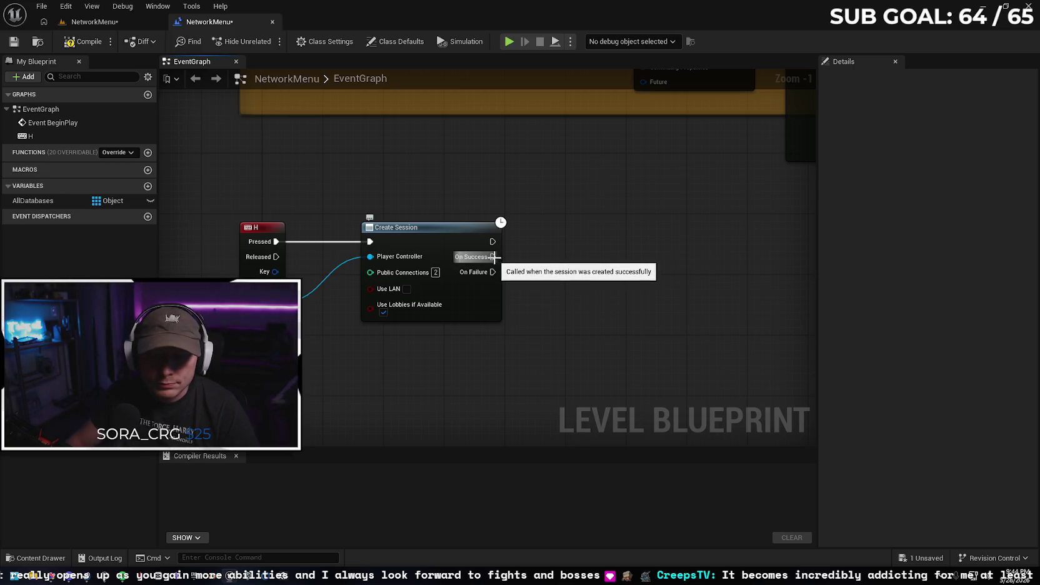
left_click_drag(497, 258, 538, 257)
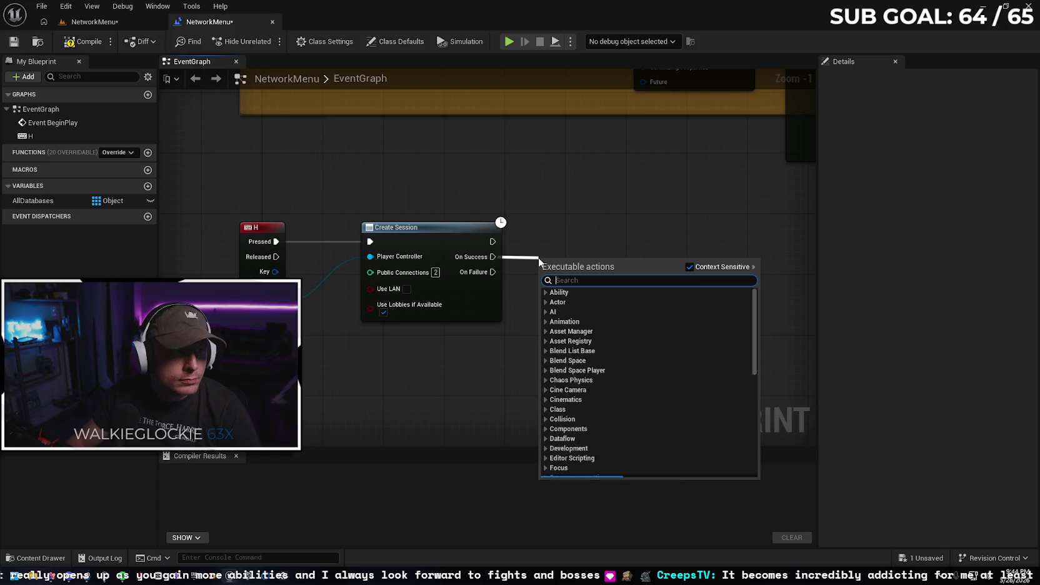
Add an Open Level (by Name) node after On Success with Level Name GameModeMap
type("open level")
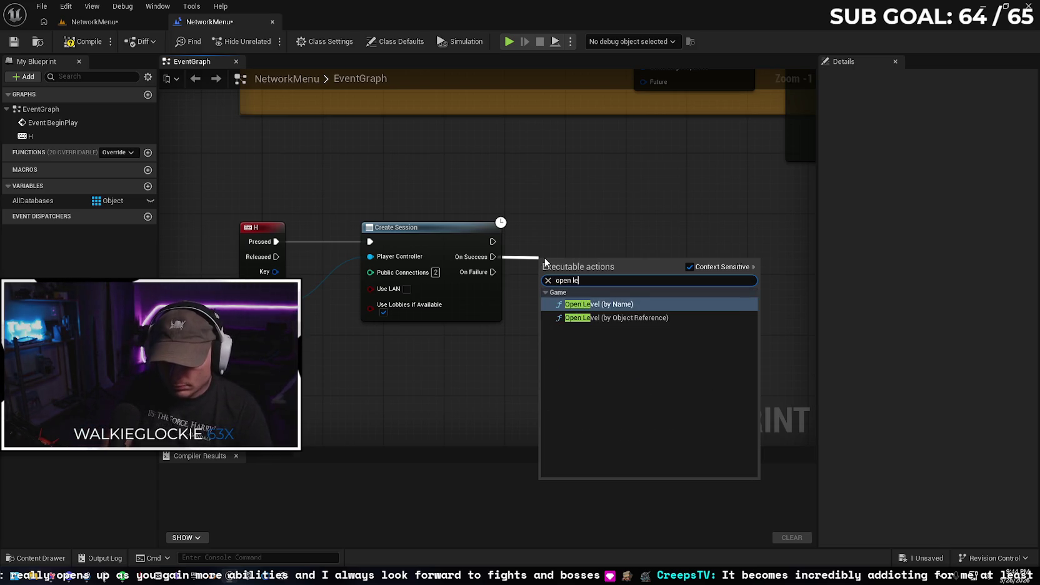
key("Return")
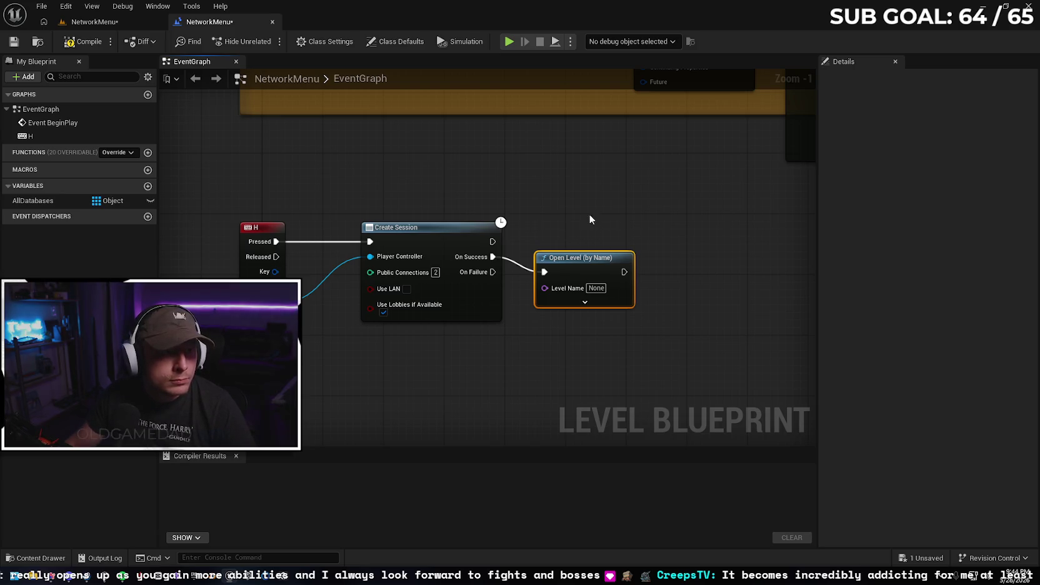
left_click_drag(594, 261, 601, 246)
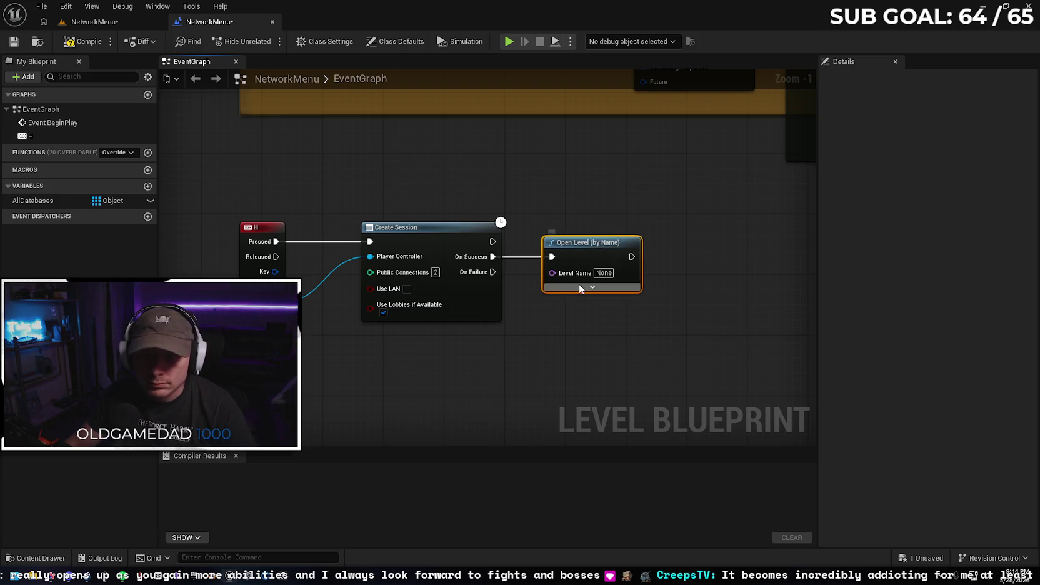
left_click(38, 557)
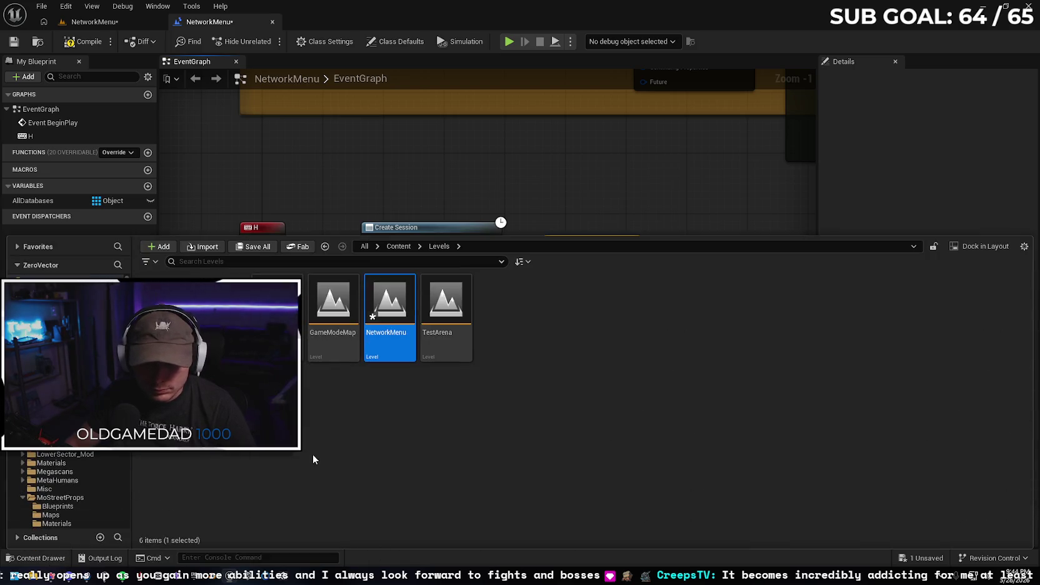
left_click(659, 169)
left_click(603, 274)
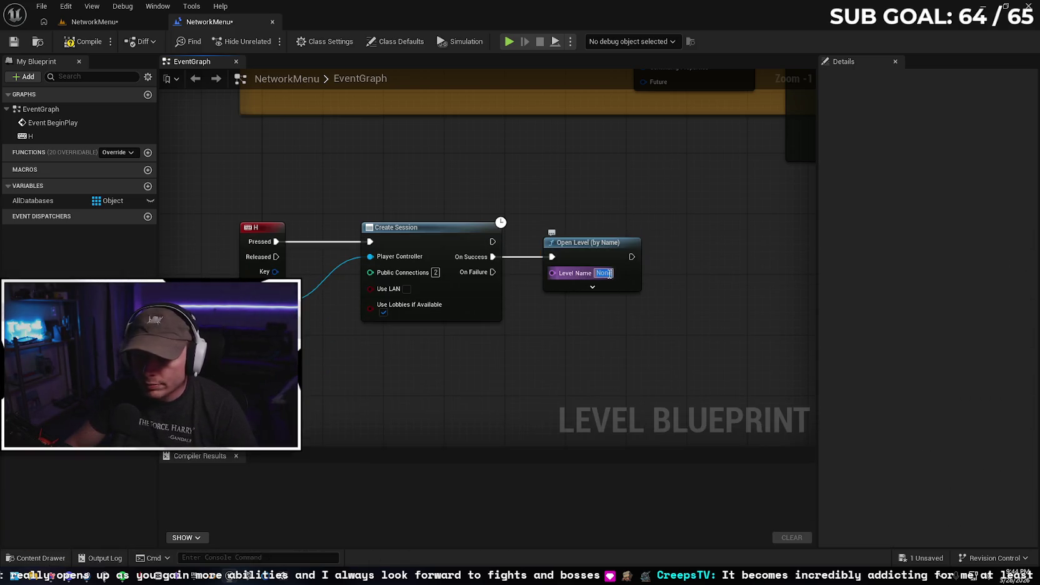
type("GameModeMap")
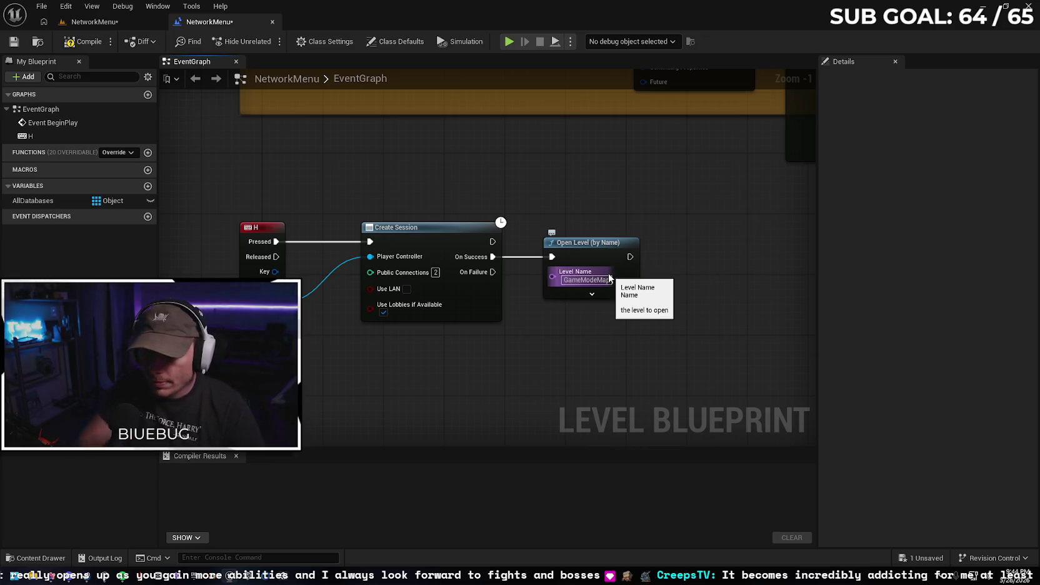
key("Return")
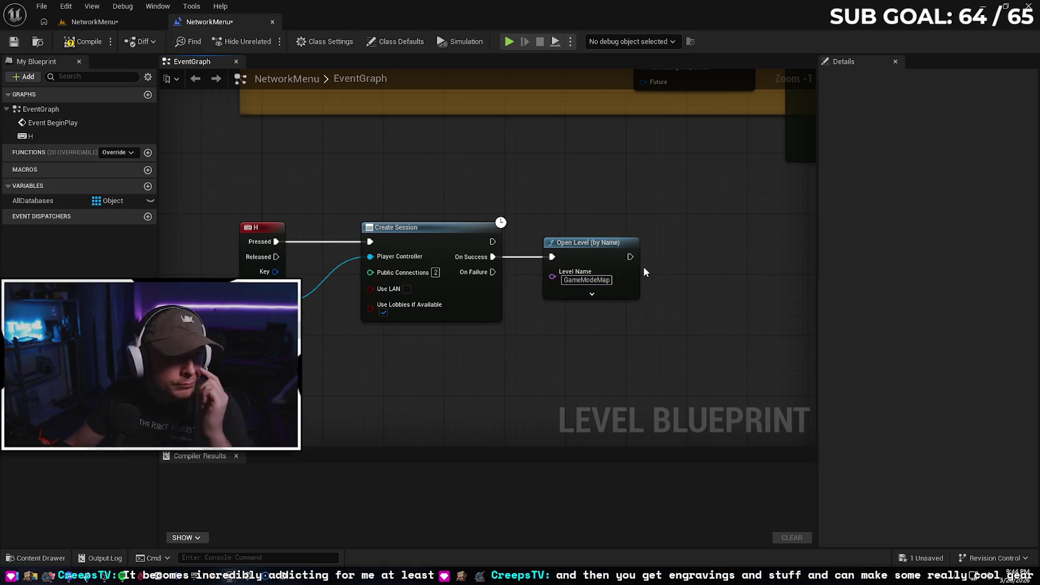
Set the Open Level Options to ?listen and compile the level blueprint
left_click(592, 293)
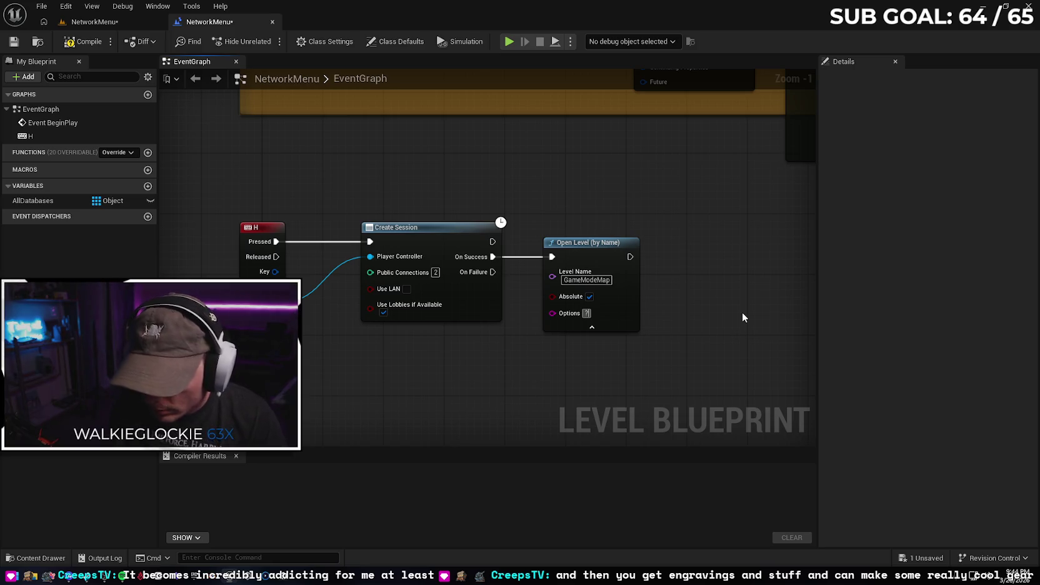
type("listen")
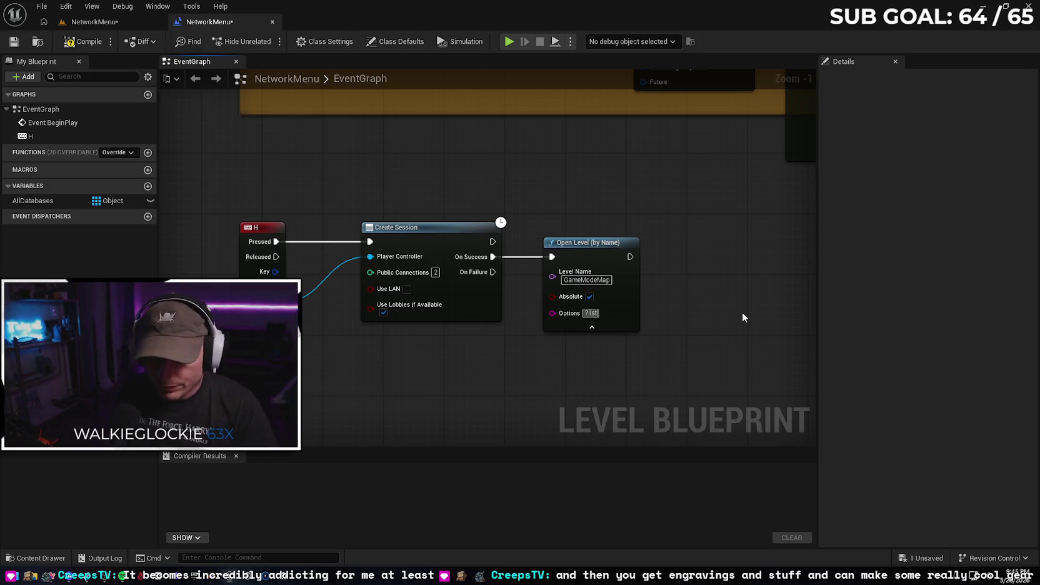
key("Return")
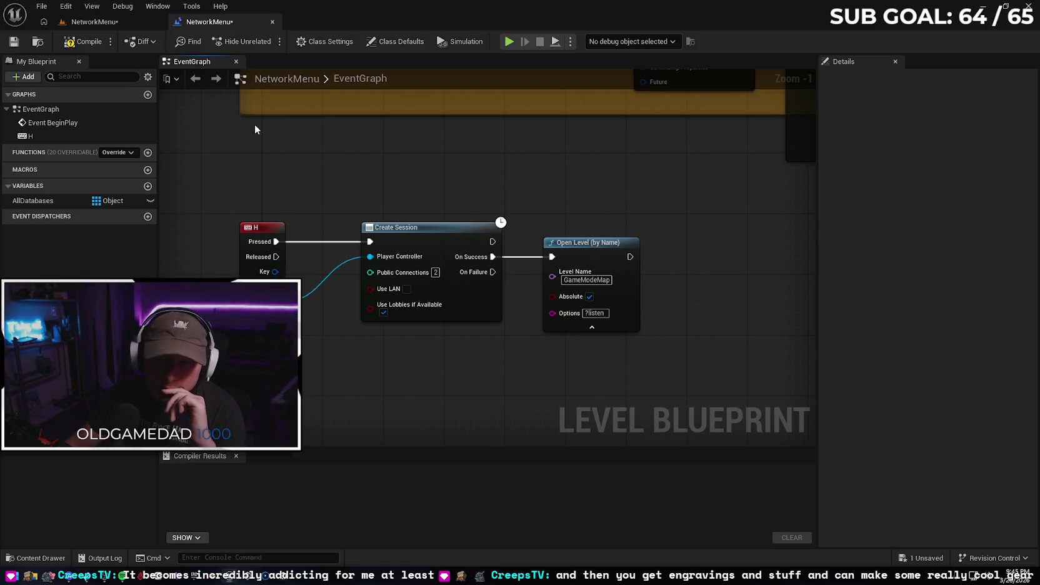
left_click_drag(257, 151, 302, 152)
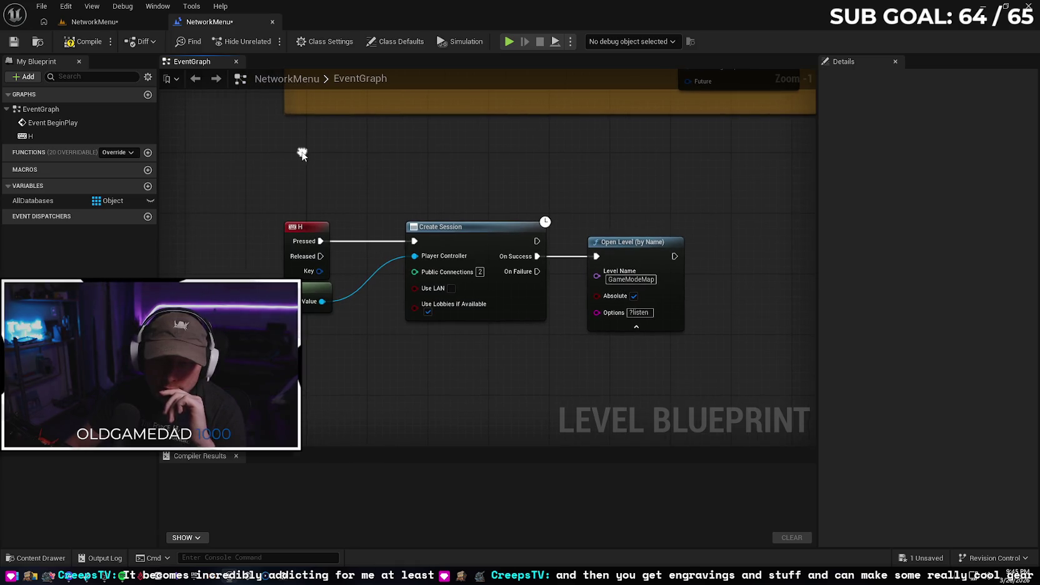
left_click(83, 42)
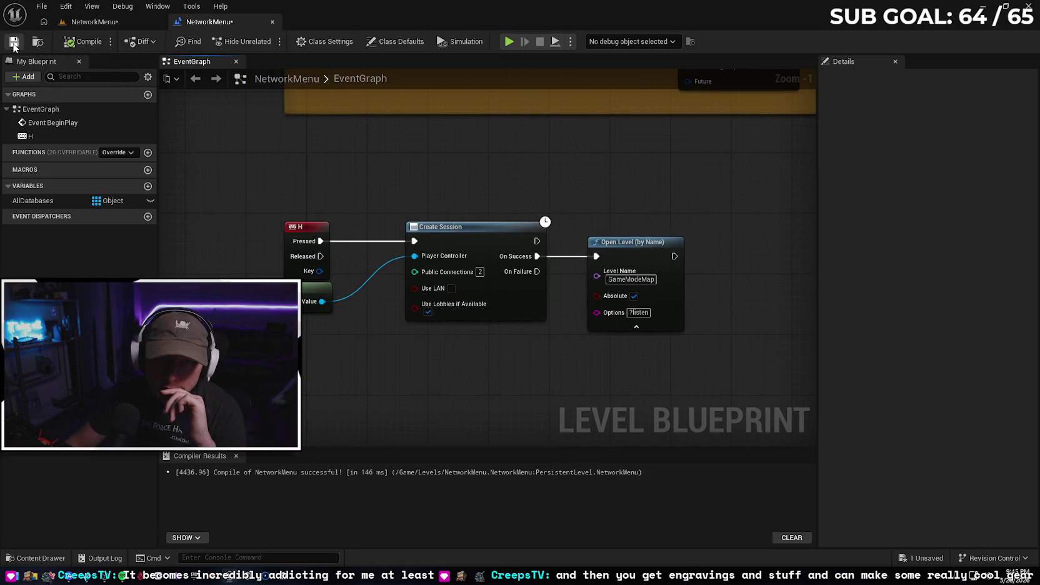
left_click(109, 22)
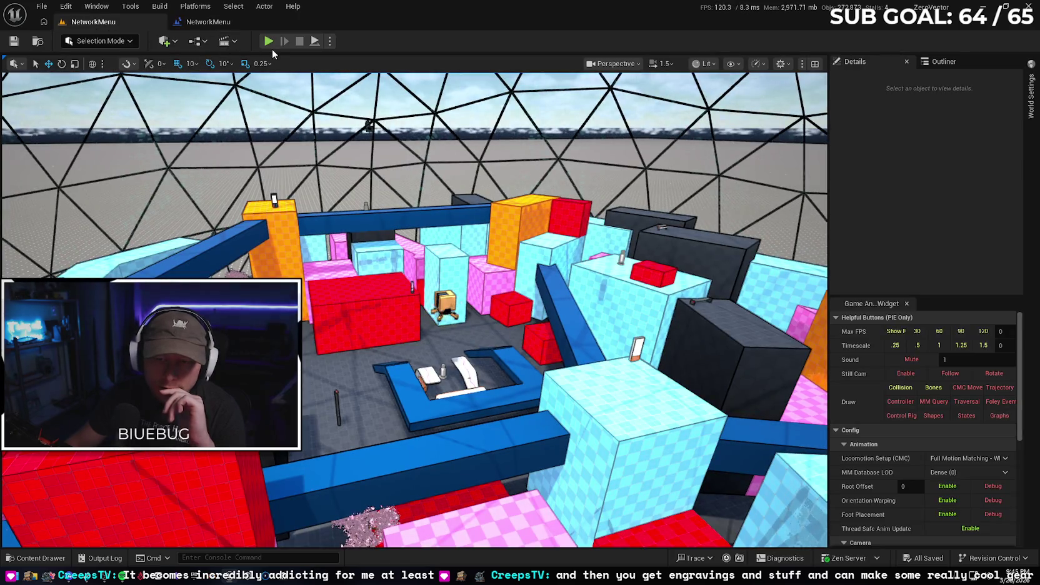
Play-test NetworkMenu in the editor, running forward with W, then stop and return to the viewport
left_click(268, 41)
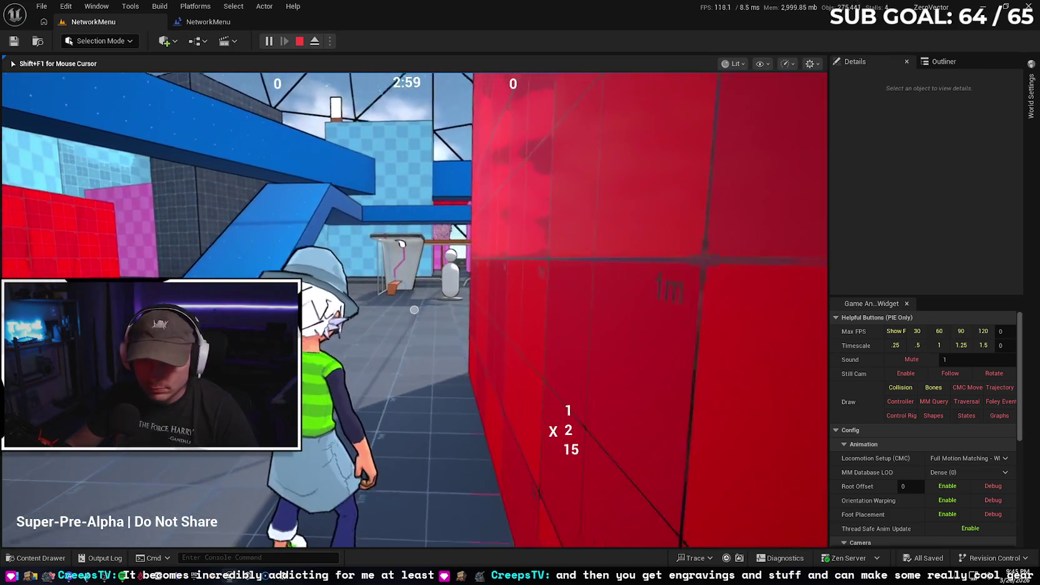
key("w")
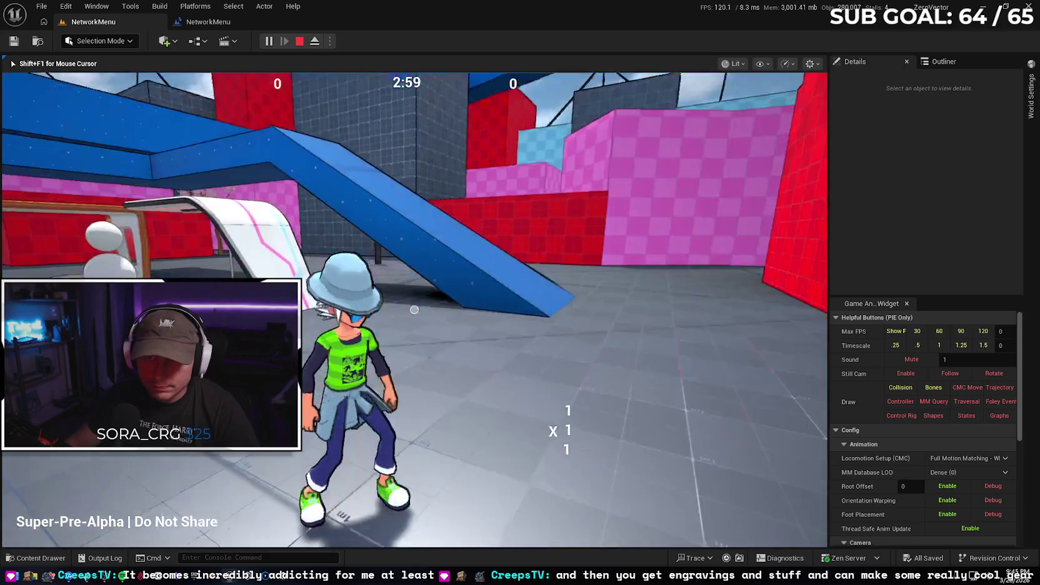
key("w")
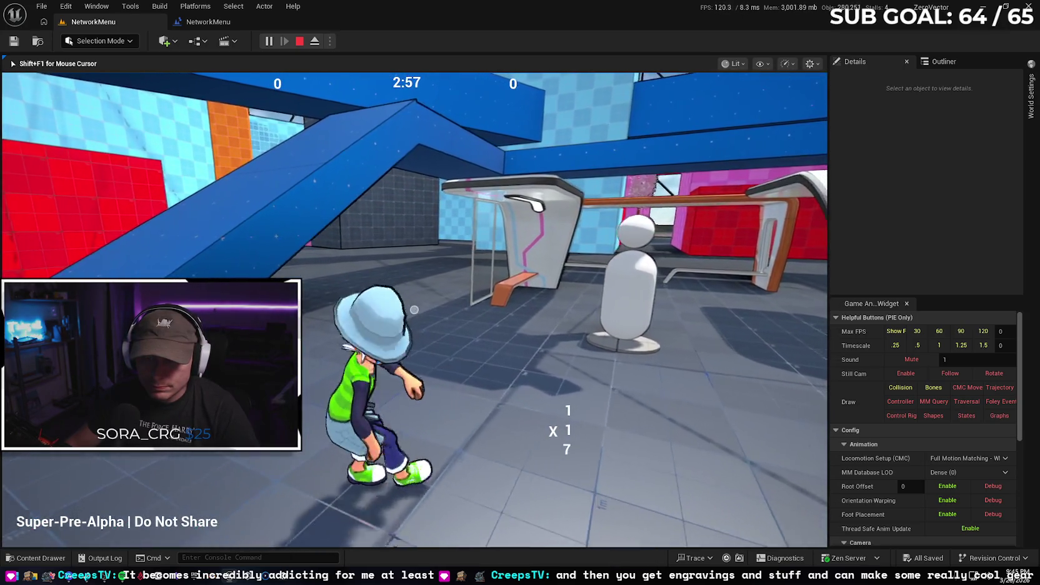
key("Escape")
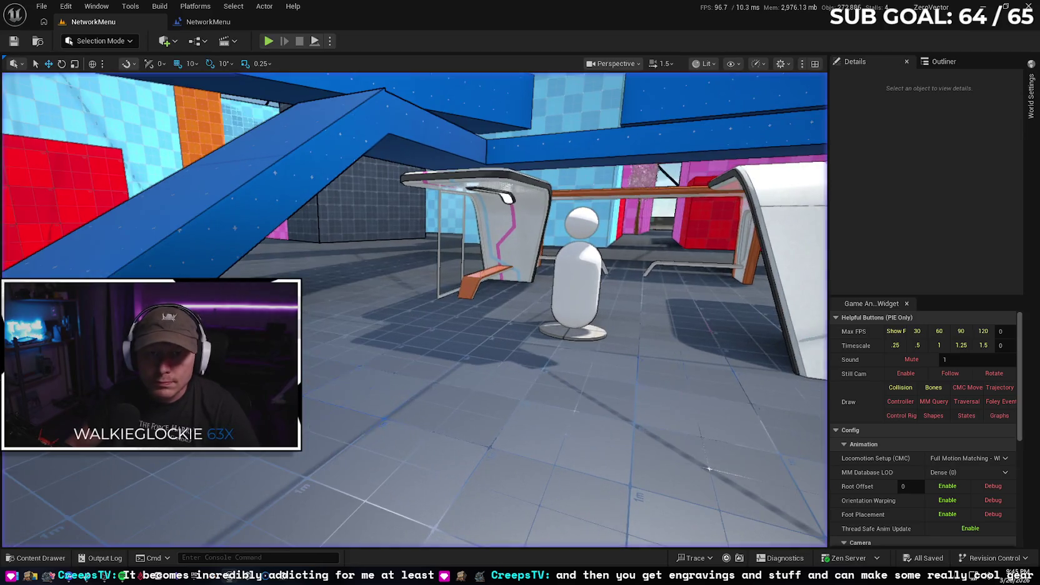
left_click(207, 21)
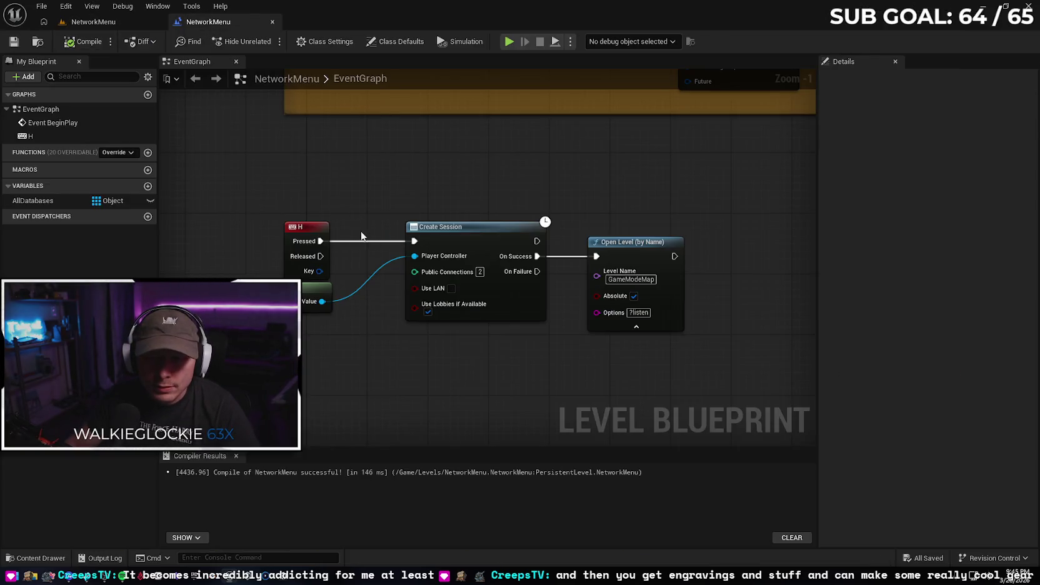
left_click(93, 21)
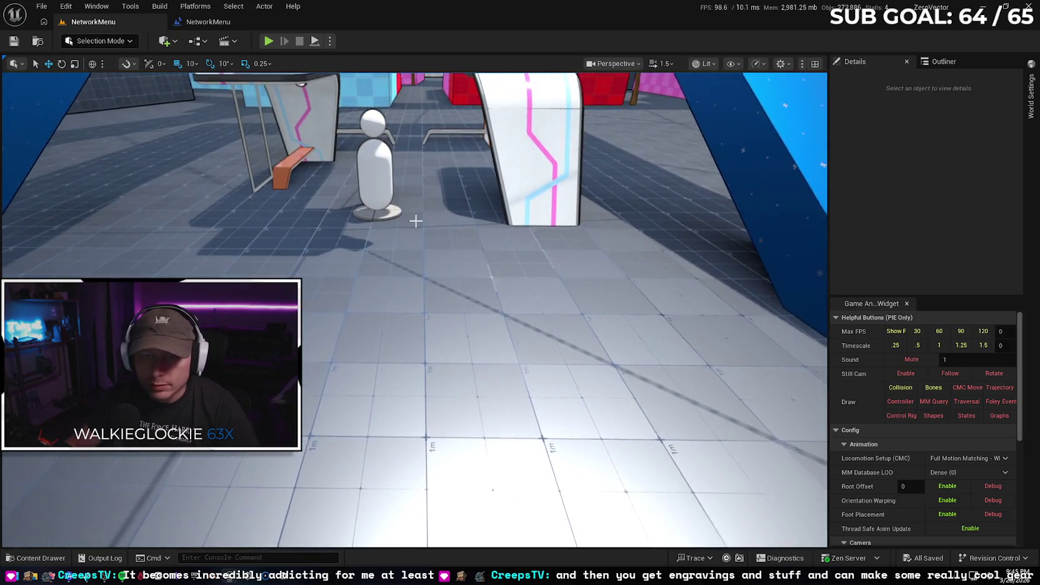
left_click(174, 42)
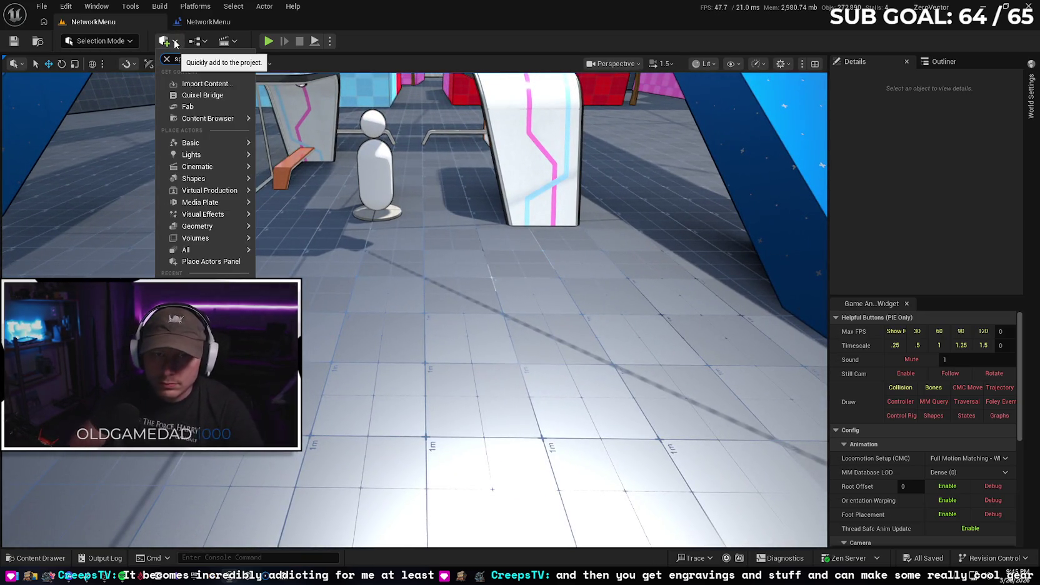
Place a Player Start, found by searching 'player', beside the capsule figure
left_click(175, 43)
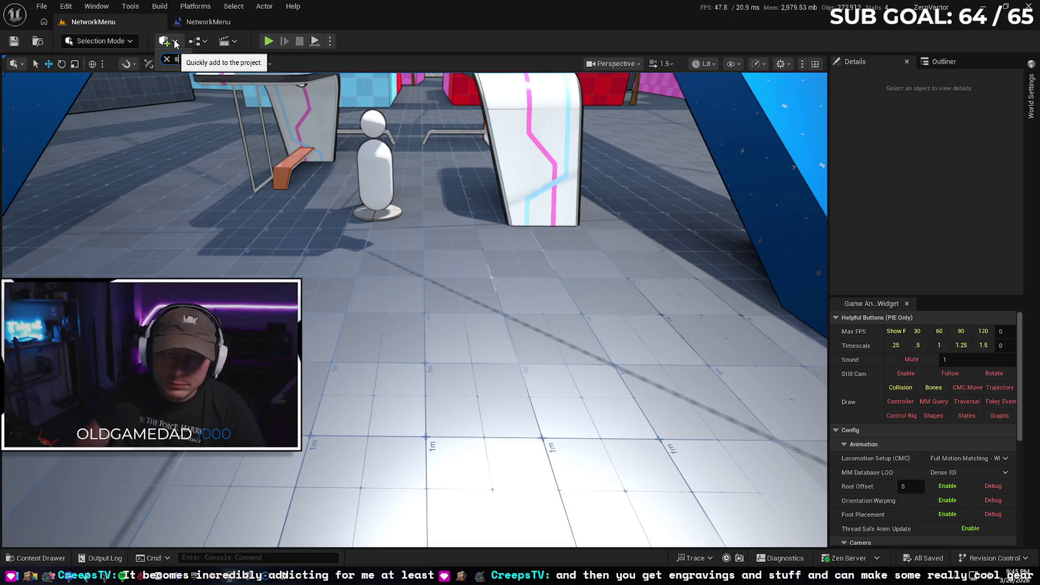
left_click(175, 42)
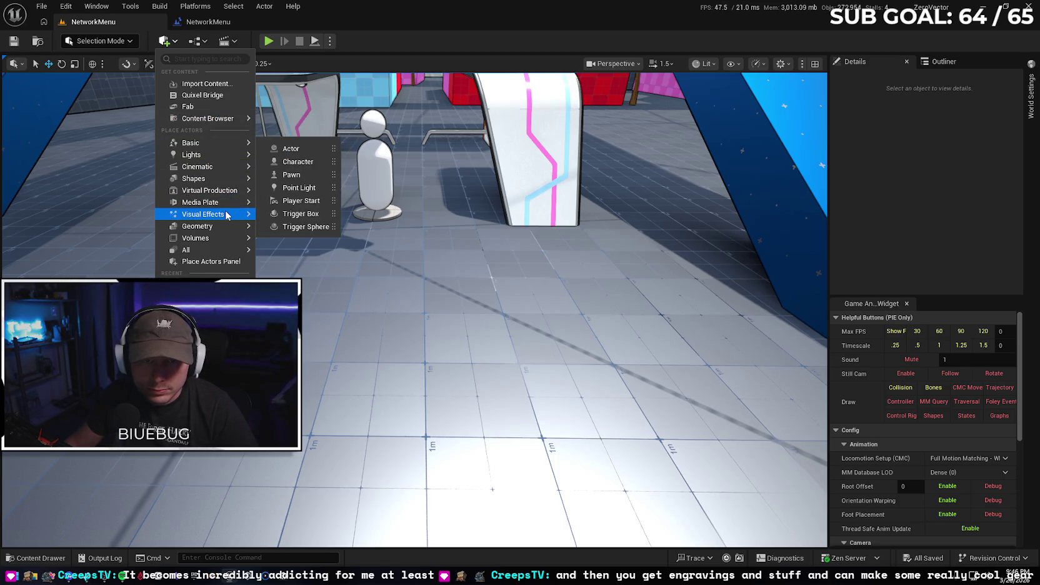
mouse_move(229, 253)
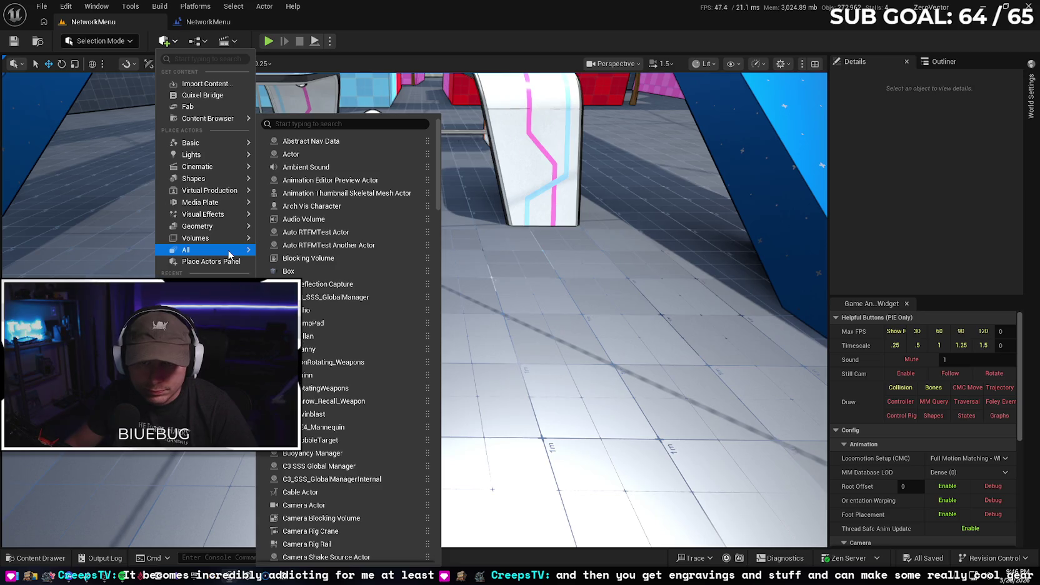
scroll(368, 263, "down", 3)
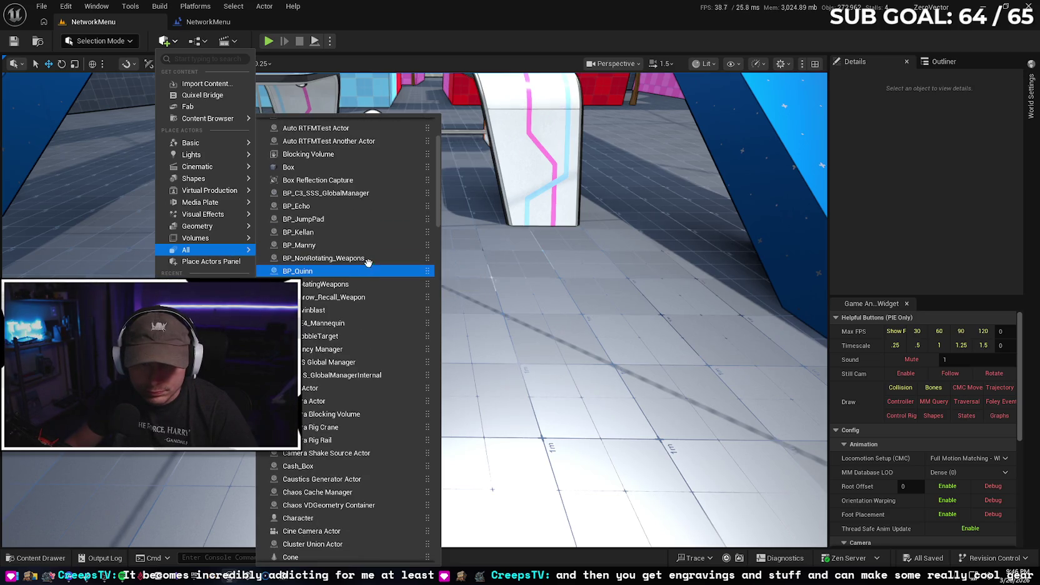
scroll(370, 273, "down", 3)
left_click(201, 59)
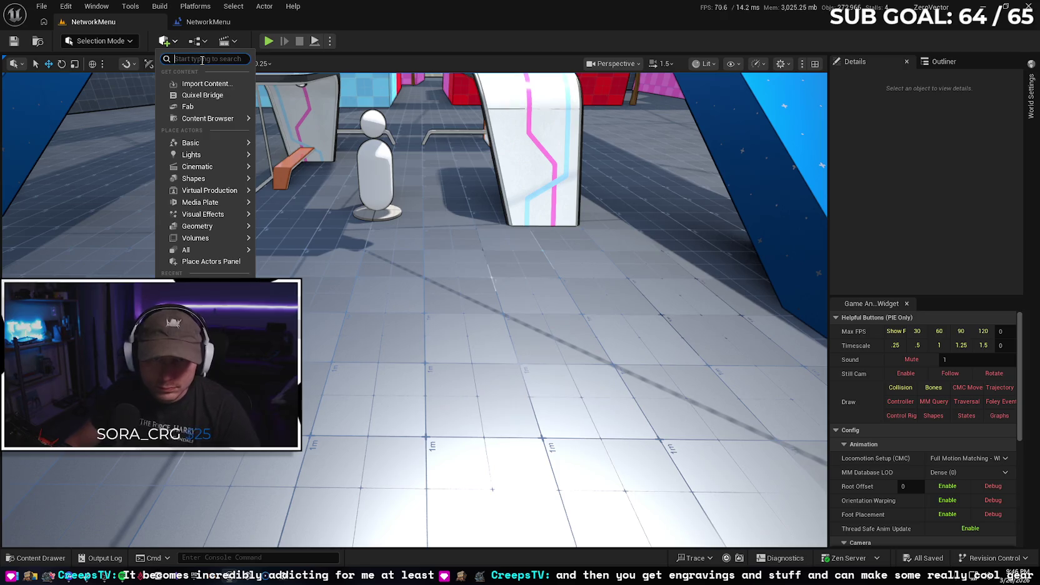
type("player")
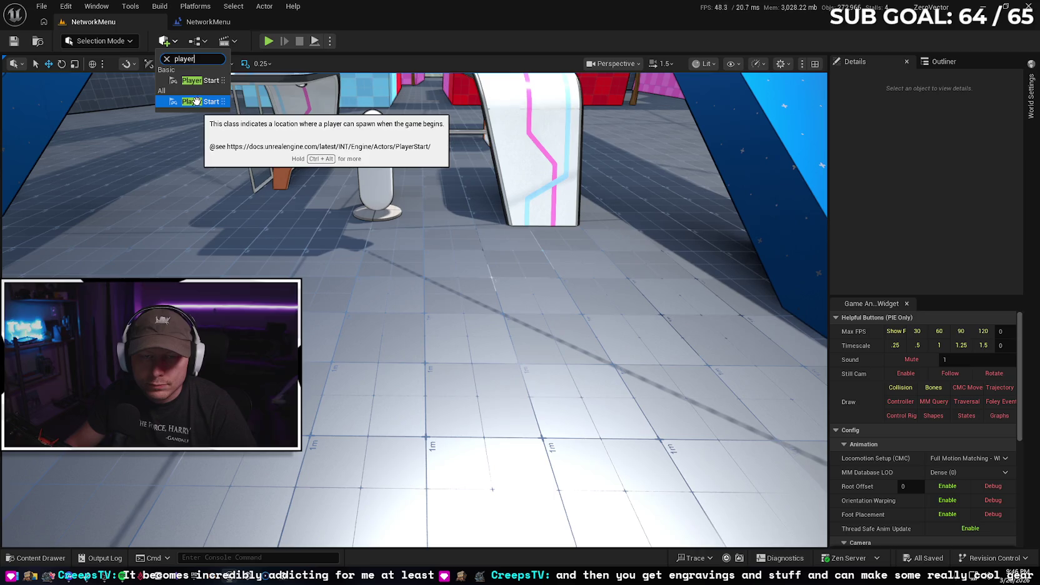
left_click(321, 202)
left_click_drag(362, 290, 361, 293)
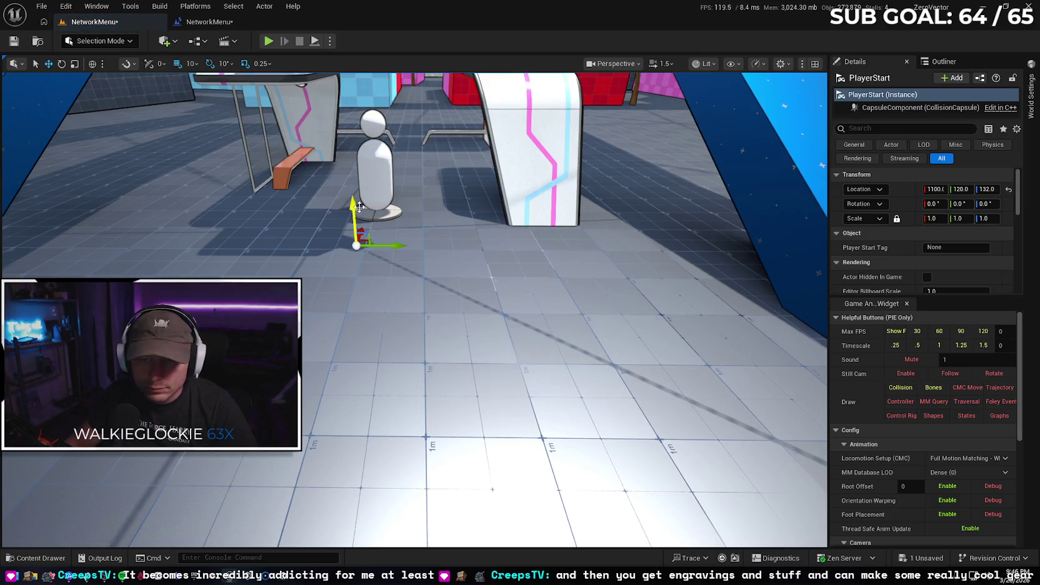
Raise the Player Start slightly off the floor and save the NetworkMenu level
left_click_drag(348, 183, 348, 177)
left_click_drag(306, 242, 225, 244)
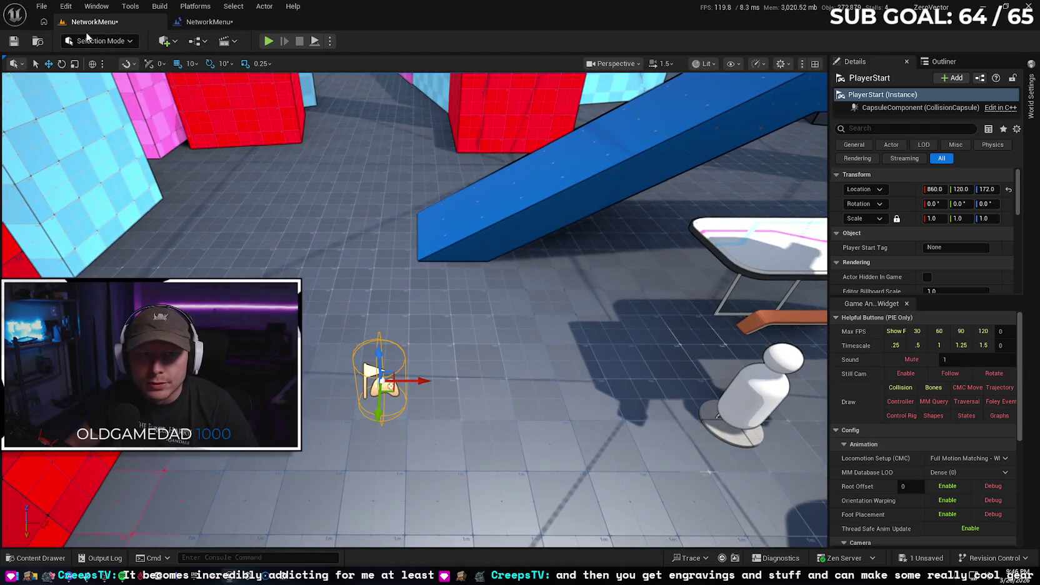
left_click(13, 40)
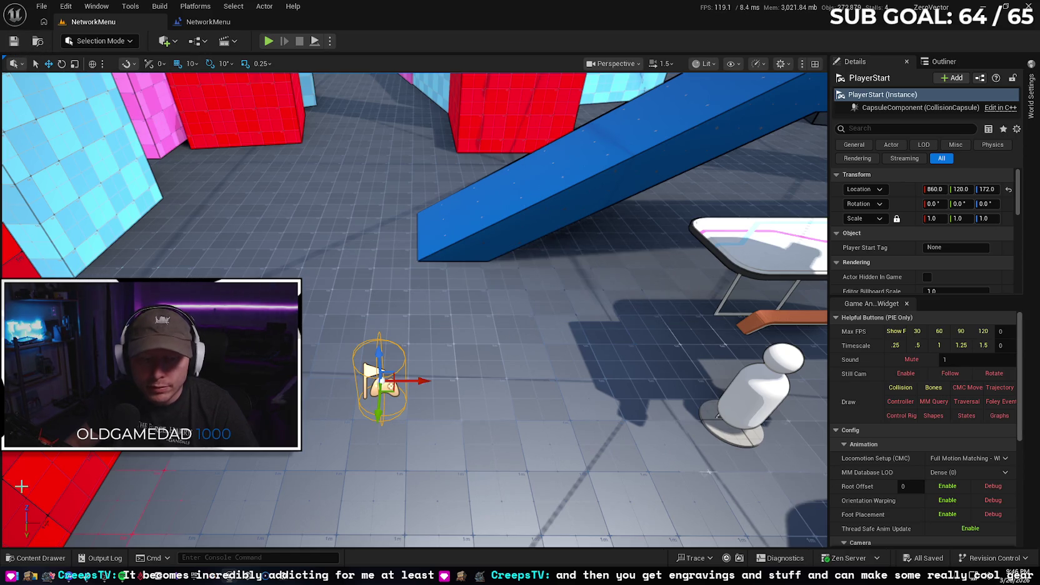
left_click(36, 558)
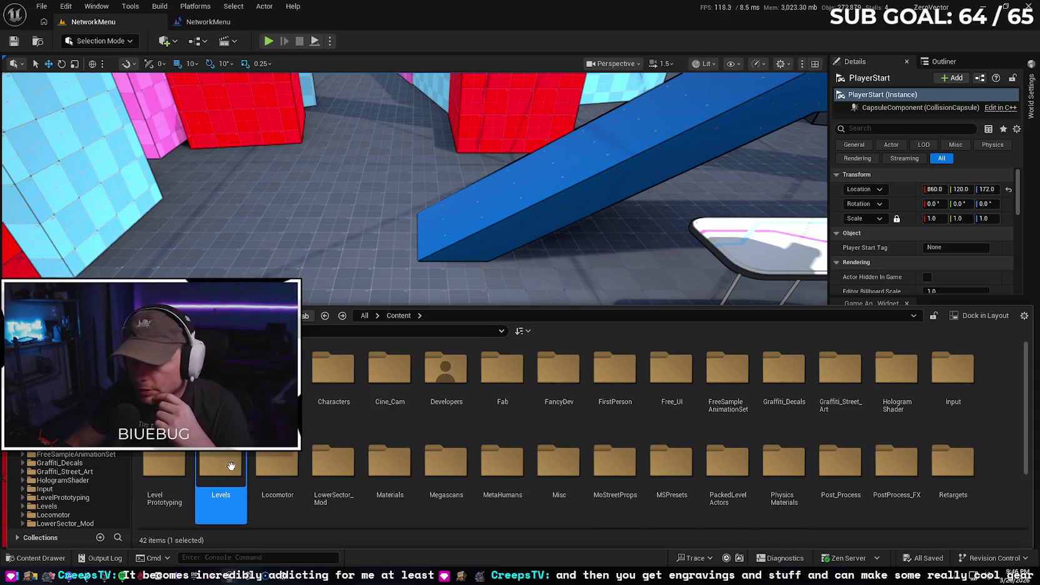
Set BP_MBLGameStateBase's MatchTimeRemaining default to 300, then compile and save it
scroll(375, 406, "down", 2)
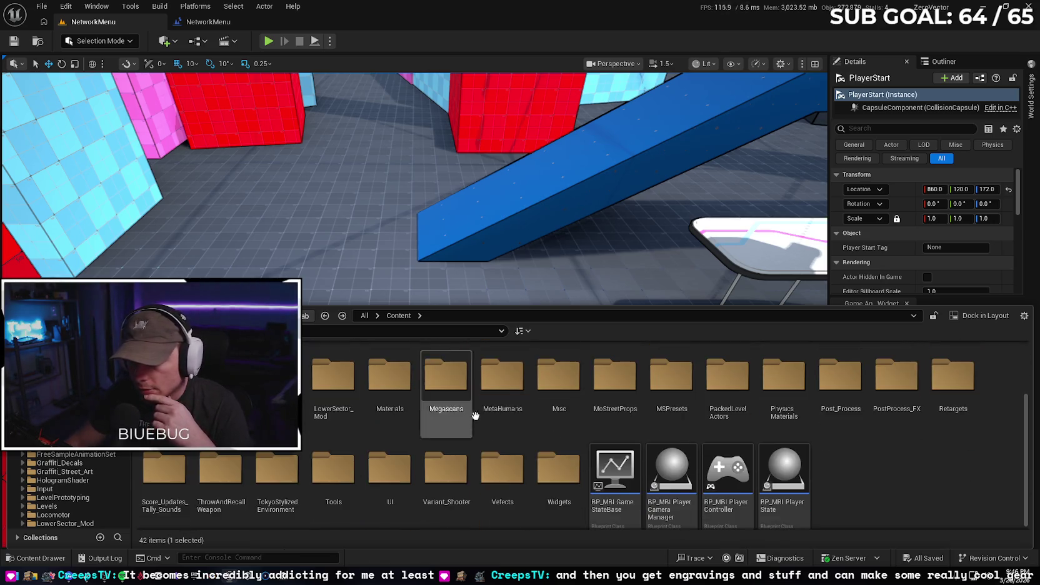
double_click(612, 495)
left_click(50, 337)
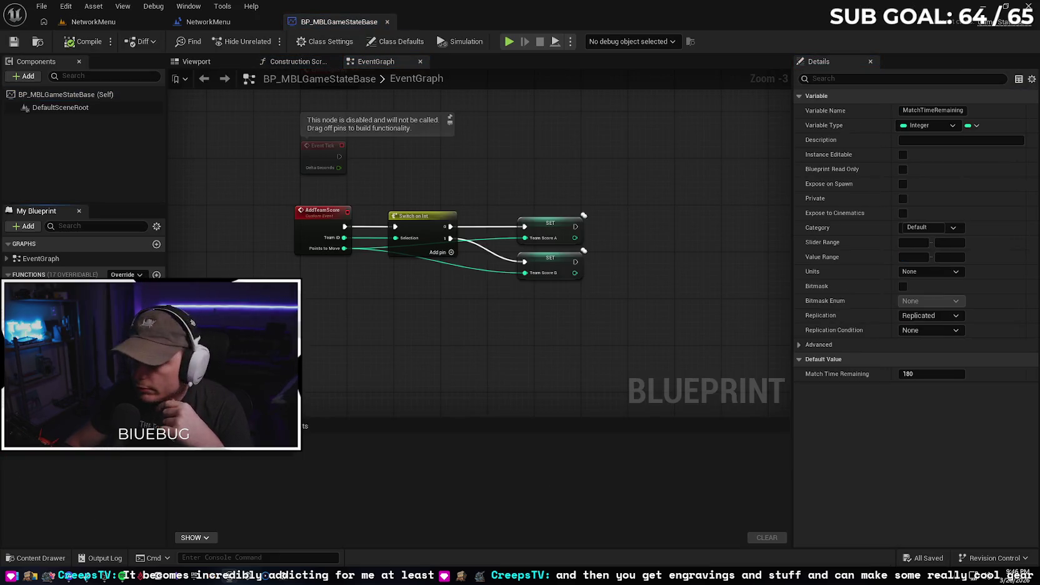
left_click(922, 373)
type("300")
key("Return")
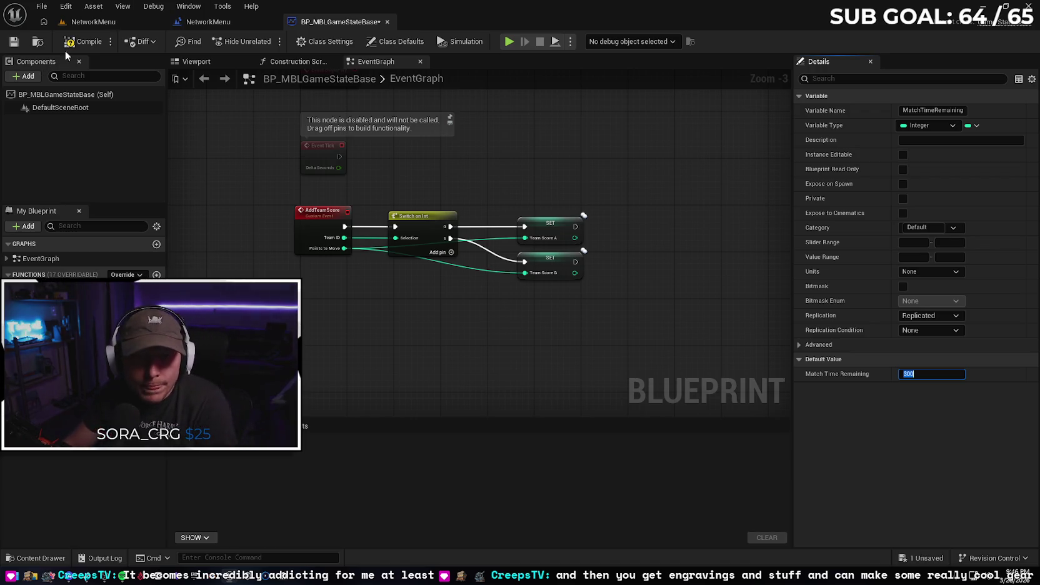
left_click(83, 41)
left_click(14, 41)
left_click(208, 21)
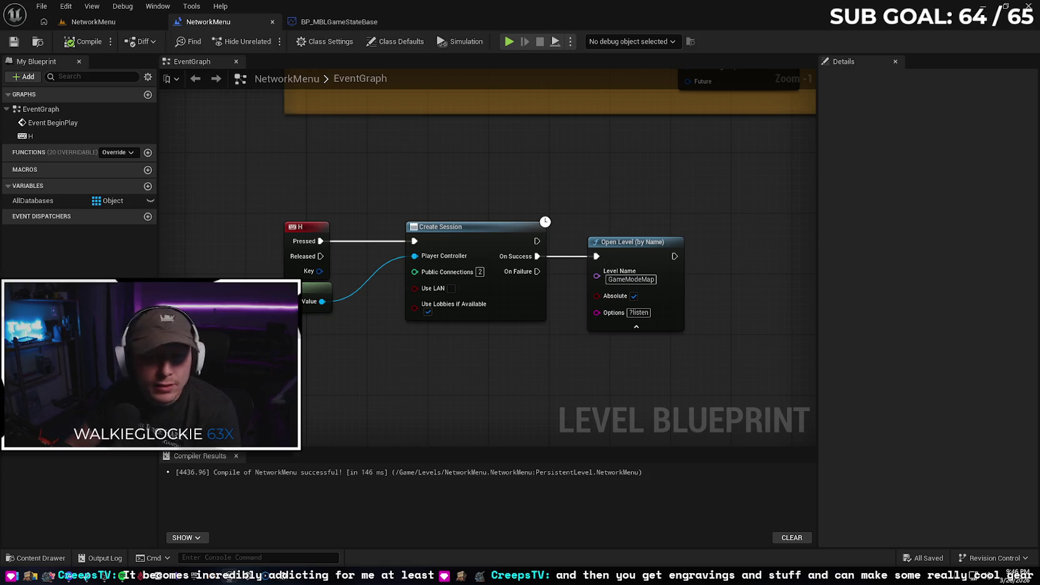
Close the leftover blueprint tabs and return to the NetworkMenu level viewport
left_click(120, 18)
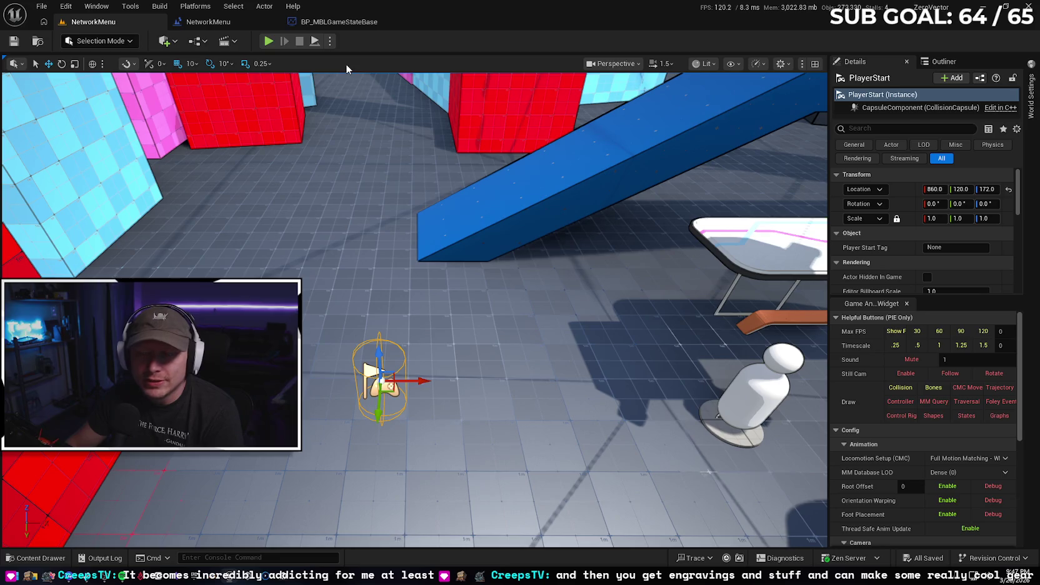
left_click(331, 42)
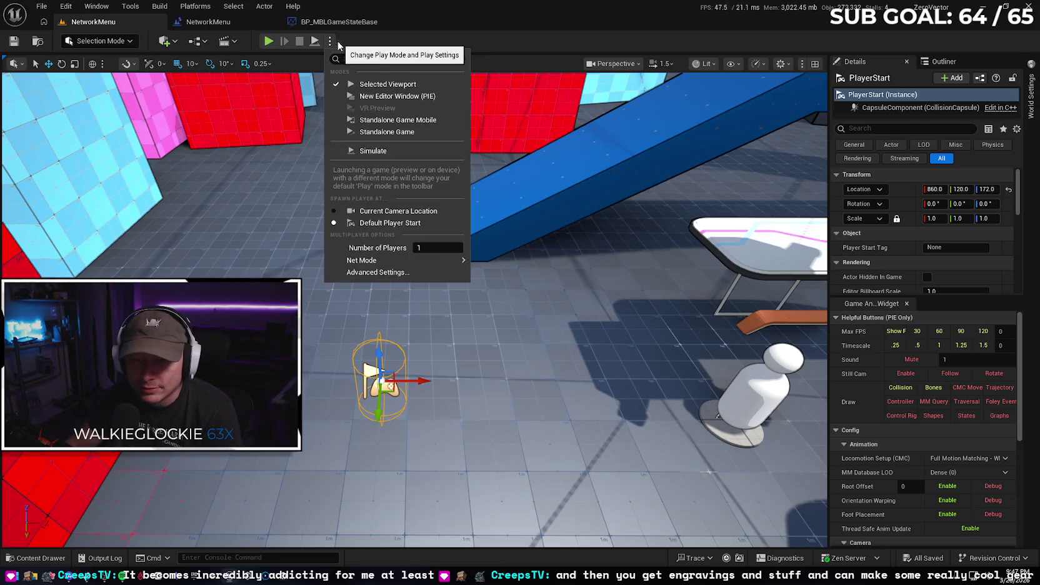
left_click(367, 39)
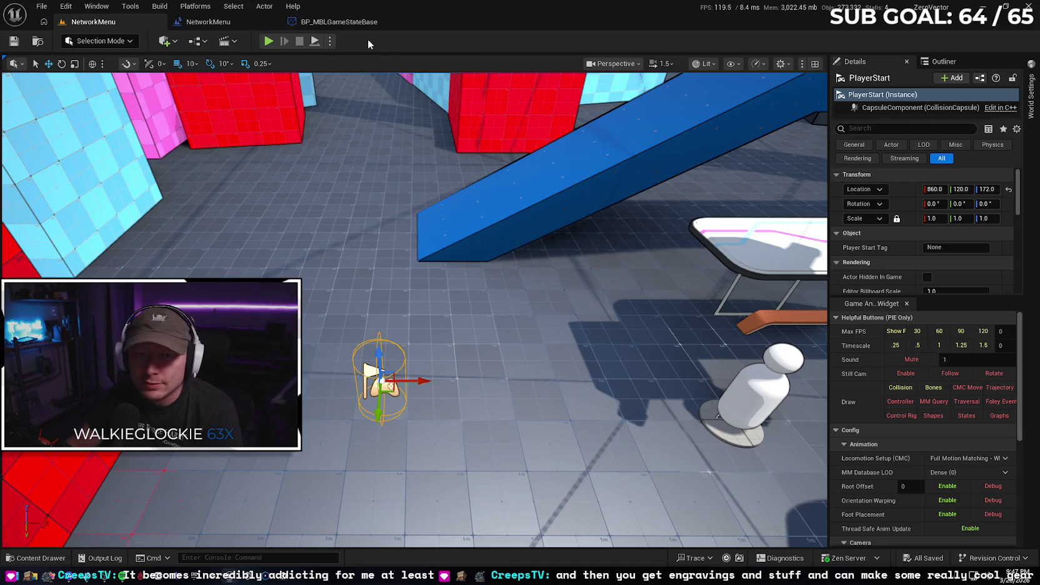
left_click(273, 21)
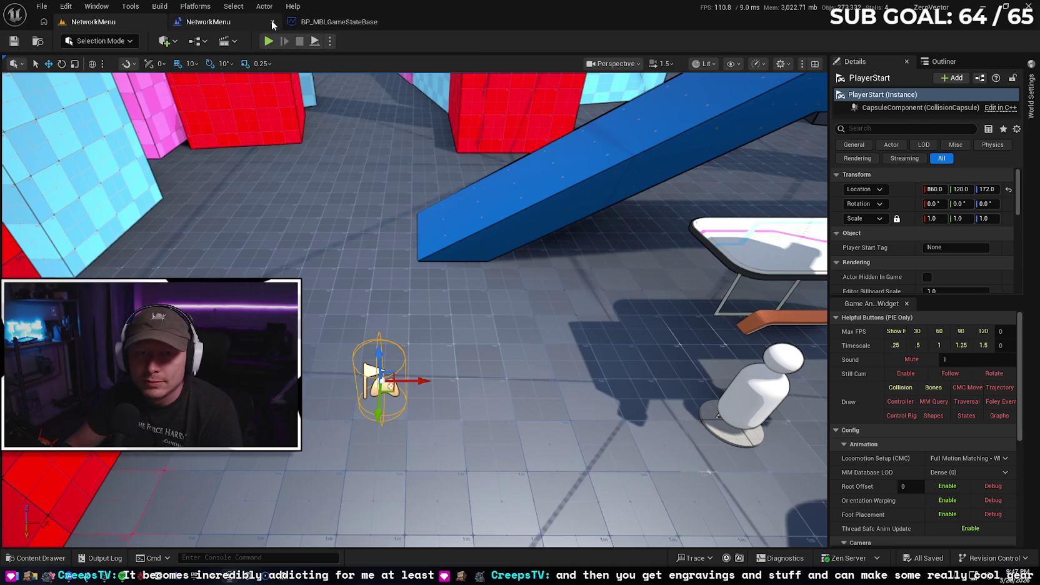
left_click(332, 40)
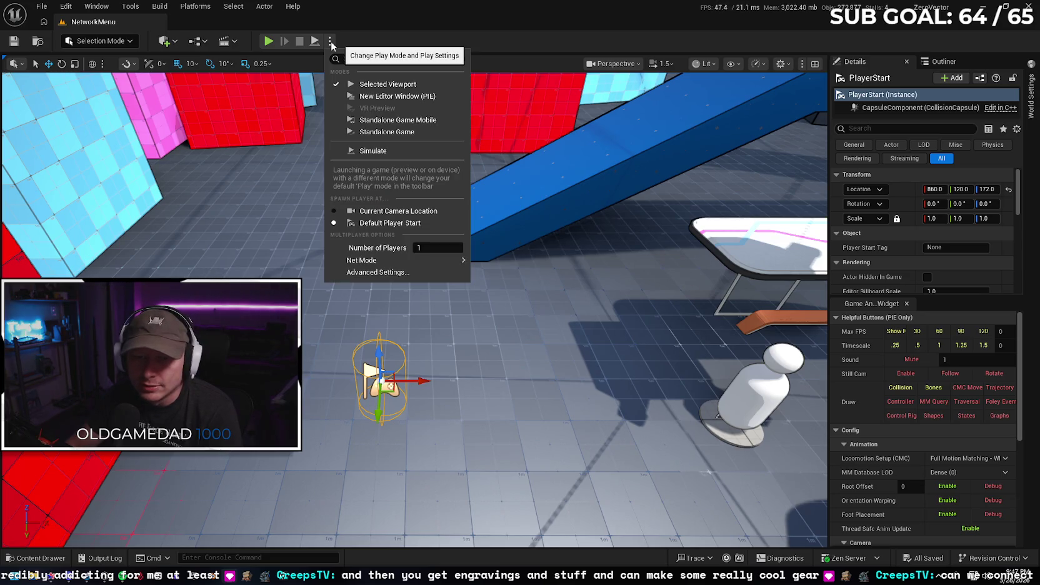
left_click(357, 40)
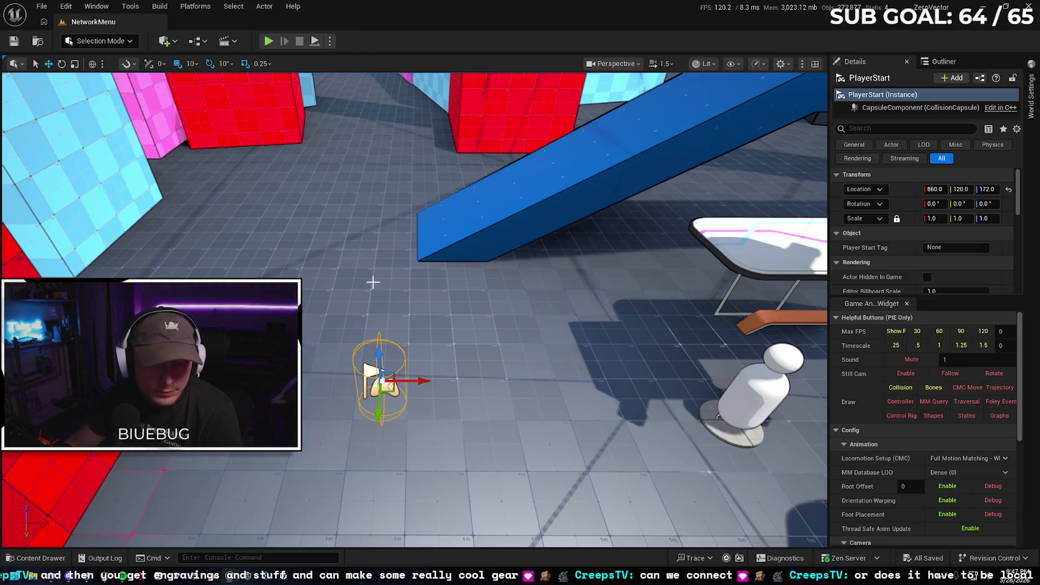
scroll(370, 278, "down", 5)
left_click_drag(370, 277, 407, 237)
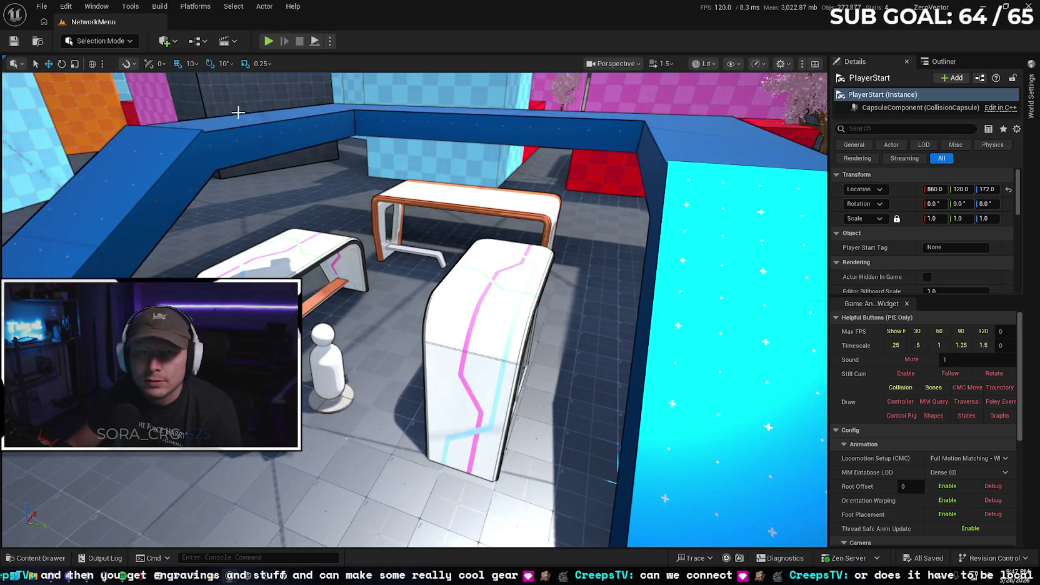
Navigate the Platforms menu to Package Project for Windows
left_click(168, 8)
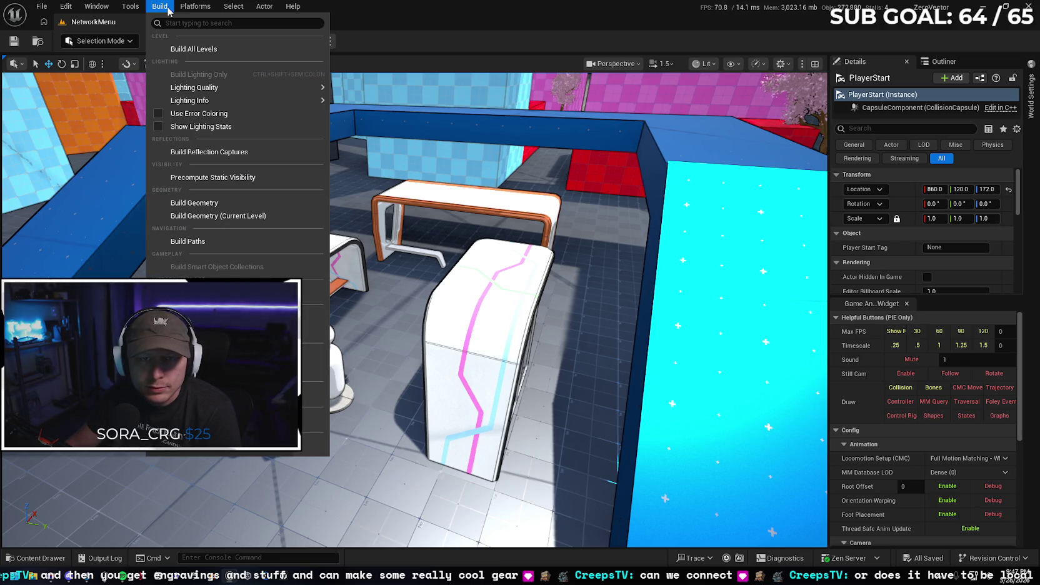
mouse_move(186, 11)
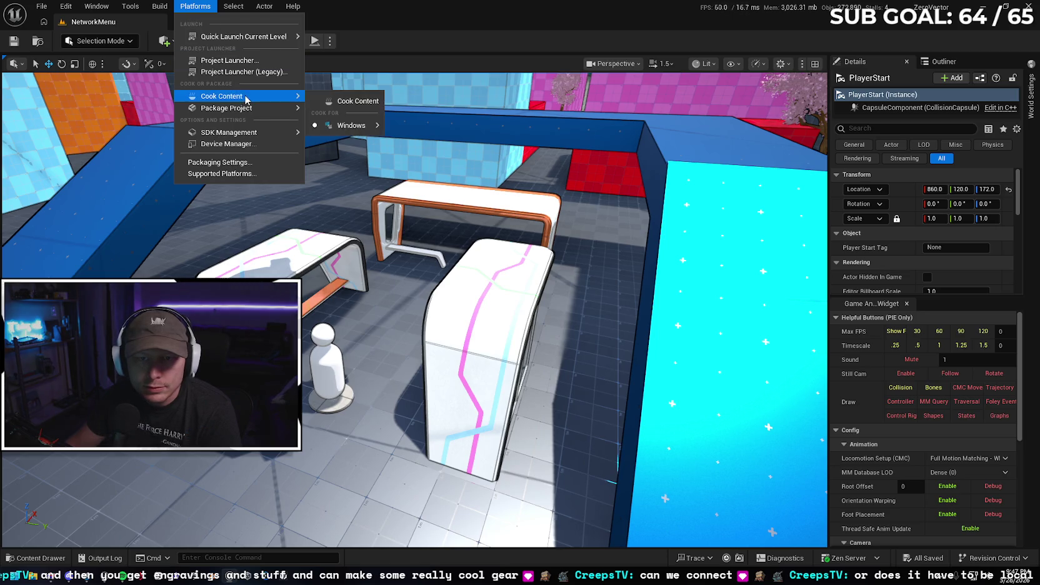
mouse_move(275, 108)
mouse_move(361, 145)
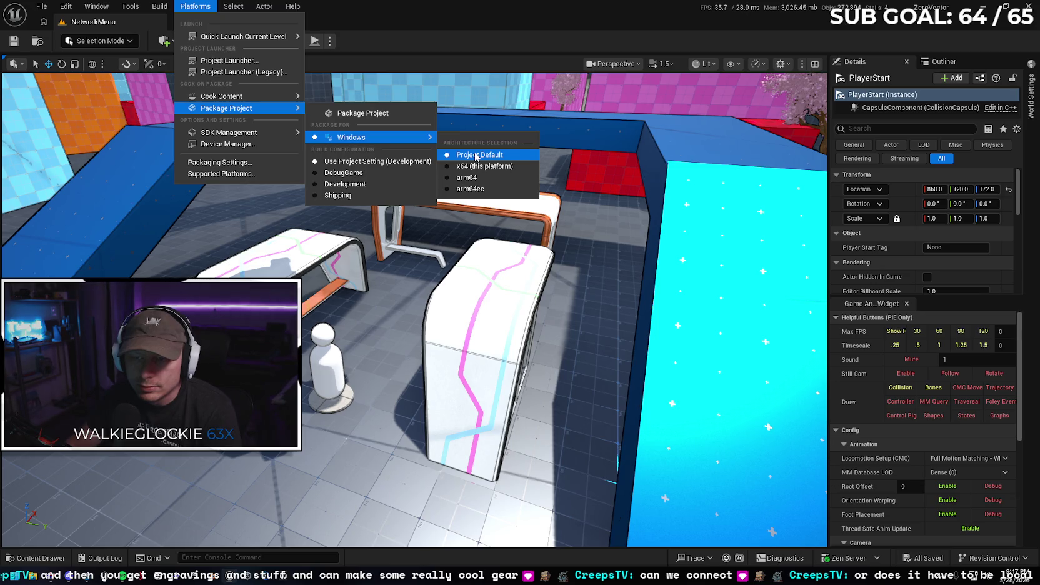
Package the project for Windows into a new folder C:\Builds\MBL
left_click(367, 114)
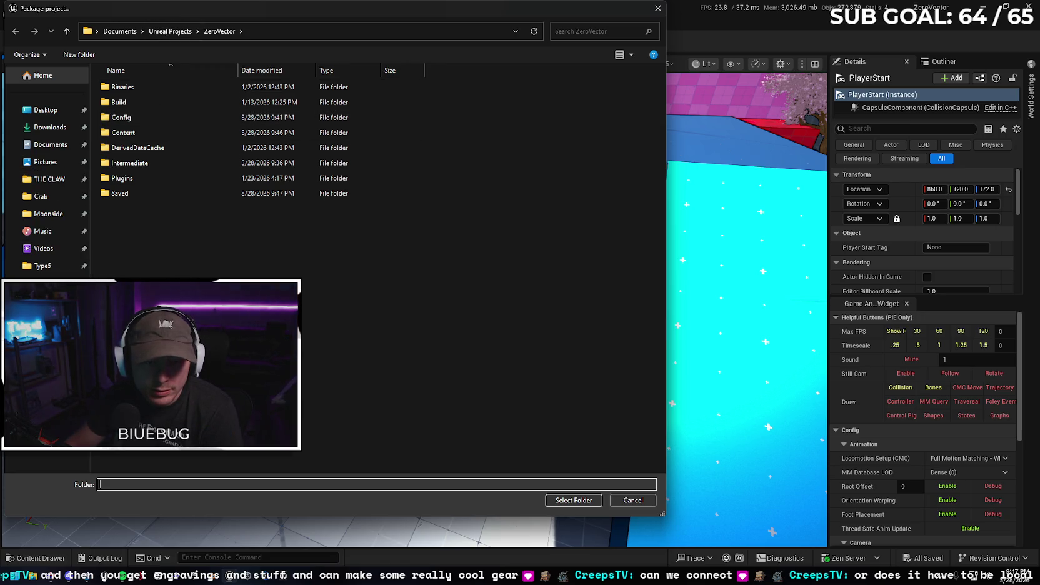
double_click(143, 132)
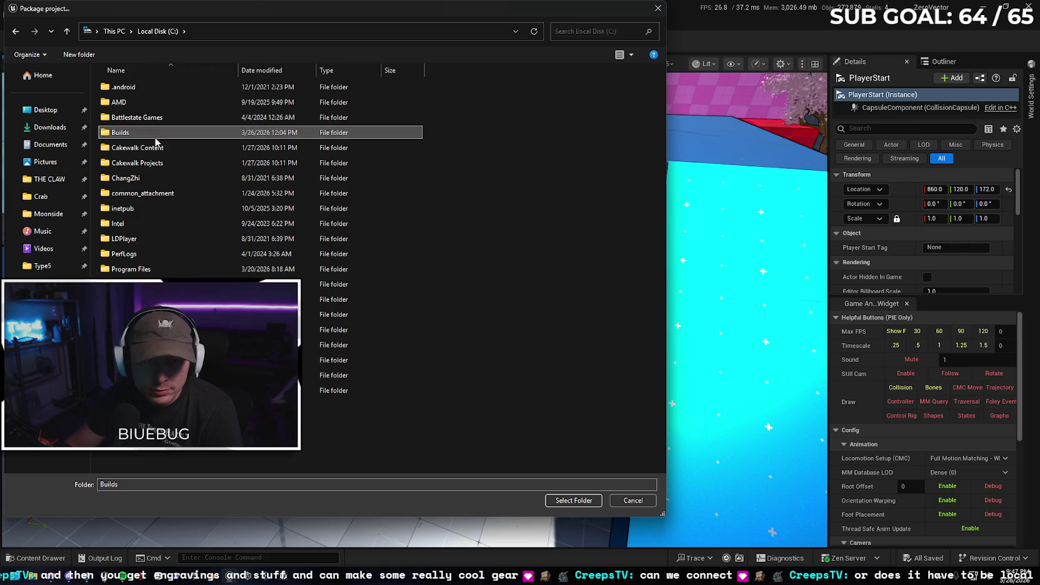
right_click(156, 196)
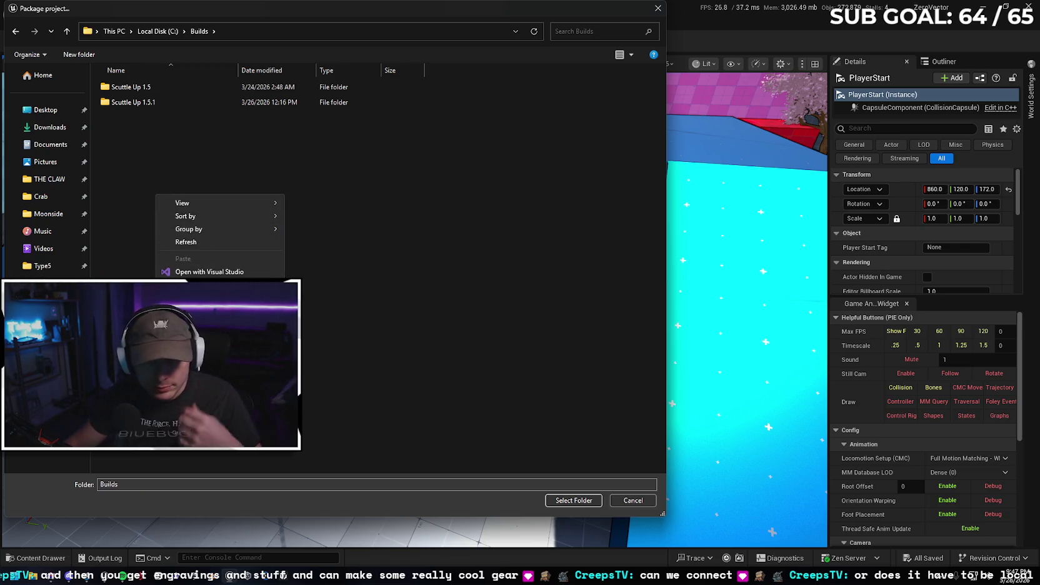
left_click(303, 319)
type("Machball")
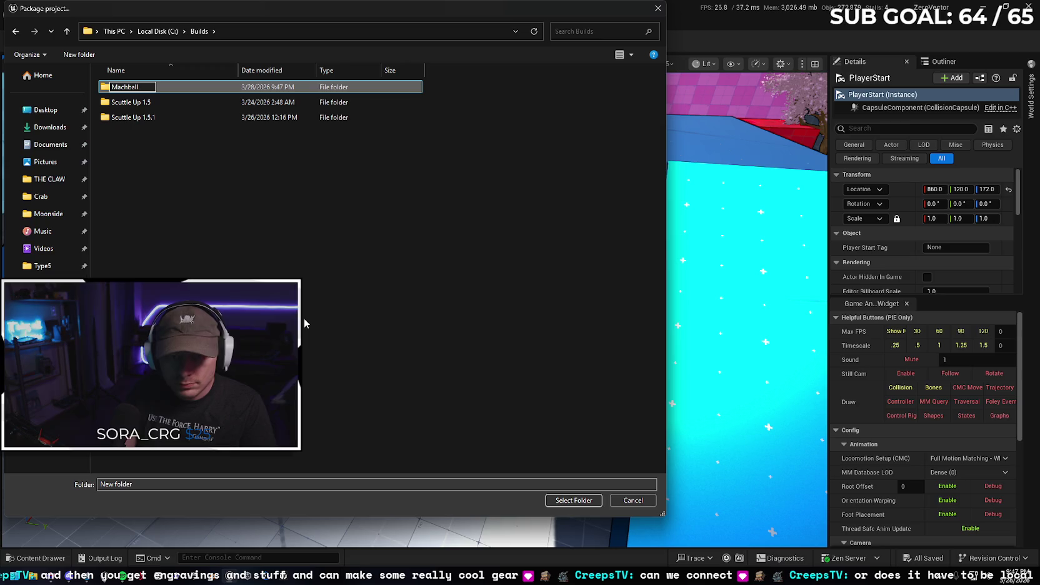
type("Legends")
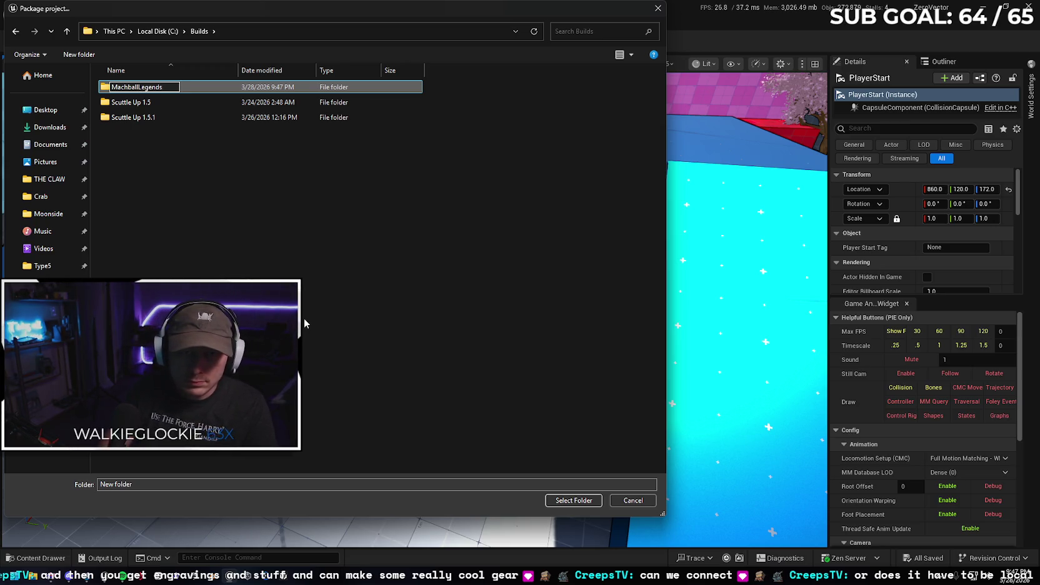
key("BackSpace")
key("BackSpace")
key("BackSpace")
type("BL")
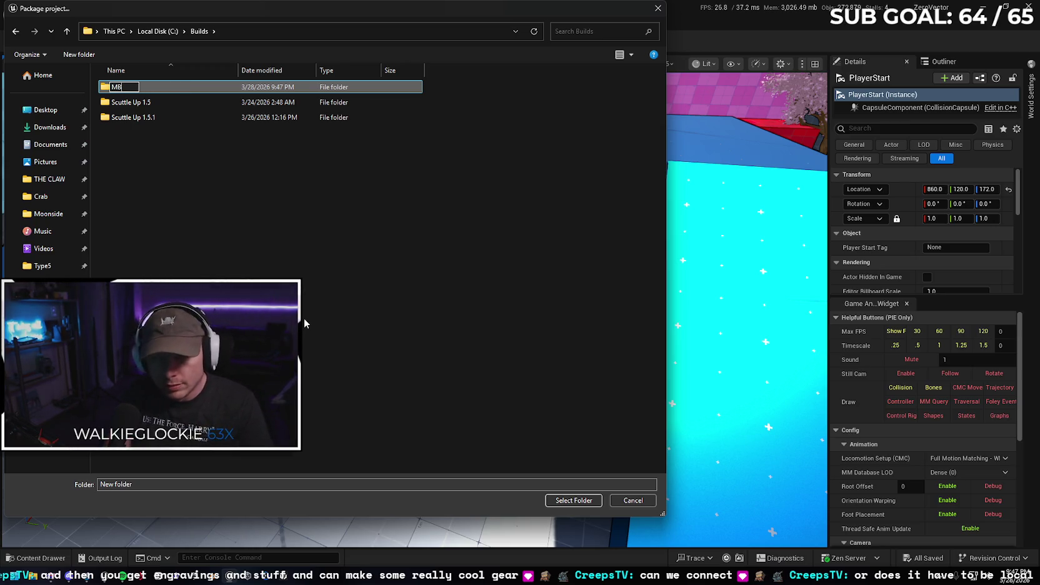
key("Return")
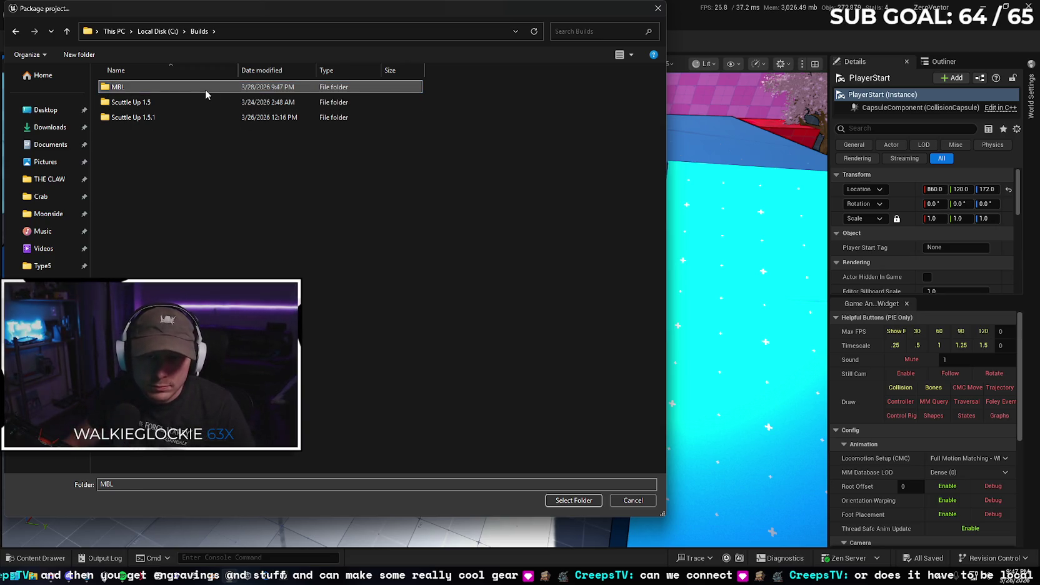
double_click(205, 89)
left_click(574, 500)
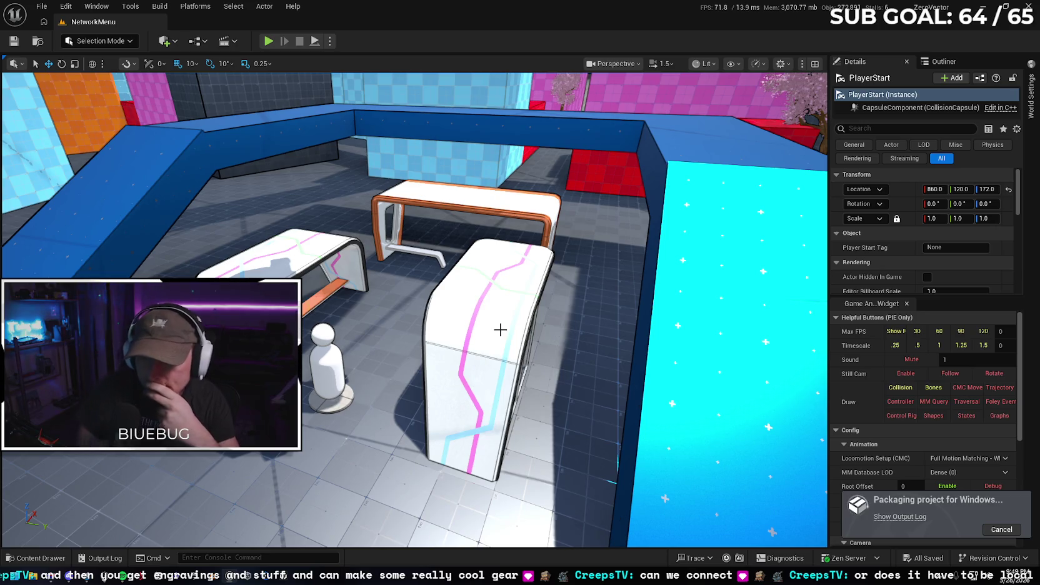
Show the output log to follow the Windows packaging into the cook stage
left_click(900, 517)
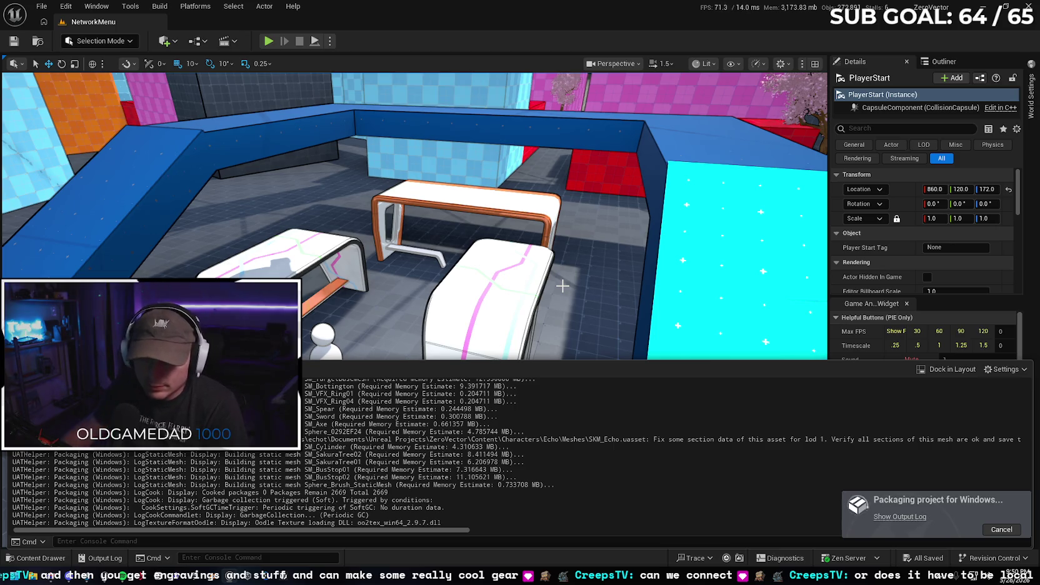
Cancel the running Windows packaging, dismiss its notice, and open Edit > Project Settings
left_click(1001, 529)
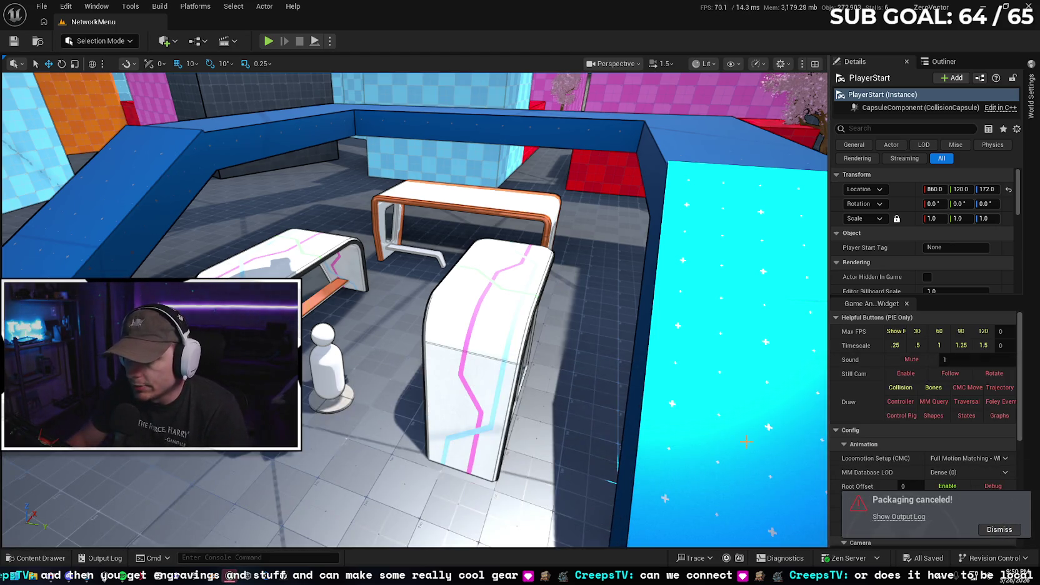
left_click(999, 530)
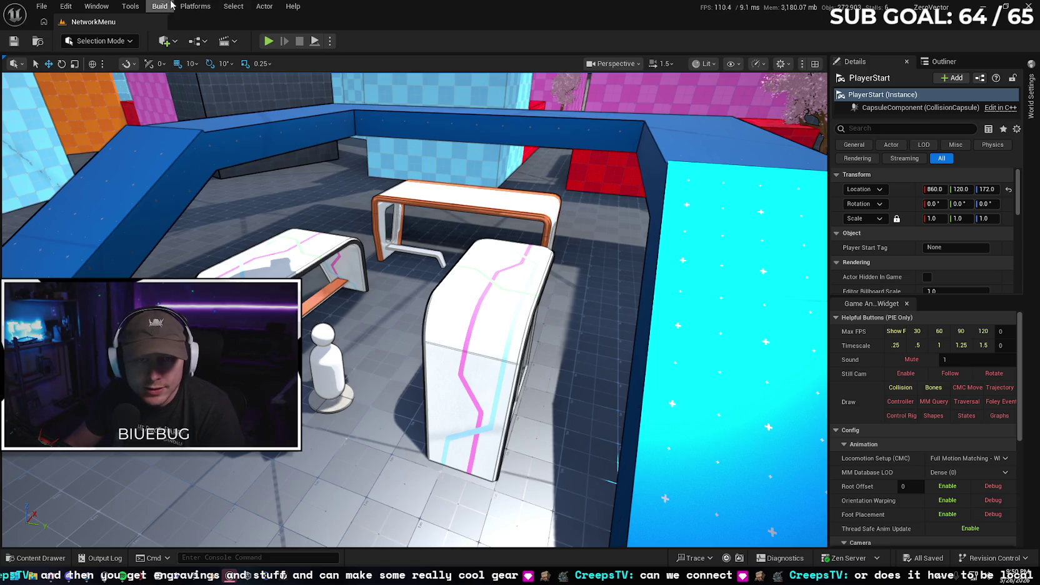
left_click(66, 6)
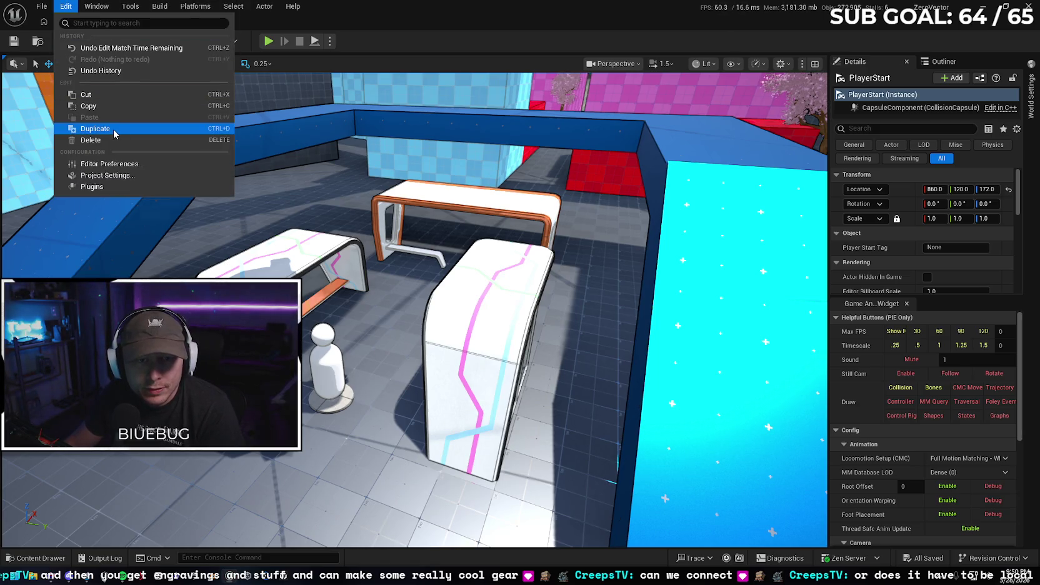
left_click(112, 175)
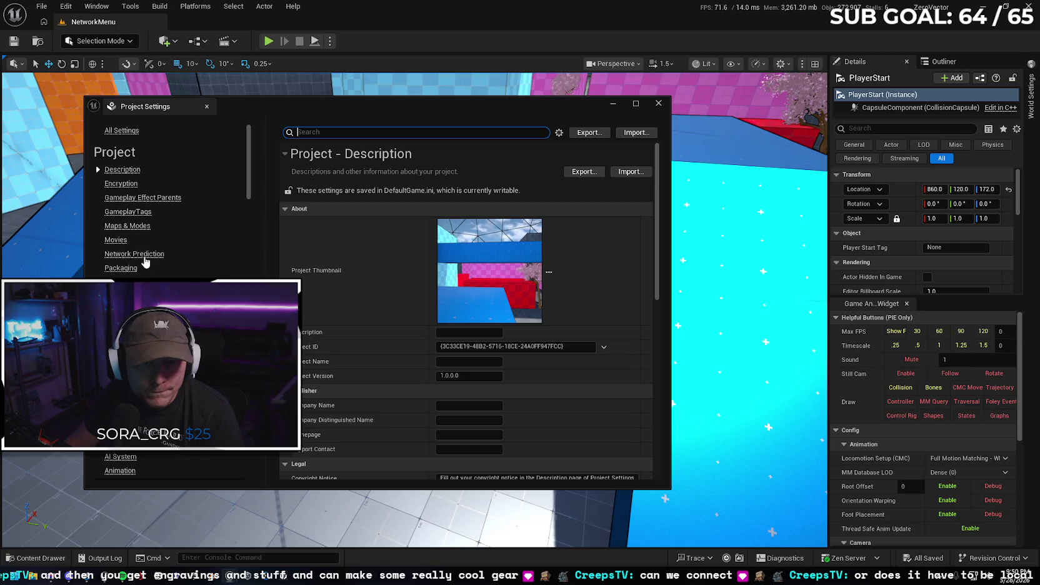
Go to the Packaging page, scroll to 'List of maps to include in a packaged build', and add an entry
left_click(131, 282)
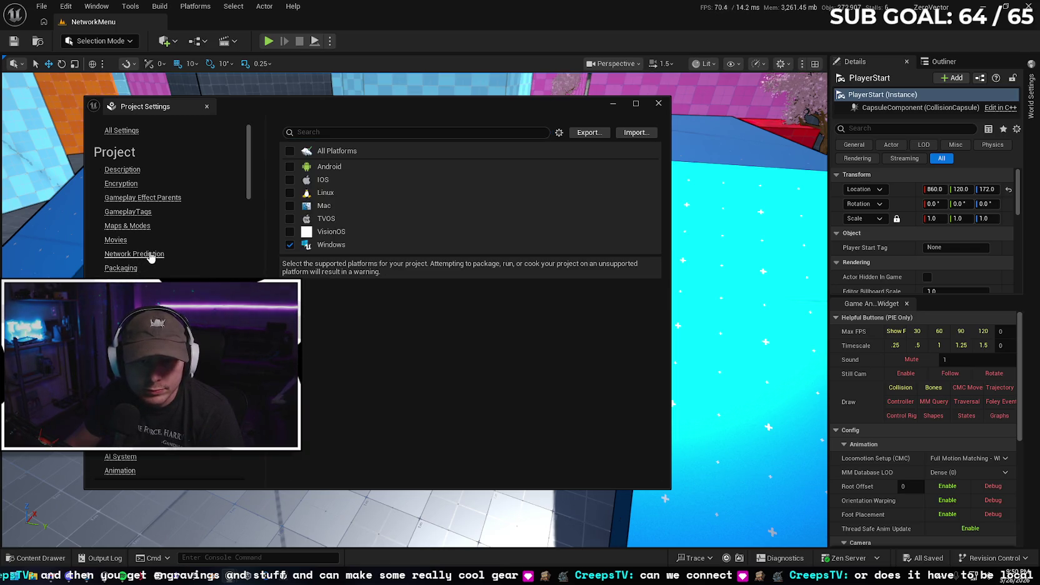
left_click(131, 267)
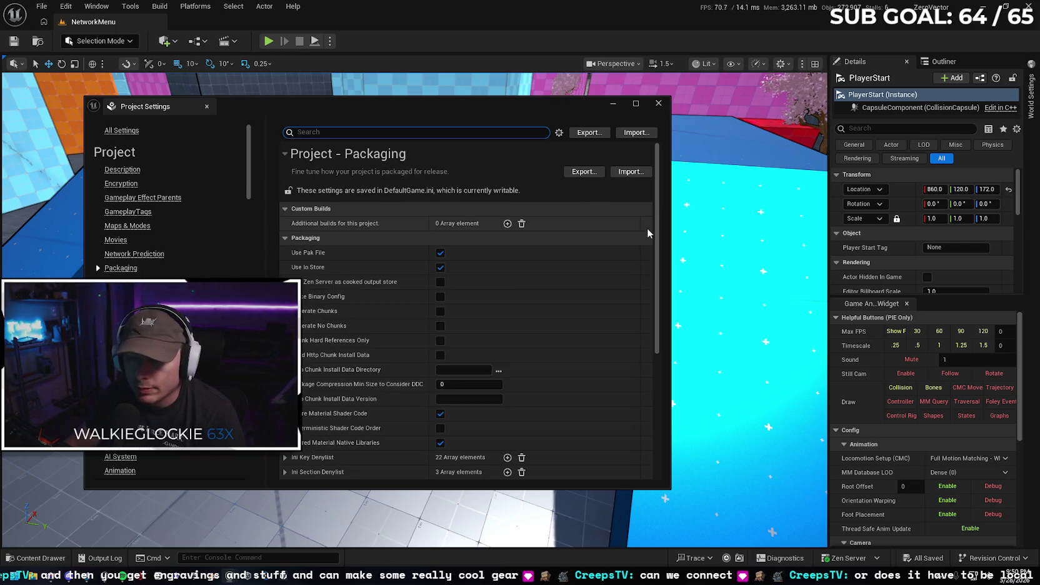
scroll(653, 242, "down", 3)
left_click_drag(657, 250, 656, 332)
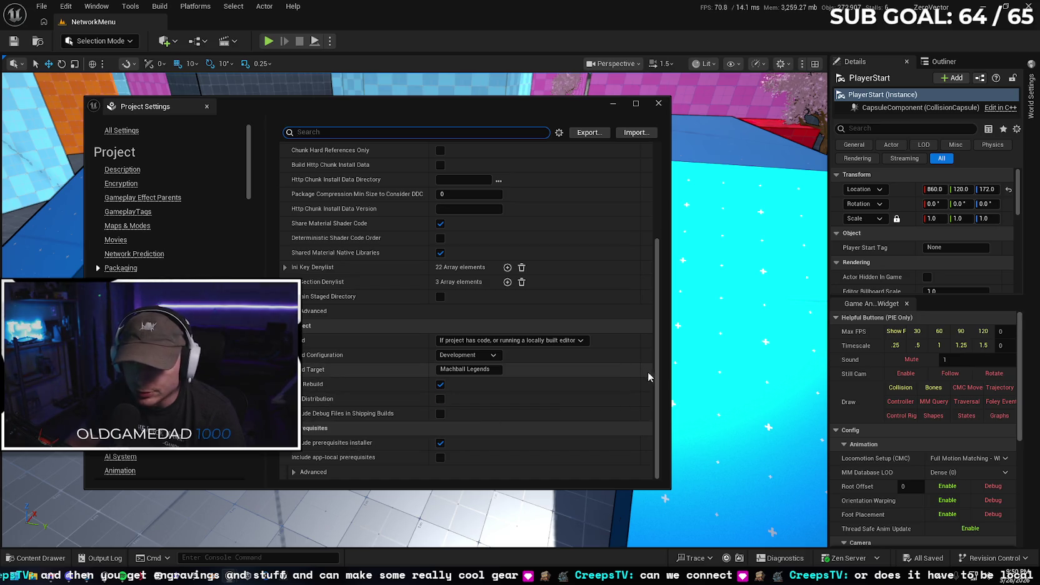
left_click_drag(657, 368, 656, 346)
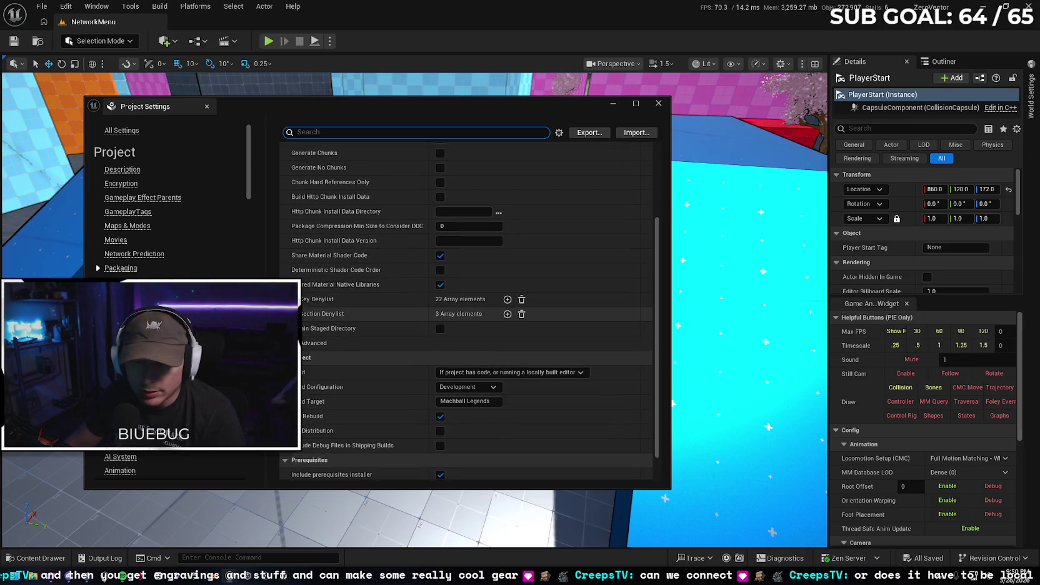
left_click(295, 299)
left_click(294, 299)
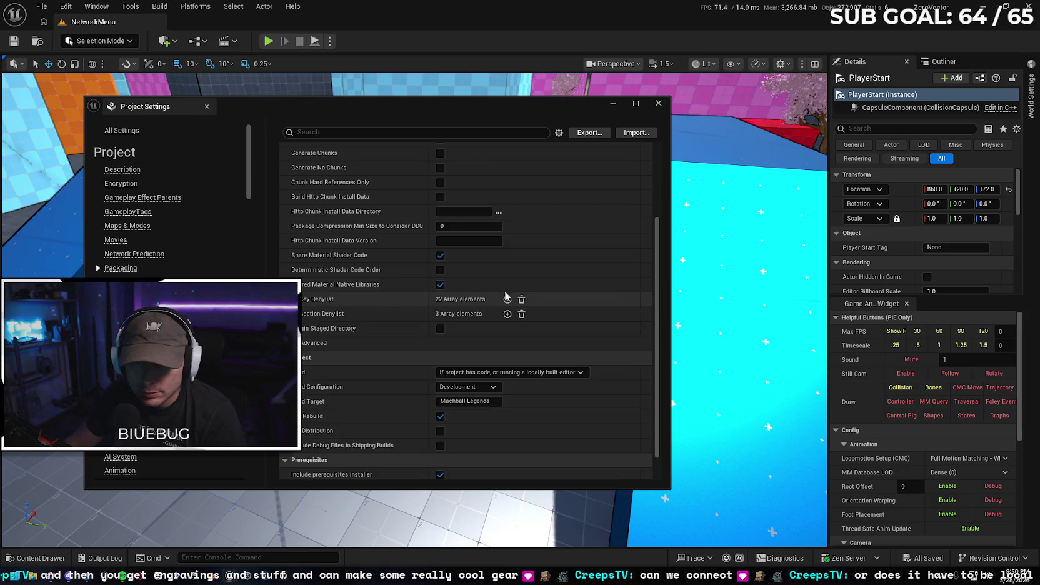
left_click_drag(655, 260, 652, 435)
left_click(506, 209)
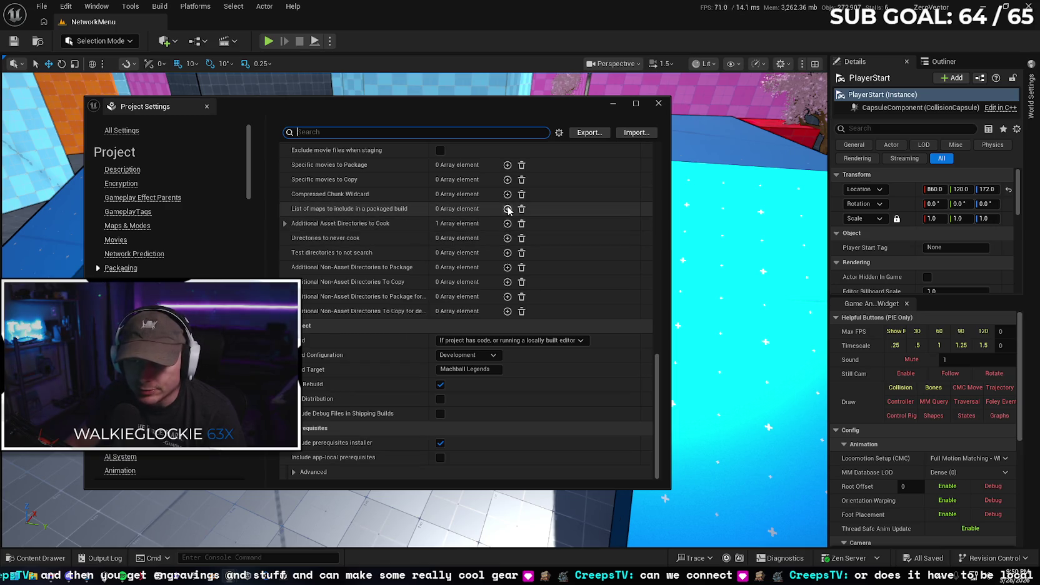
Insert a second map element and enter NetworkMenu as the first map entry
left_click(494, 225)
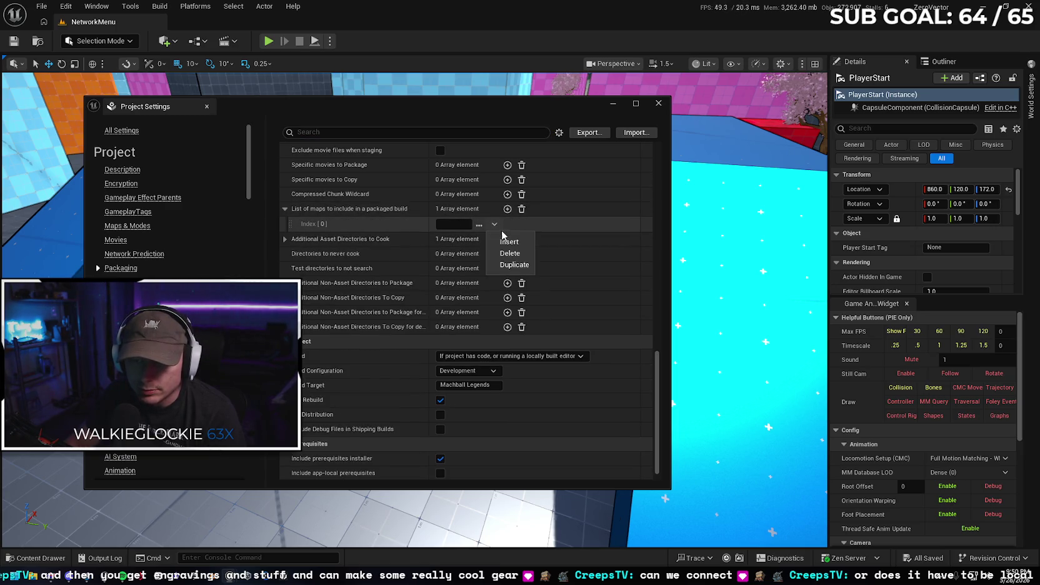
left_click(503, 242)
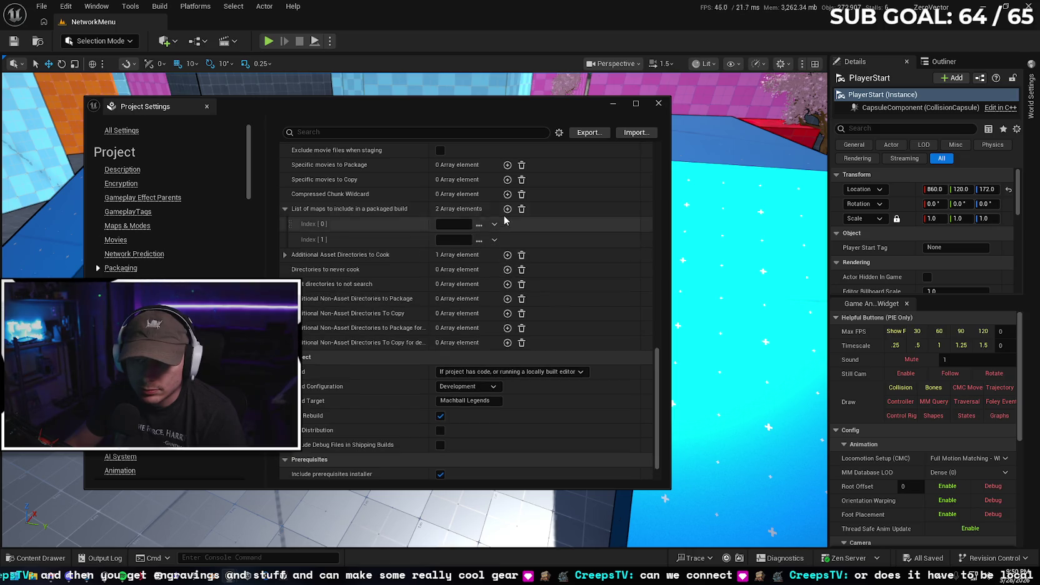
left_click(478, 225)
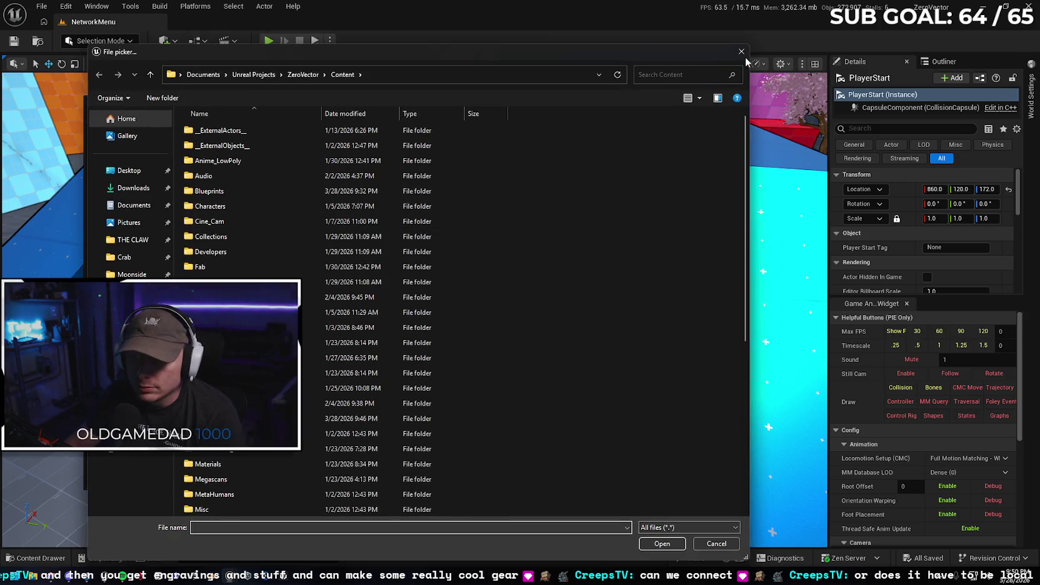
key("Escape")
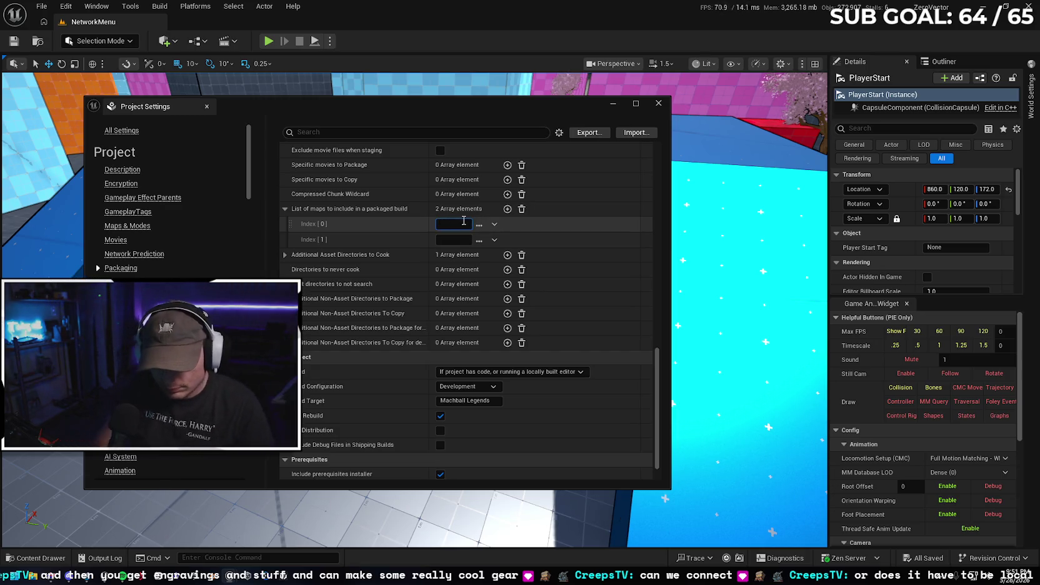
type("Network")
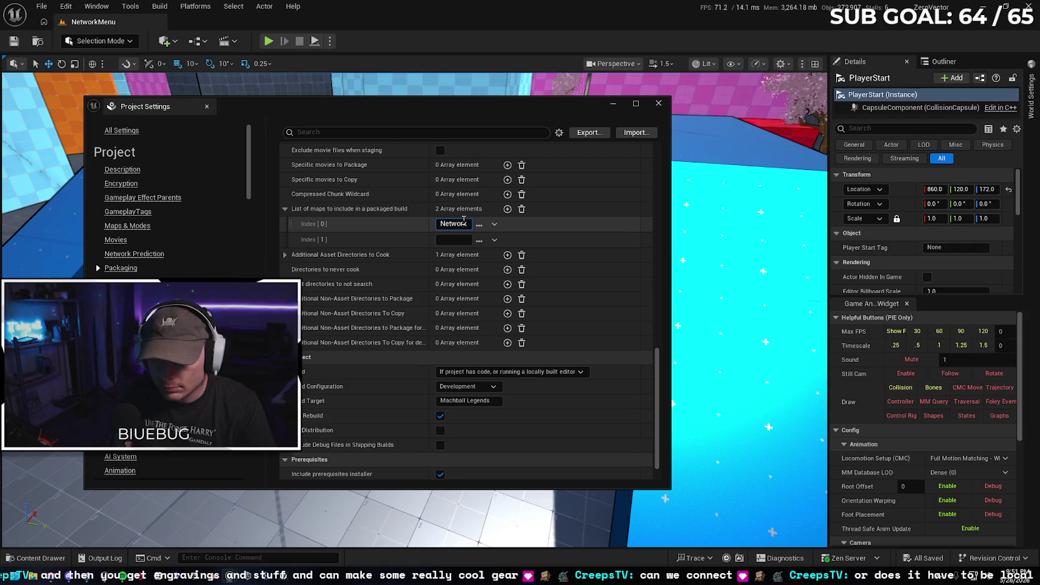
type("Men")
key("BackSpace")
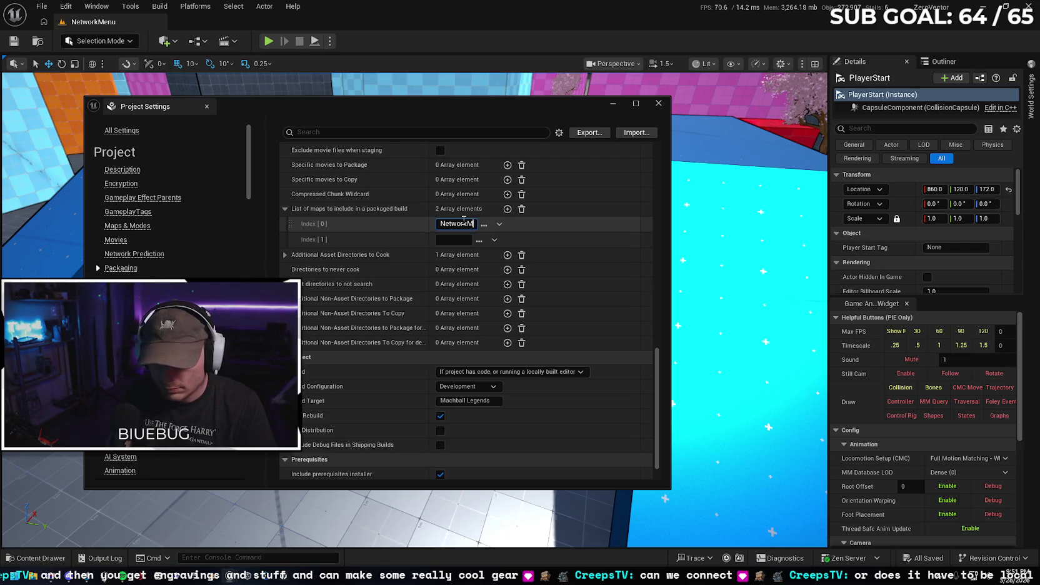
left_click(451, 241)
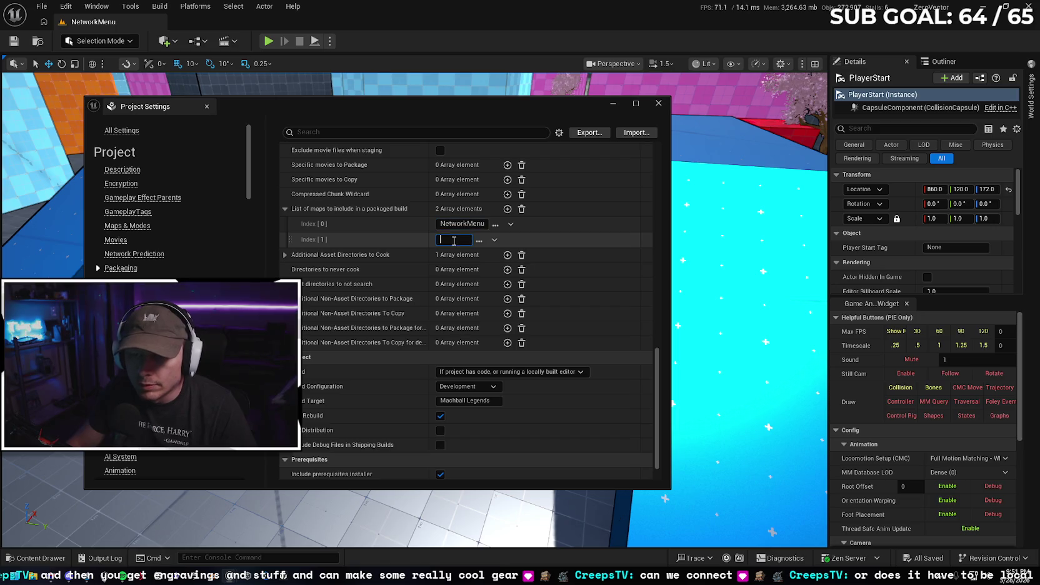
Enter GameModeMap as the second entry, checking the Levels folder for the exact name
type("Ga")
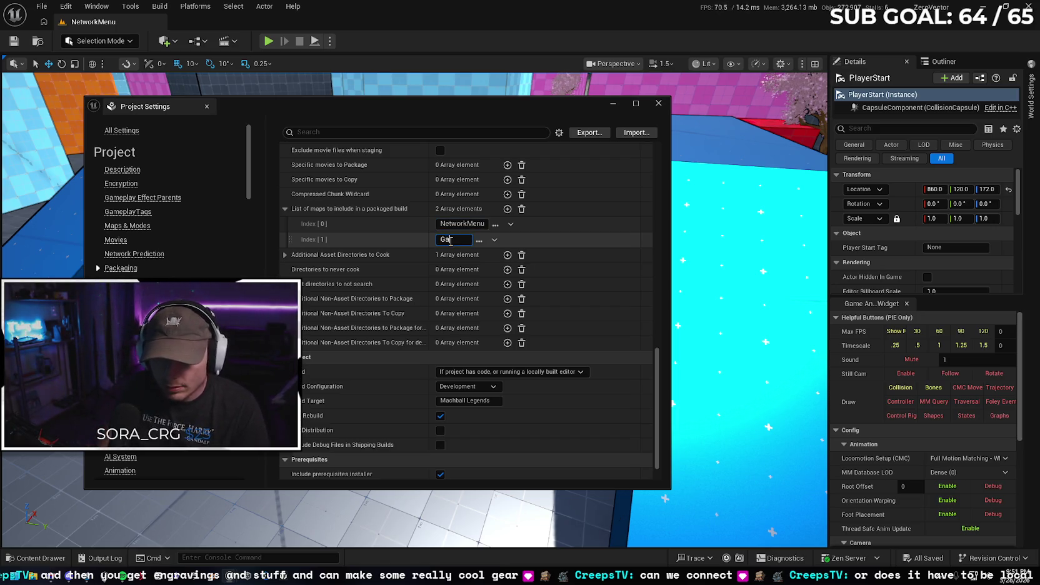
type("memode")
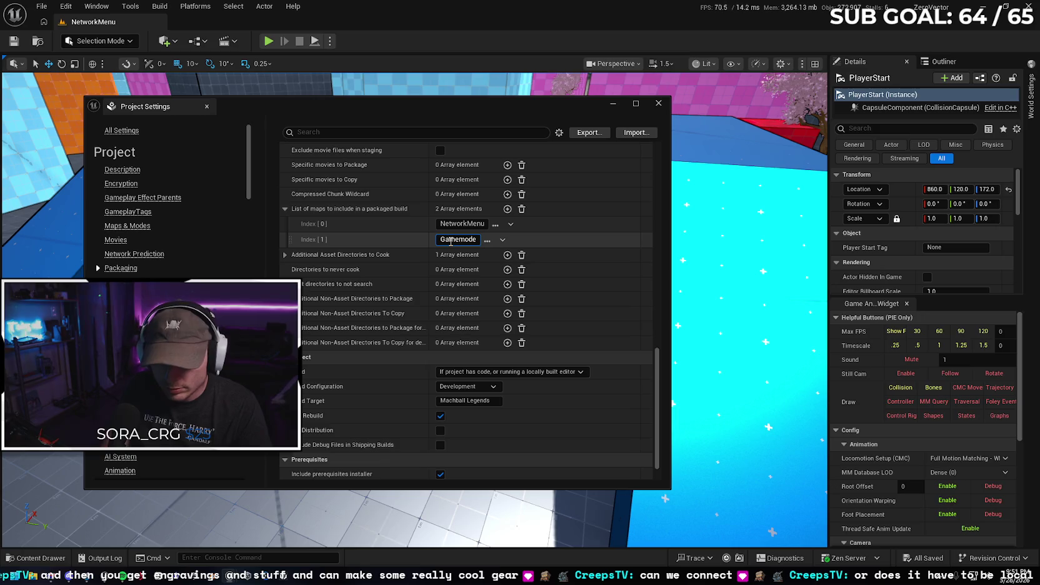
type("Map")
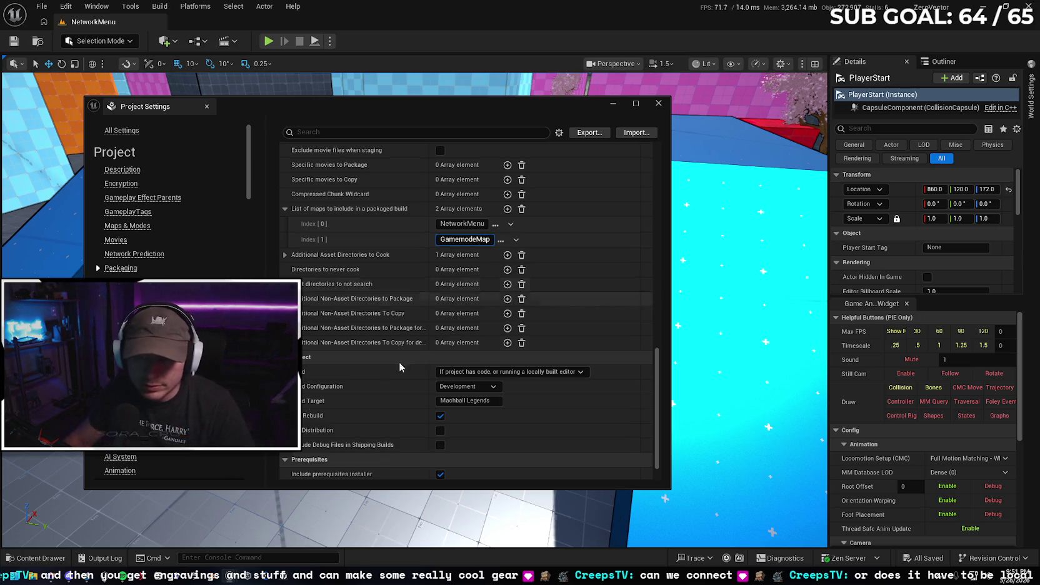
left_click(37, 558)
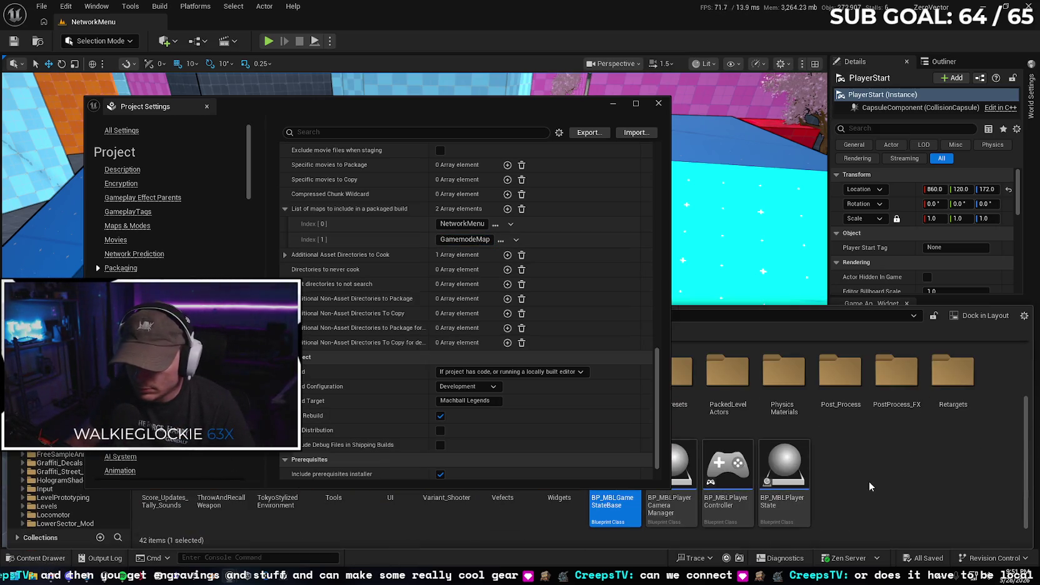
left_click_drag(451, 110, 465, 45)
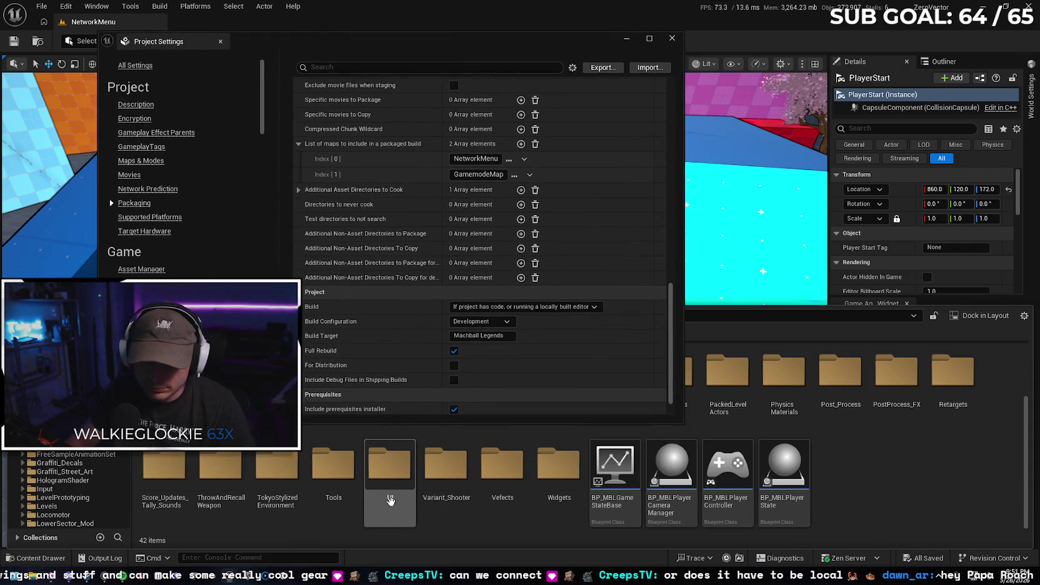
left_click_drag(500, 423, 534, 307)
left_click(47, 507)
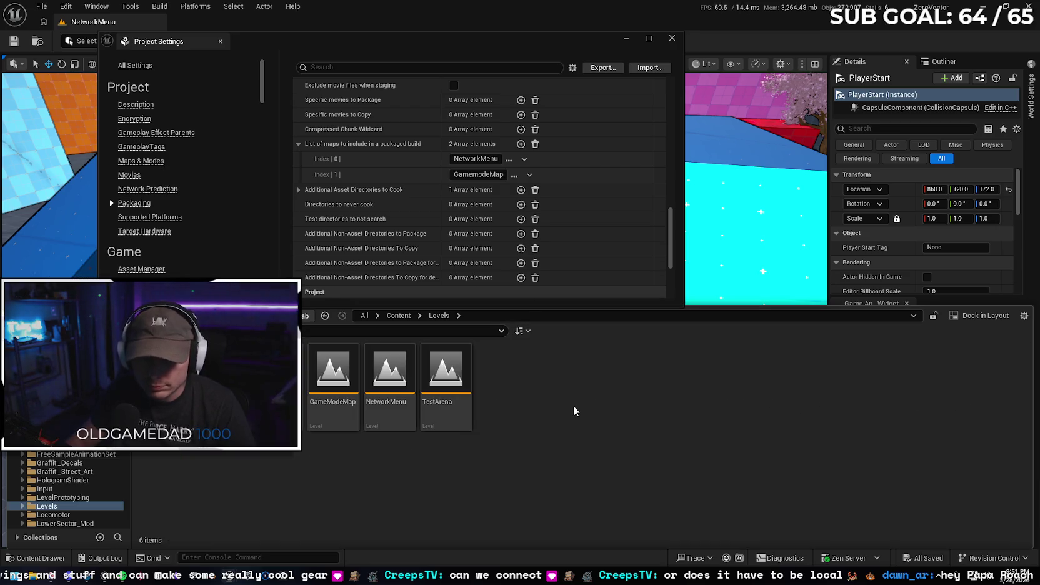
left_click(478, 175)
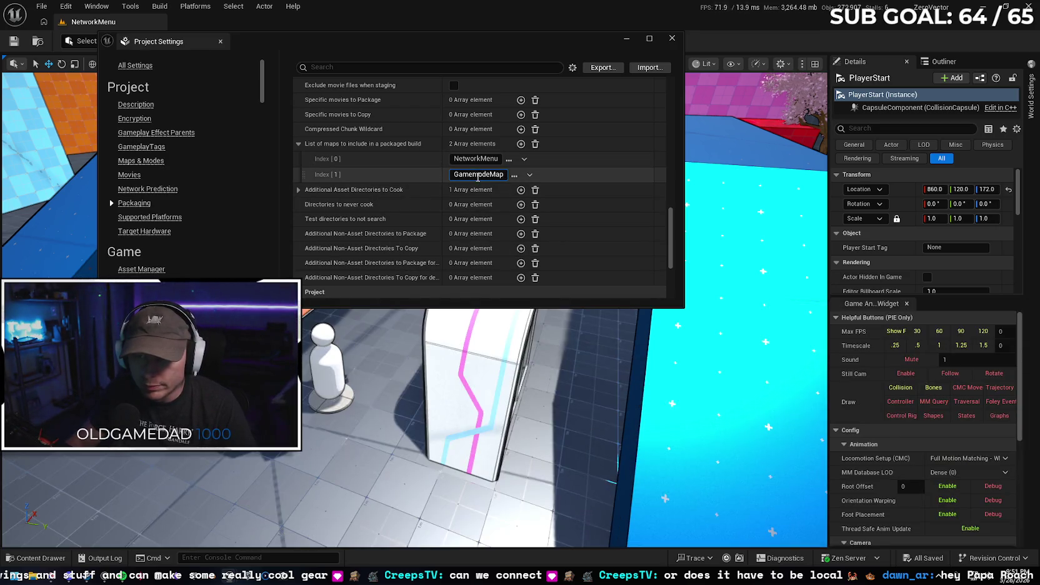
key("BackSpace")
type("M")
key("Return")
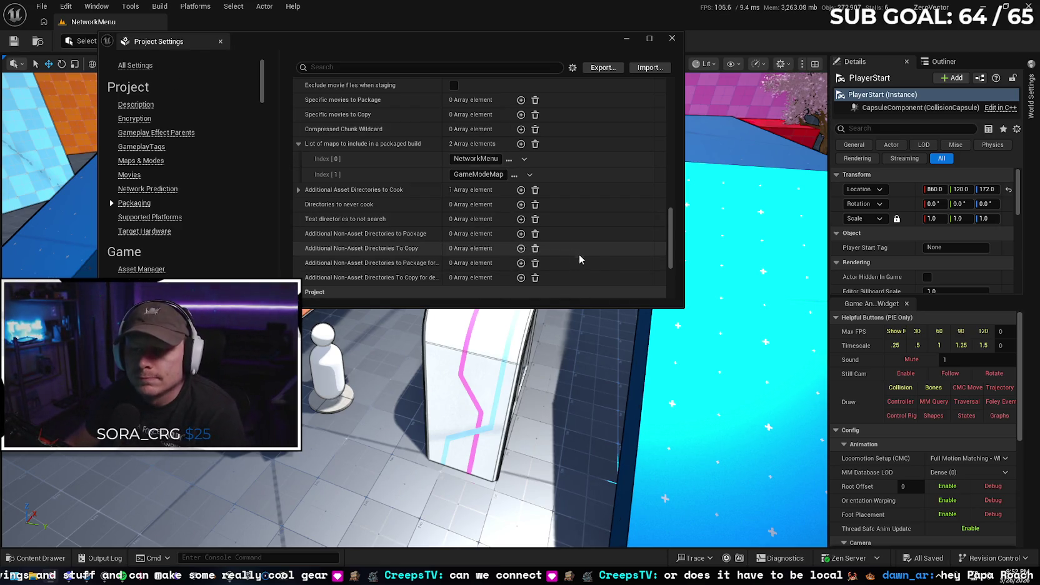
Enlarge the settings window and keep the Build Configuration at Development
mouse_move(681, 306)
left_mouse_down()
mouse_move(719, 360)
mouse_move(752, 442)
left_mouse_up()
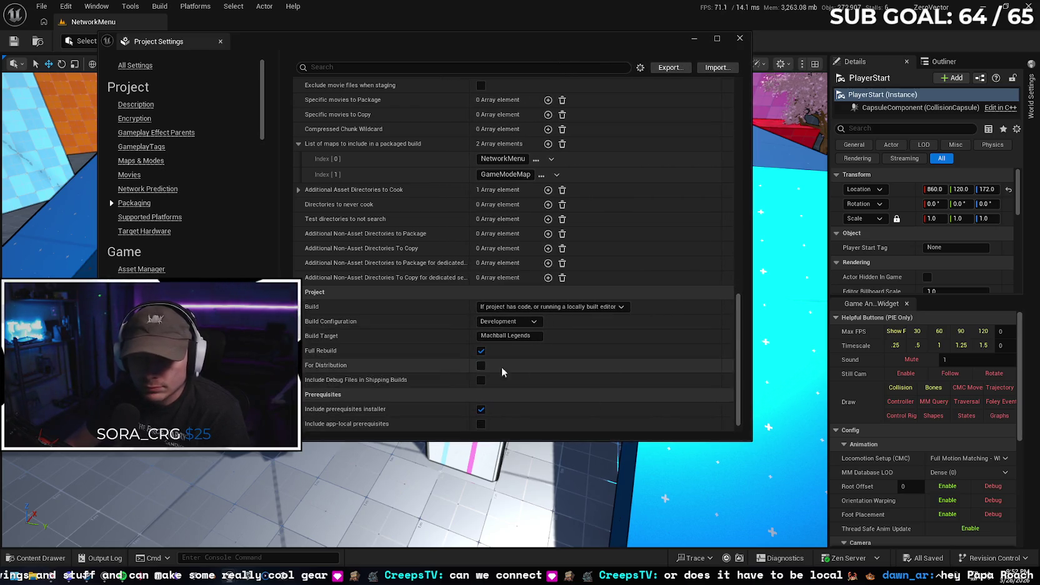
left_click(534, 322)
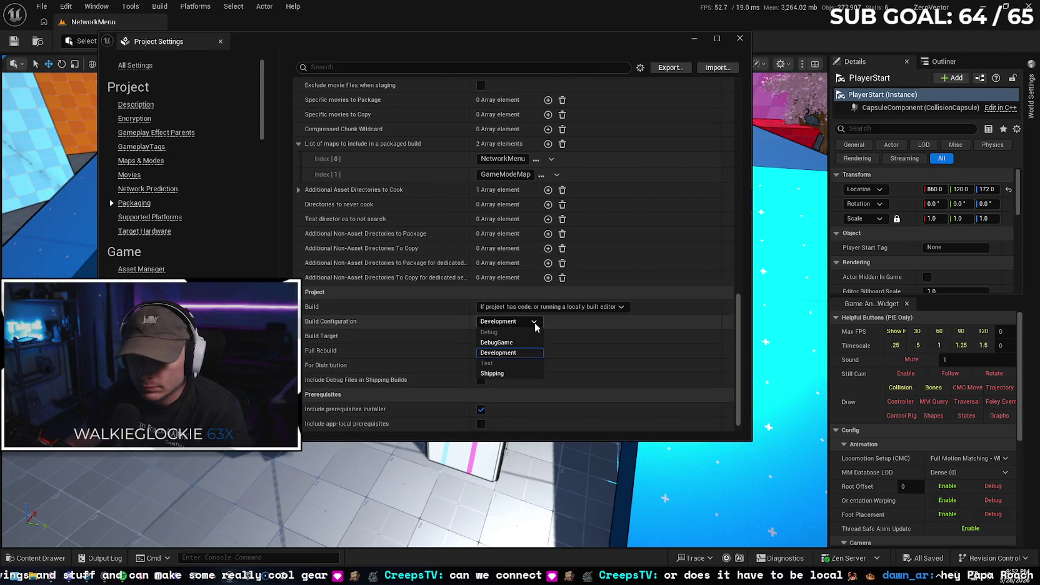
left_click(535, 322)
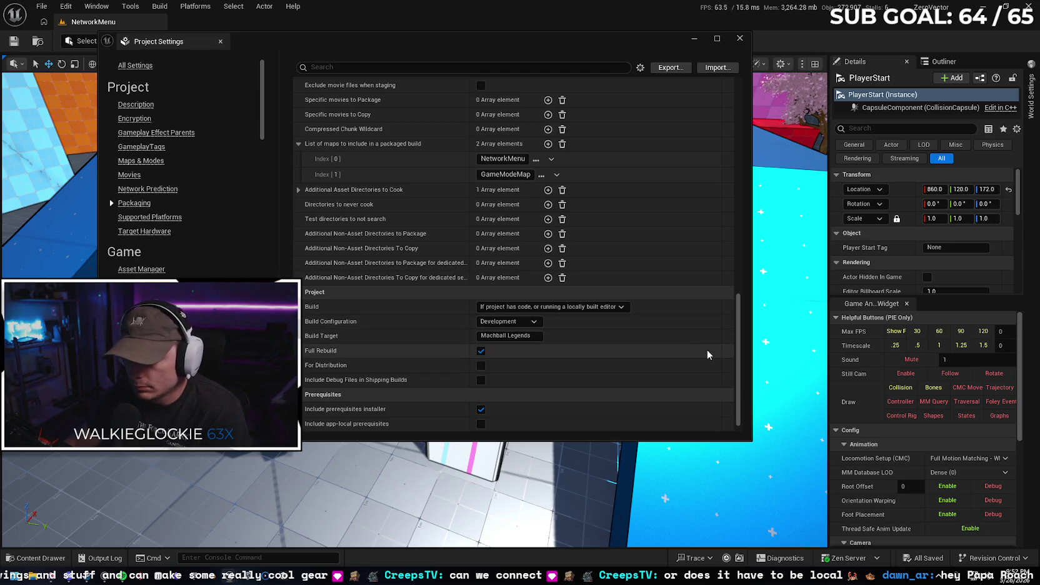
mouse_move(737, 350)
left_mouse_down()
mouse_move(728, 256)
mouse_move(744, 140)
left_mouse_up()
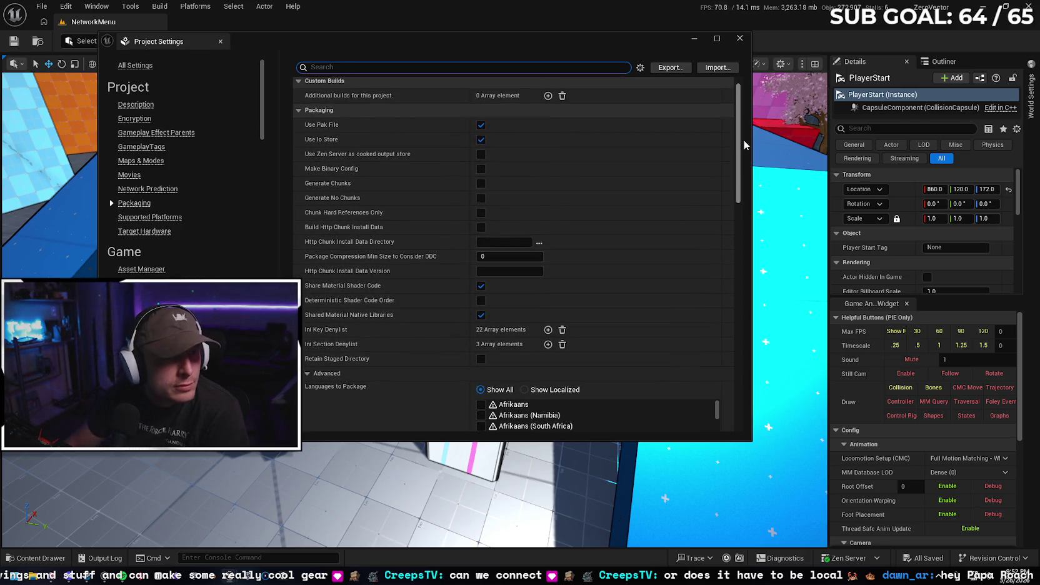
left_click_drag(744, 140, 744, 157)
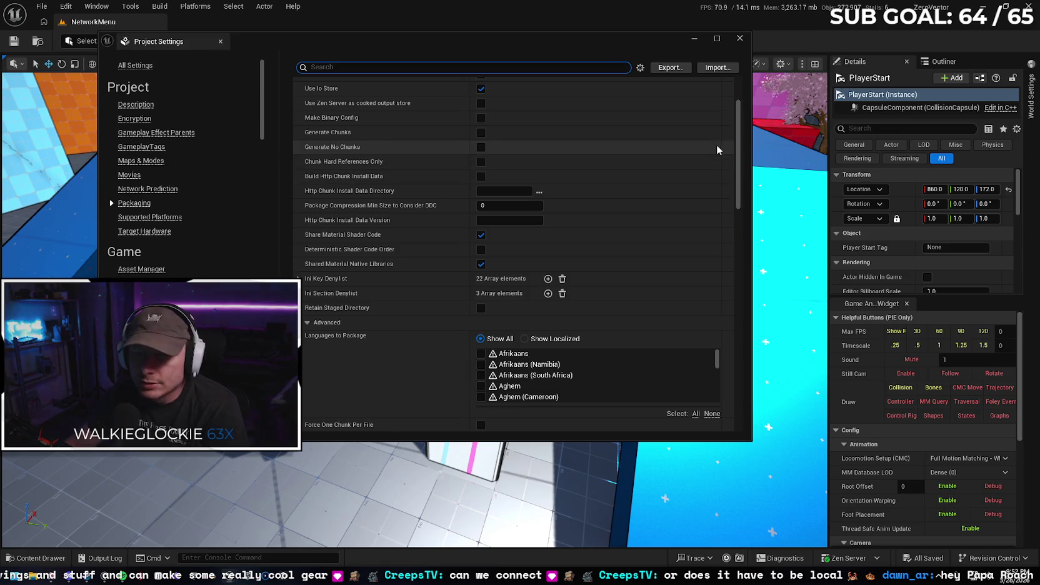
Filter settings by 'cook', enable Cook only maps, then clear the filter and close Project Settings
type("cook")
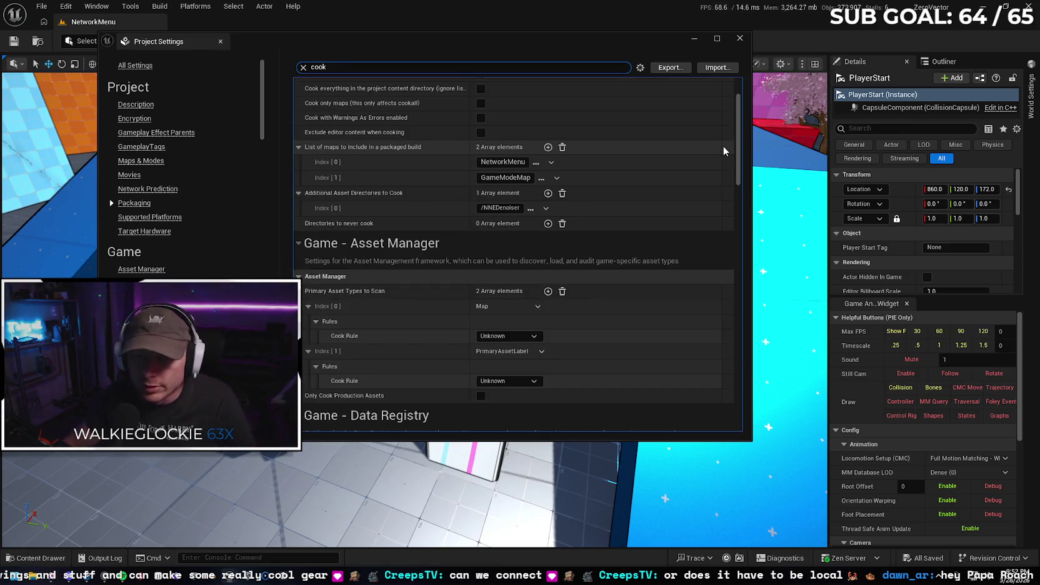
left_click_drag(738, 179, 739, 158)
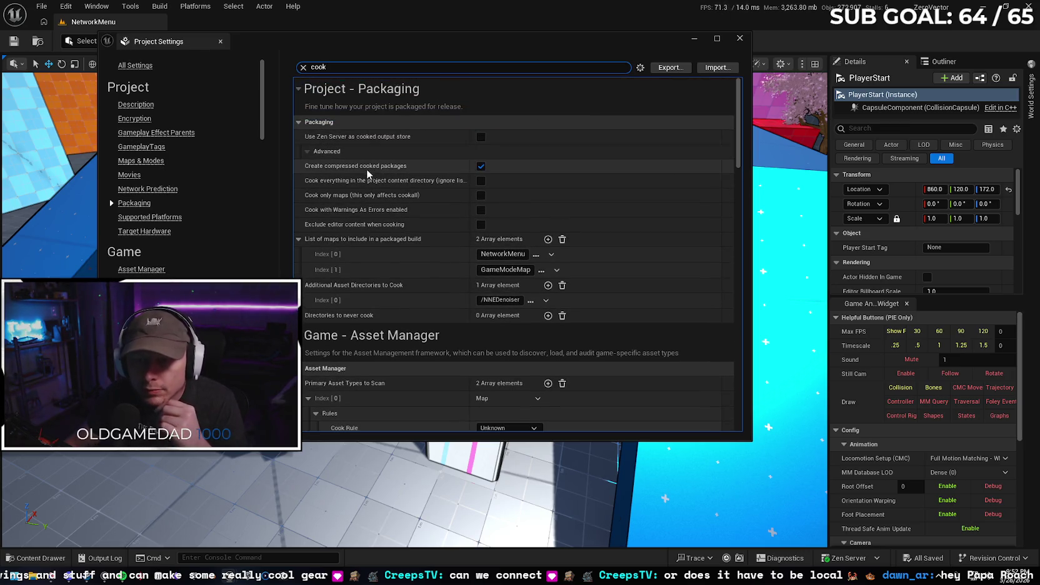
left_click(480, 196)
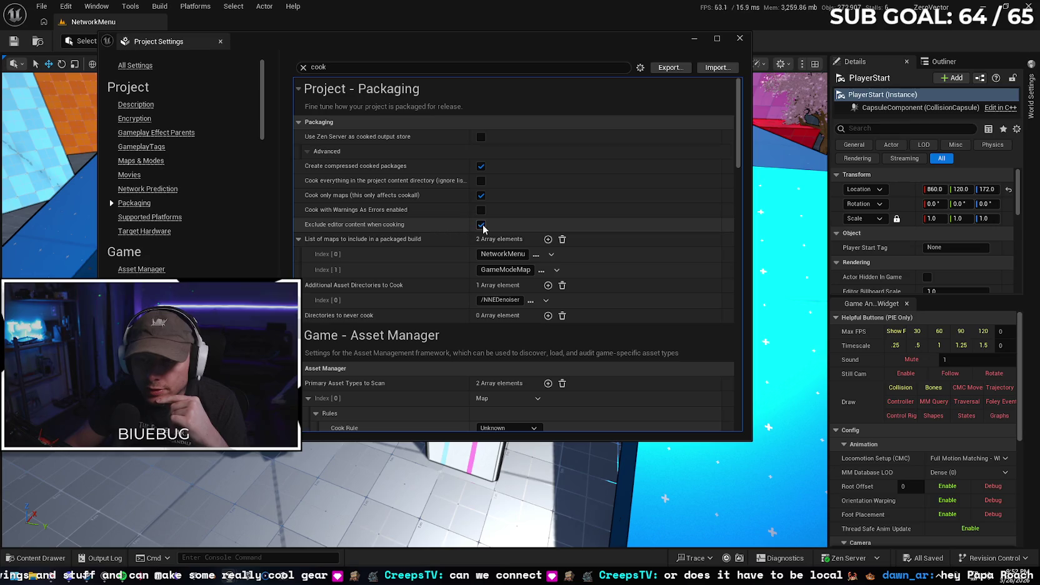
left_click(303, 67)
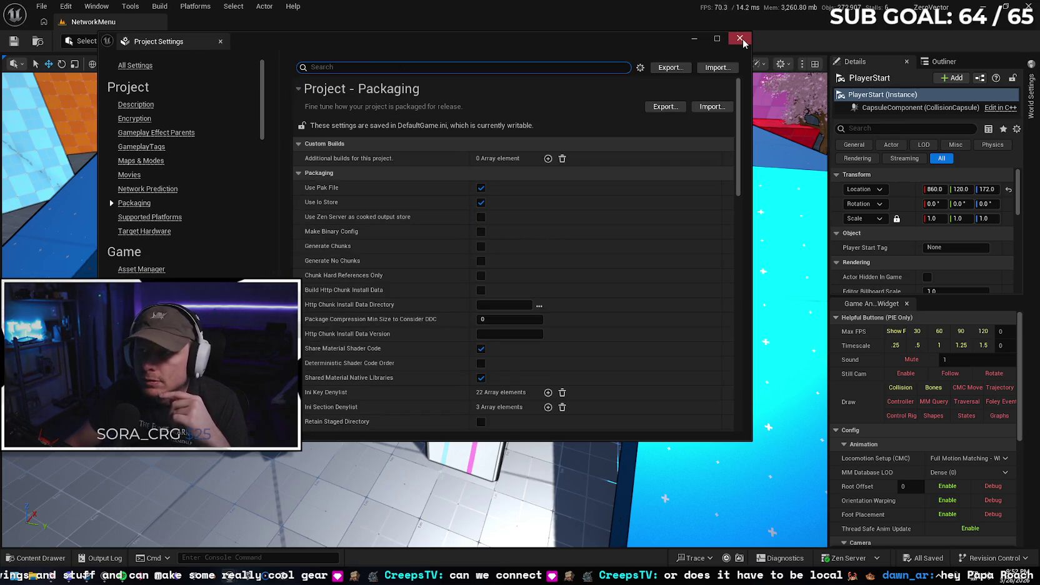
left_click(740, 39)
Start cooking content for Windows from Platforms and display the cooking output log
left_click(194, 7)
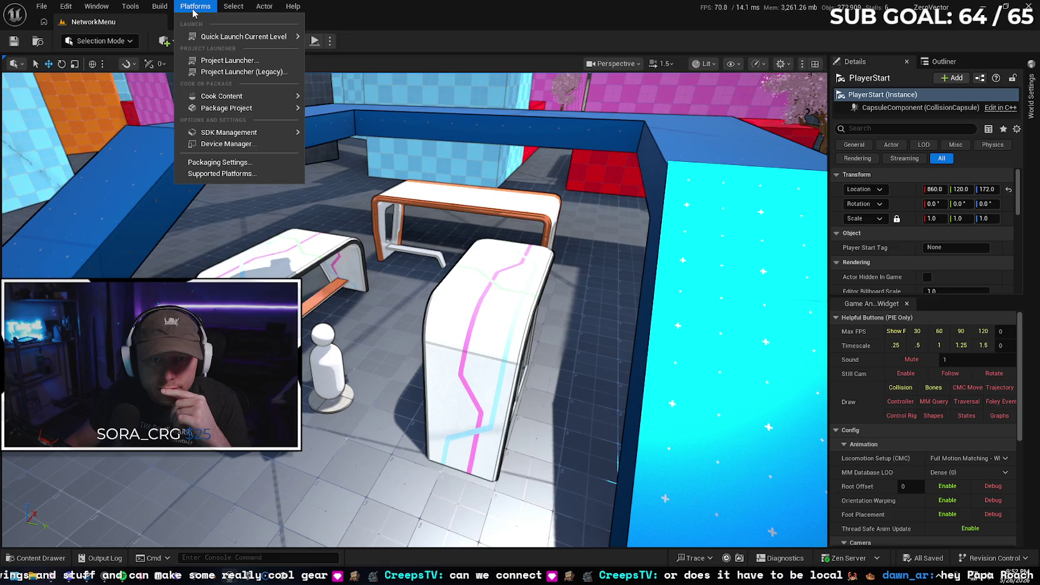
left_click(424, 141)
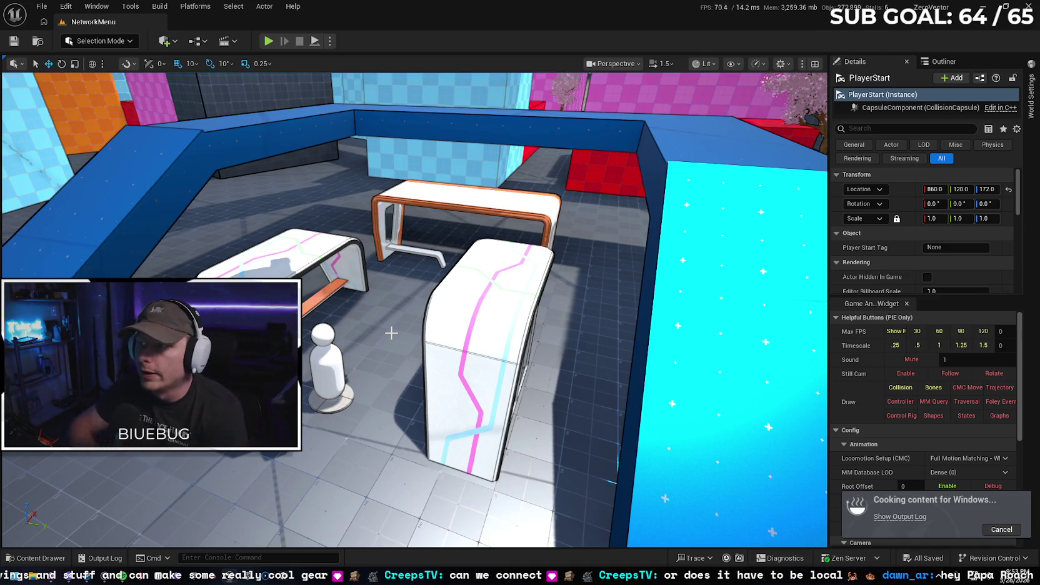
left_click(899, 516)
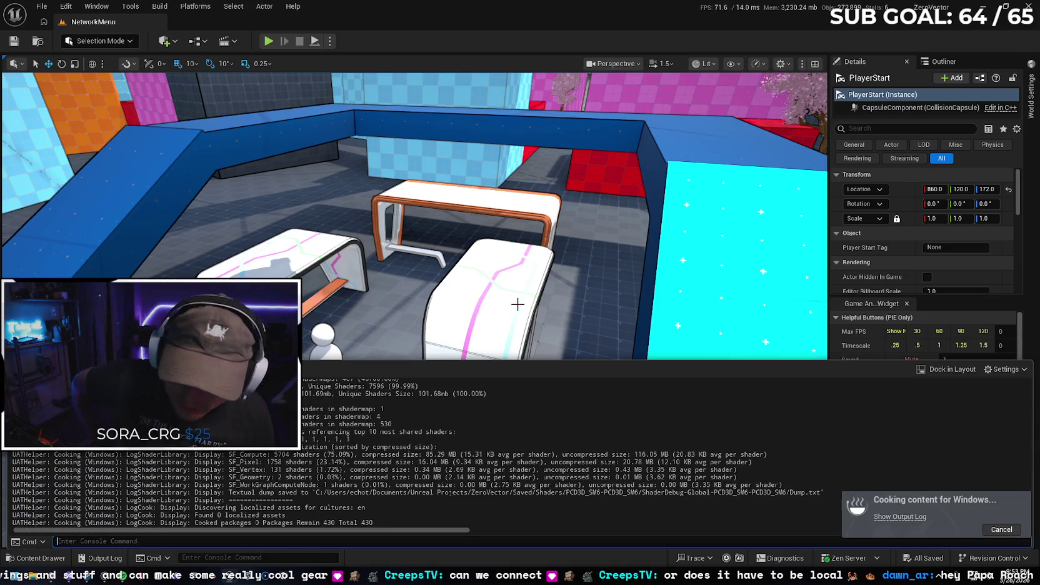